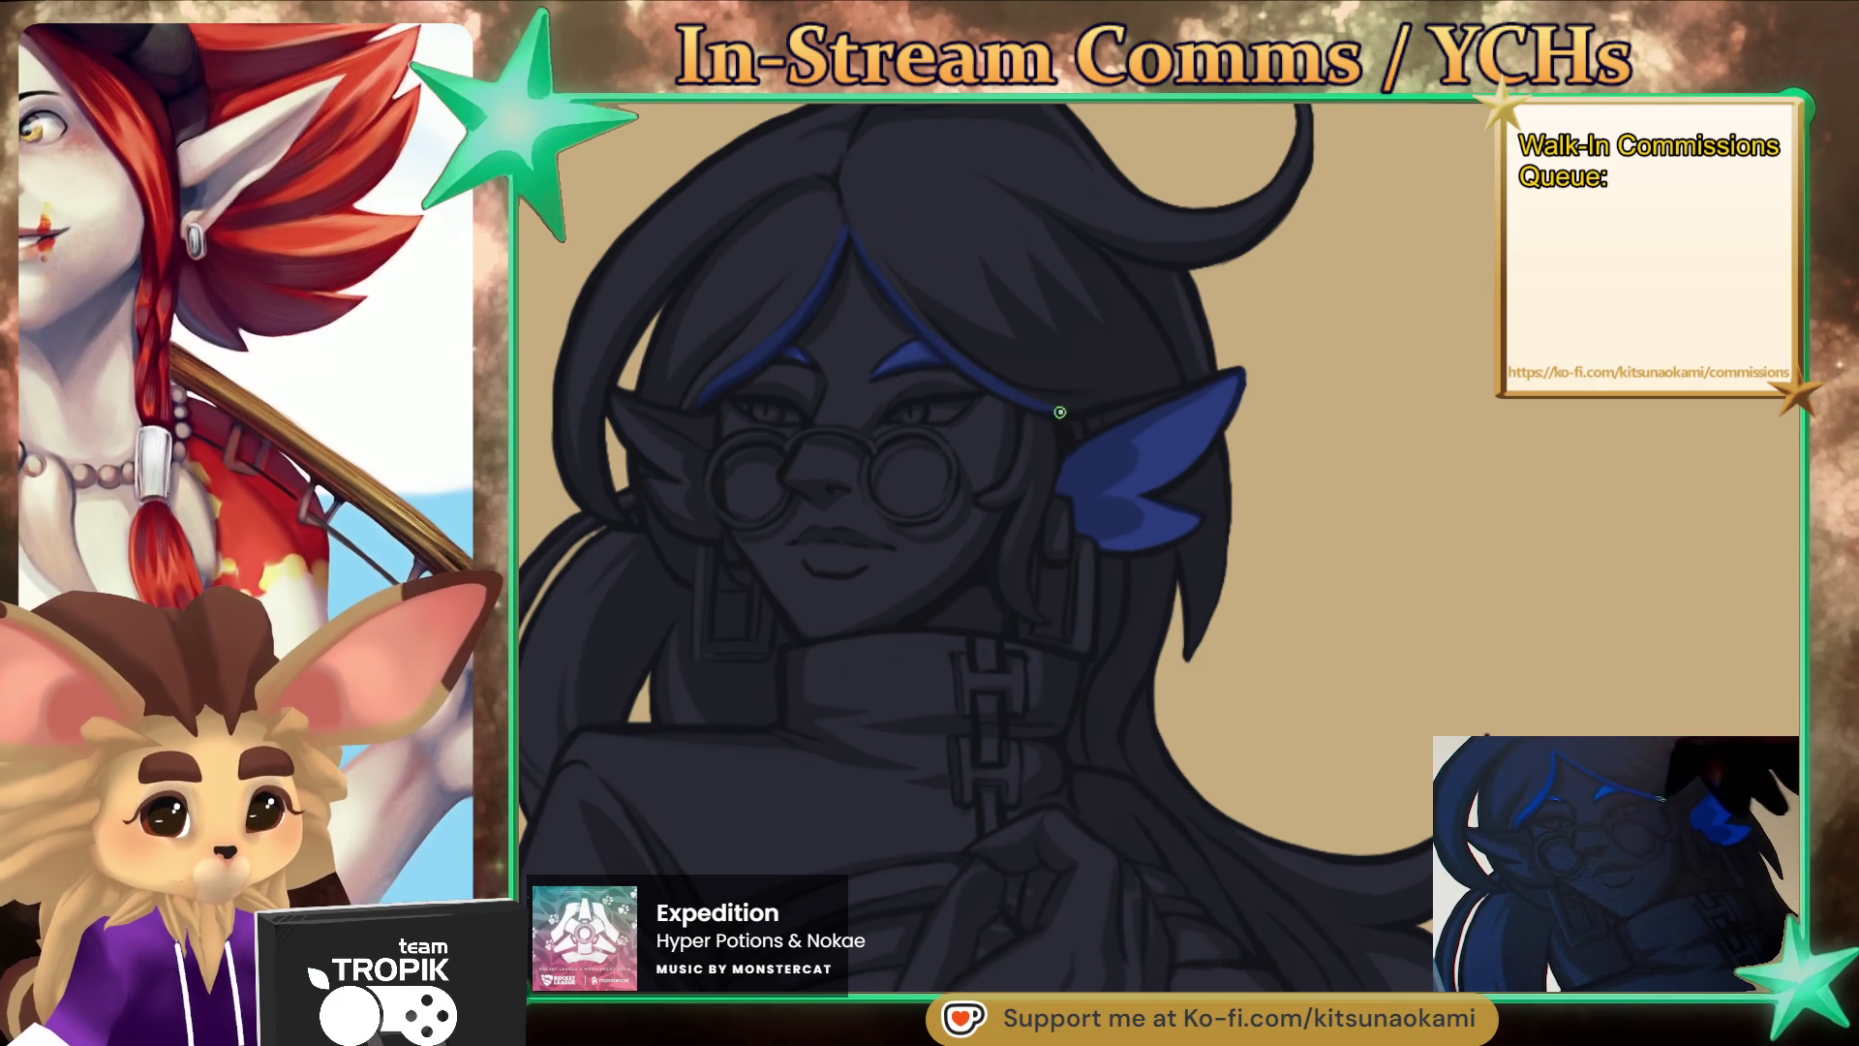
- Paint blue into the left hair strand beside the collar
{"action": "key", "text": "bracketright"}
{"action": "key", "text": "bracketright"}
{"action": "key", "text": "bracketright"}
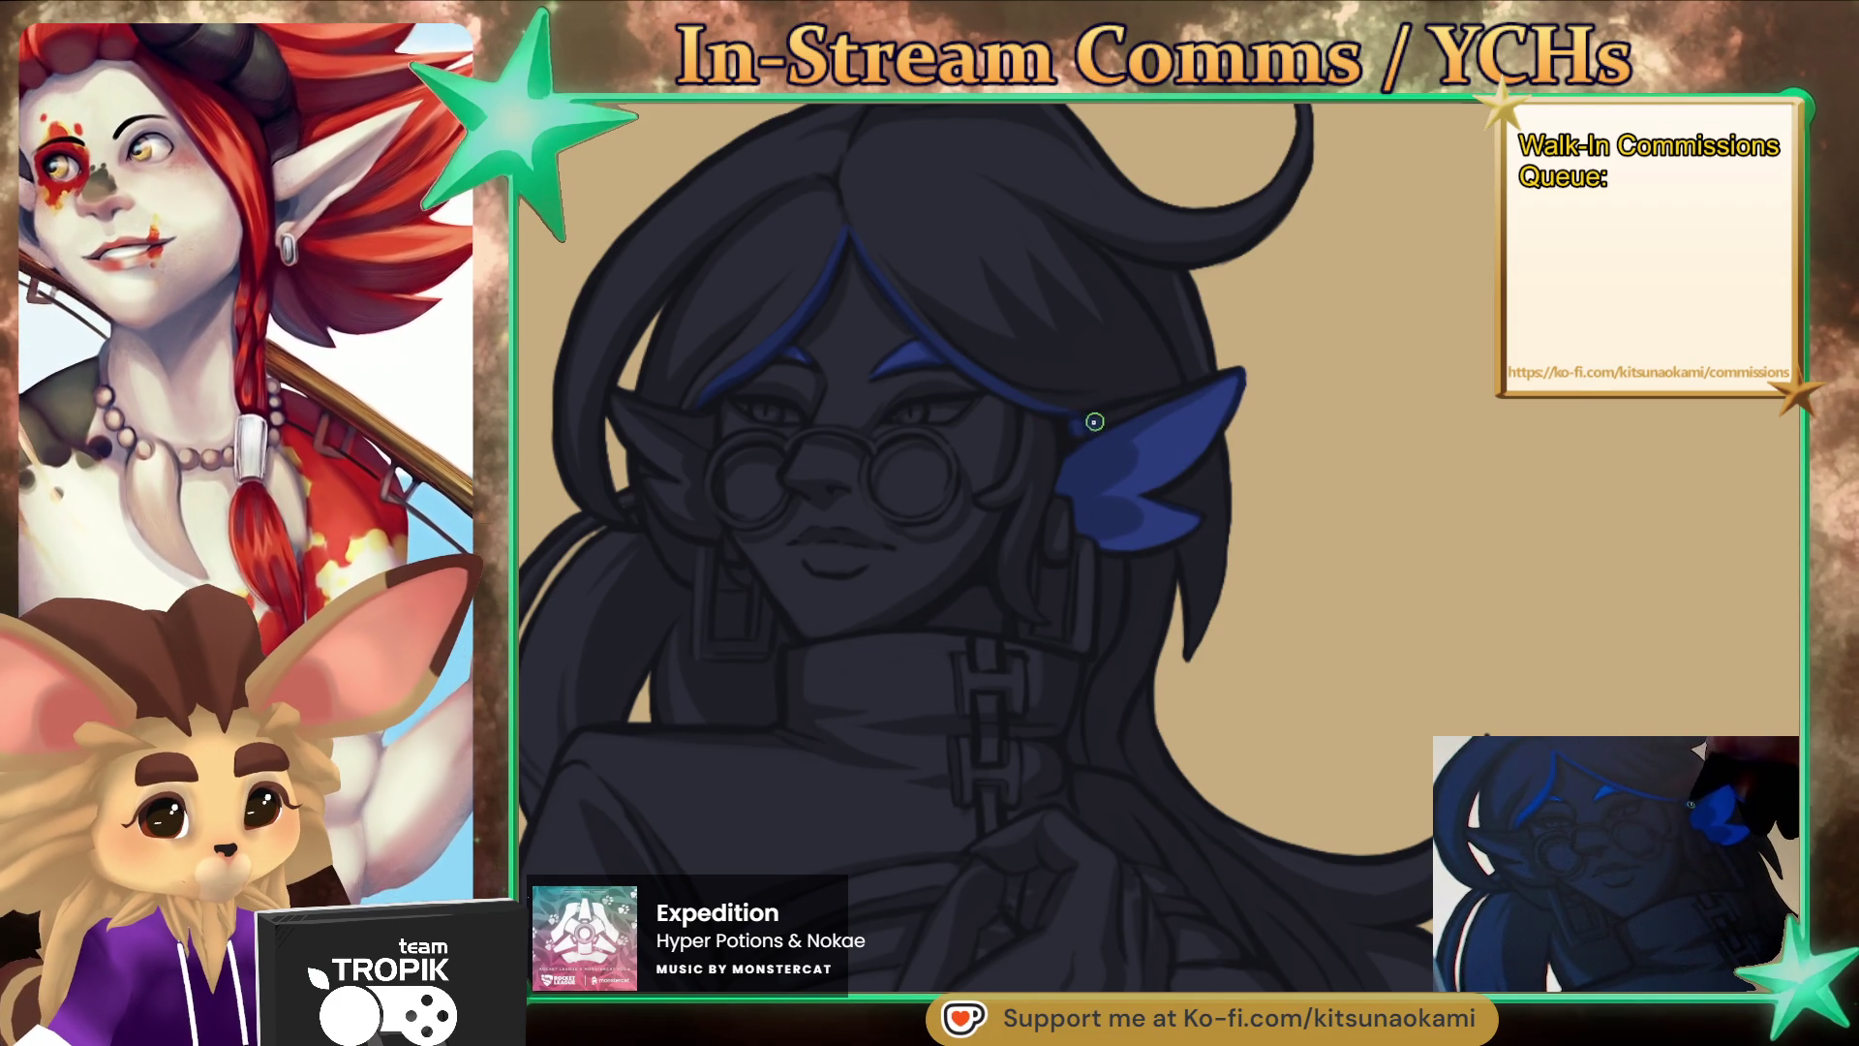
{"action": "key", "text": "bracketleft"}
{"action": "key", "text": "bracketleft"}
{"action": "key", "text": "bracketleft"}
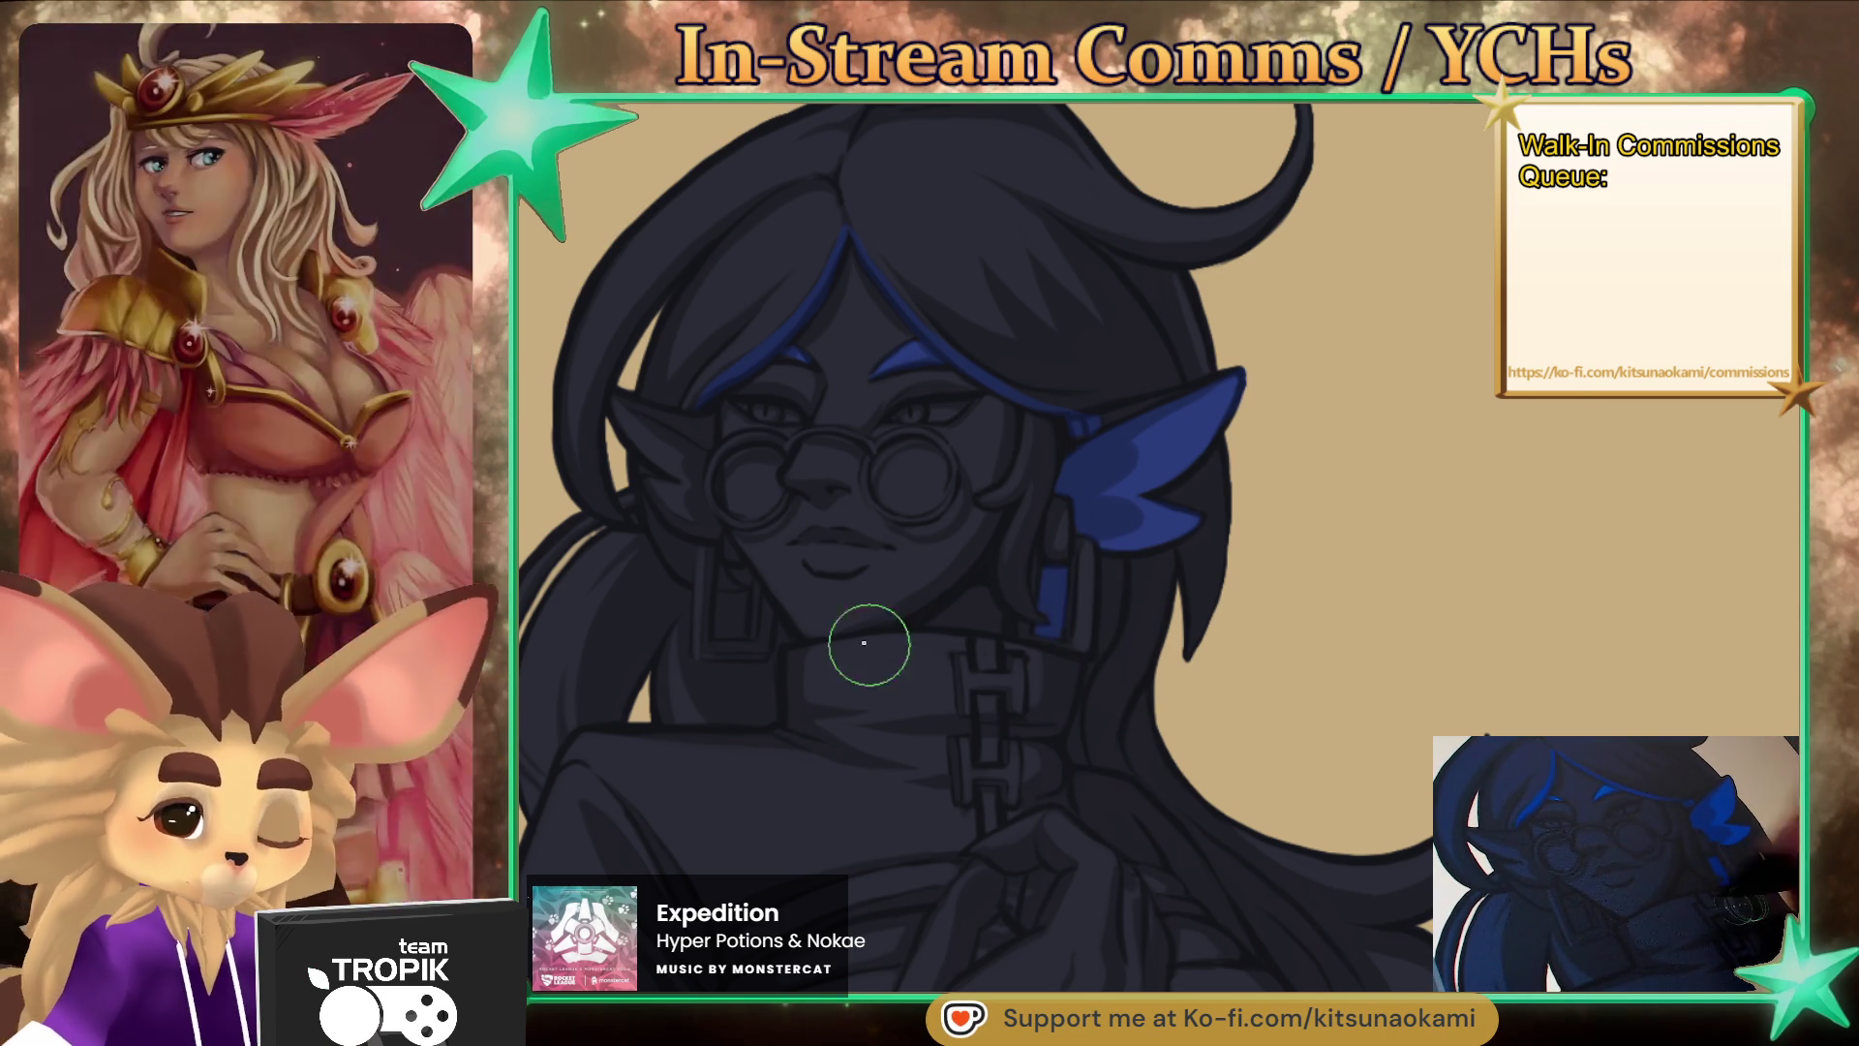
{"action": "mouse_move", "coordinate": [668, 593]}
{"action": "left_mouse_down"}
{"action": "mouse_move", "coordinate": [631, 648]}
{"action": "mouse_move", "coordinate": [620, 720]}
{"action": "mouse_move", "coordinate": [634, 712]}
{"action": "left_mouse_up"}
{"action": "mouse_move", "coordinate": [673, 639]}
{"action": "left_mouse_down"}
{"action": "mouse_move", "coordinate": [644, 717]}
{"action": "mouse_move", "coordinate": [668, 717]}
{"action": "mouse_move", "coordinate": [681, 631]}
{"action": "mouse_move", "coordinate": [644, 655]}
{"action": "left_mouse_up"}
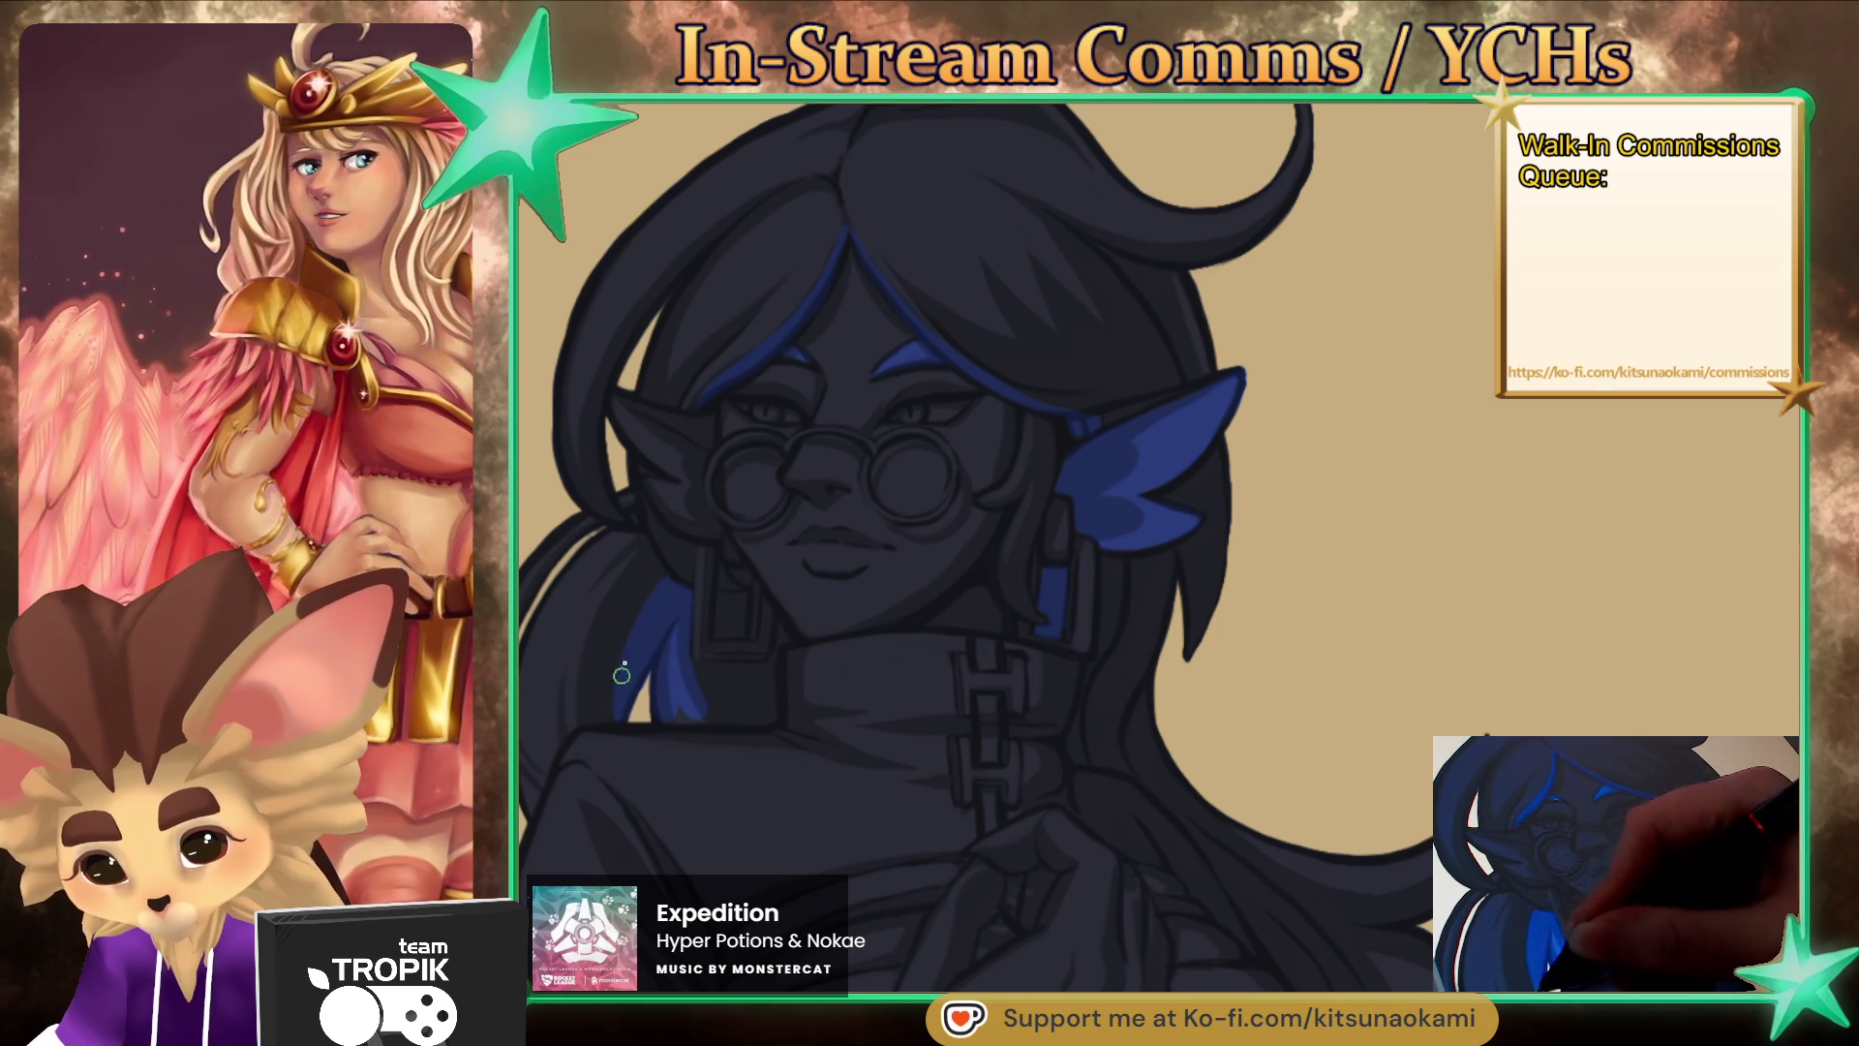
- With a finer brush, add a thin blue line along the collar top and streaks on nearby strands
{"action": "key", "text": "bracketright"}
{"action": "key", "text": "bracketleft"}
{"action": "left_click_drag", "start_coordinate": [698, 668], "coordinate": [759, 672]}
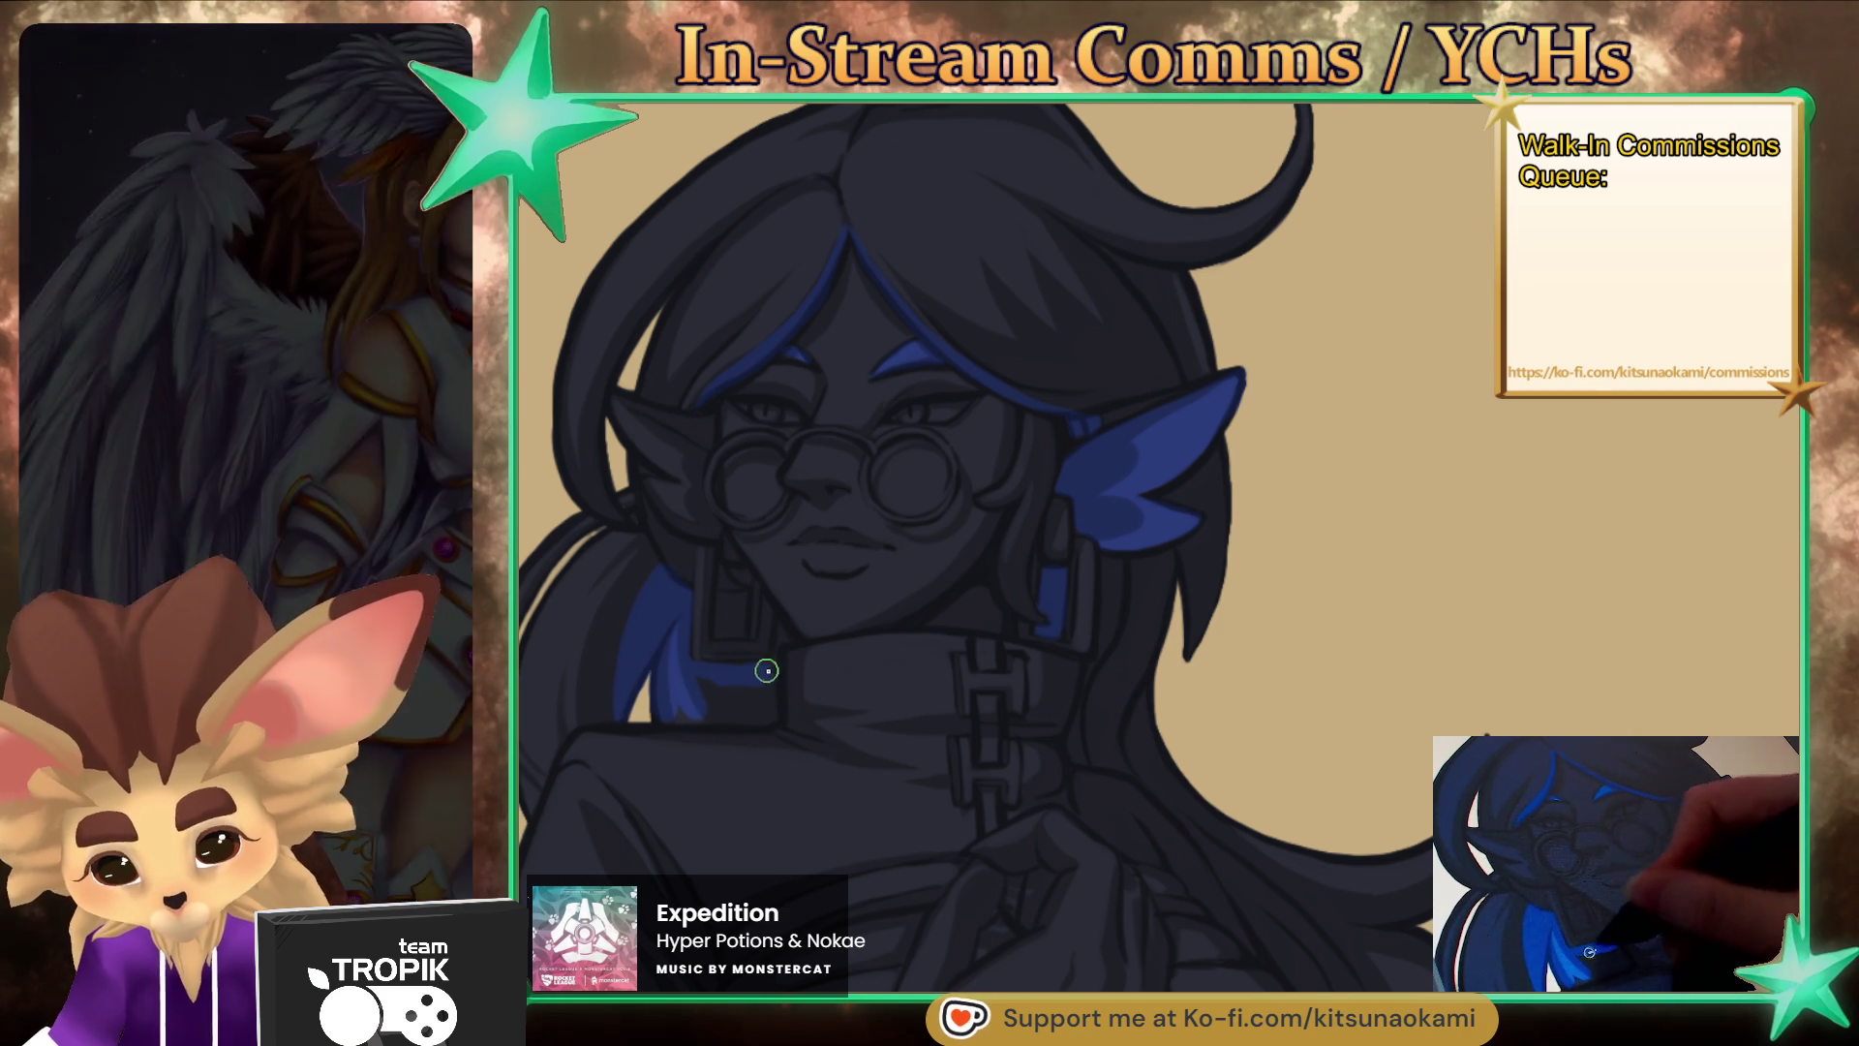
{"action": "left_click_drag", "start_coordinate": [743, 631], "coordinate": [743, 605]}
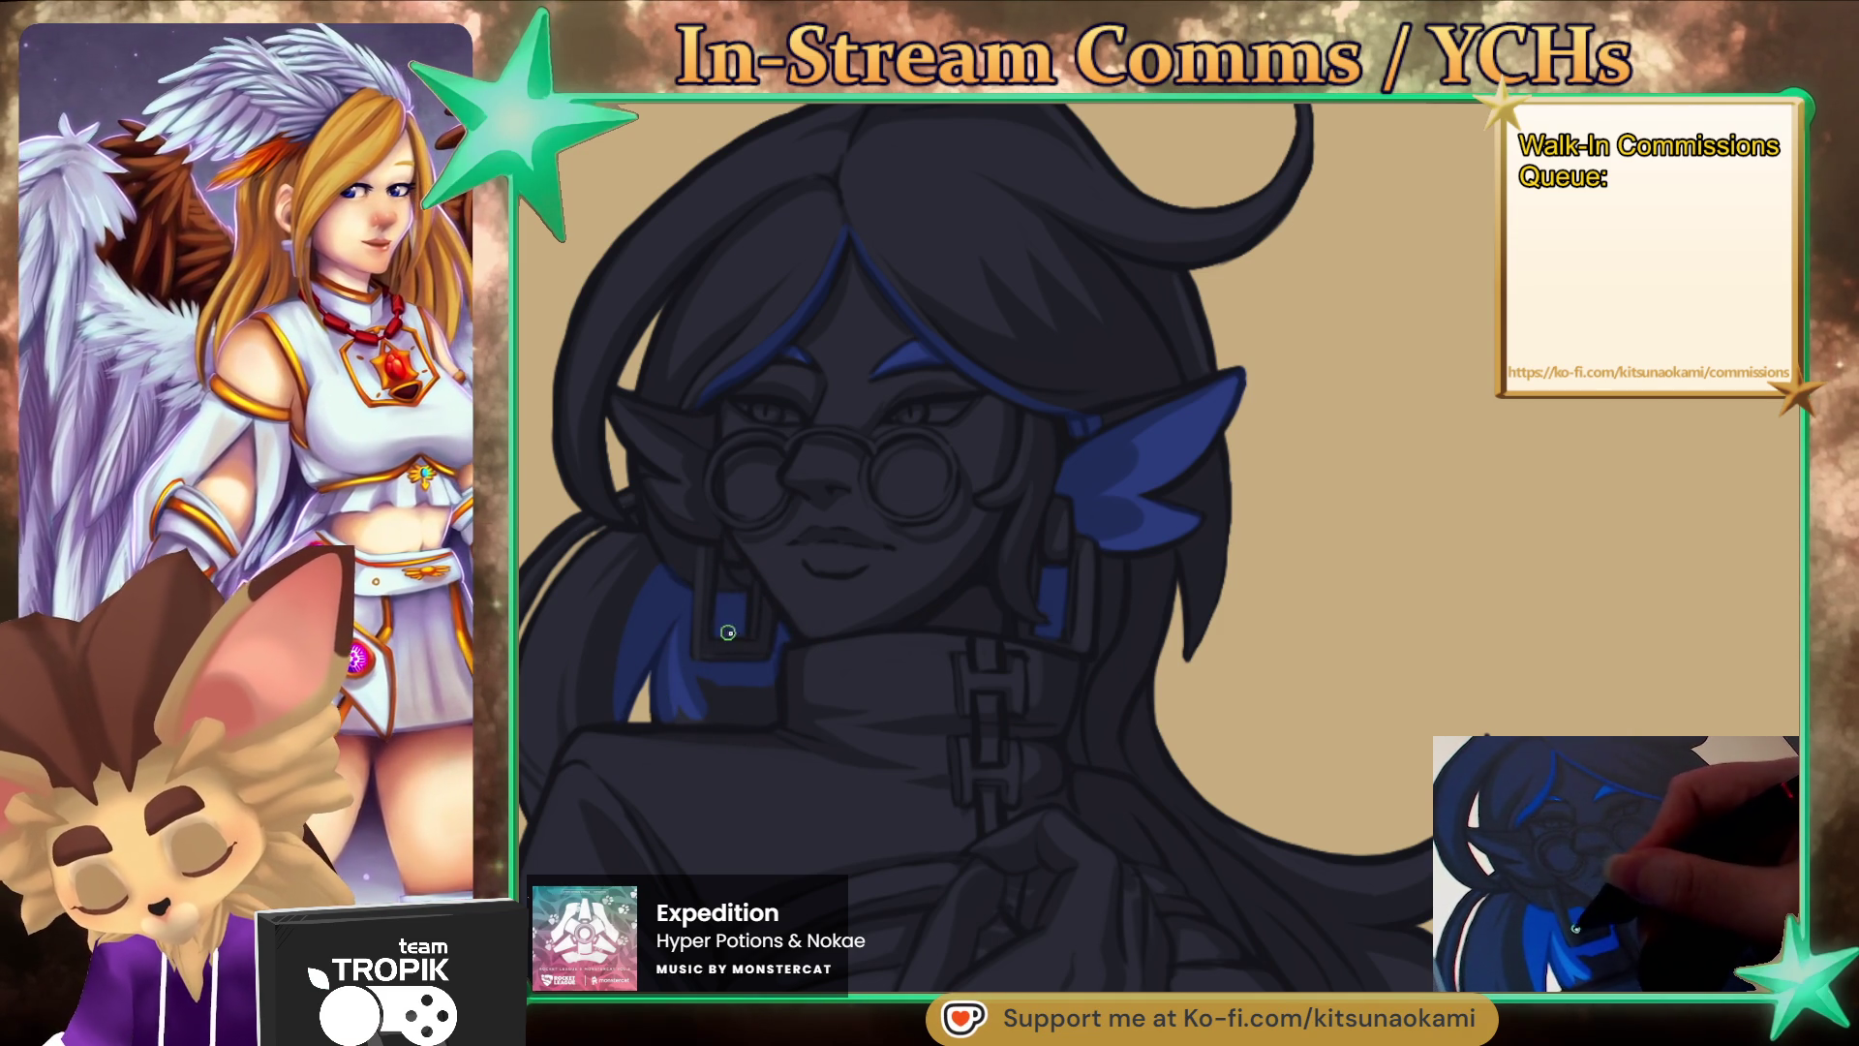
{"action": "left_click_drag", "start_coordinate": [715, 708], "coordinate": [760, 705]}
- Paint a blue streak running from the ear down to the collar
{"action": "key", "text": "bracketright"}
{"action": "key", "text": "bracketright"}
{"action": "key", "text": "bracketright"}
{"action": "left_click_drag", "start_coordinate": [1168, 774], "coordinate": [1091, 719]}
{"action": "key", "text": "bracketleft"}
{"action": "key", "text": "bracketleft"}
{"action": "key", "text": "bracketleft"}
{"action": "left_click_drag", "start_coordinate": [1047, 529], "coordinate": [989, 681]}
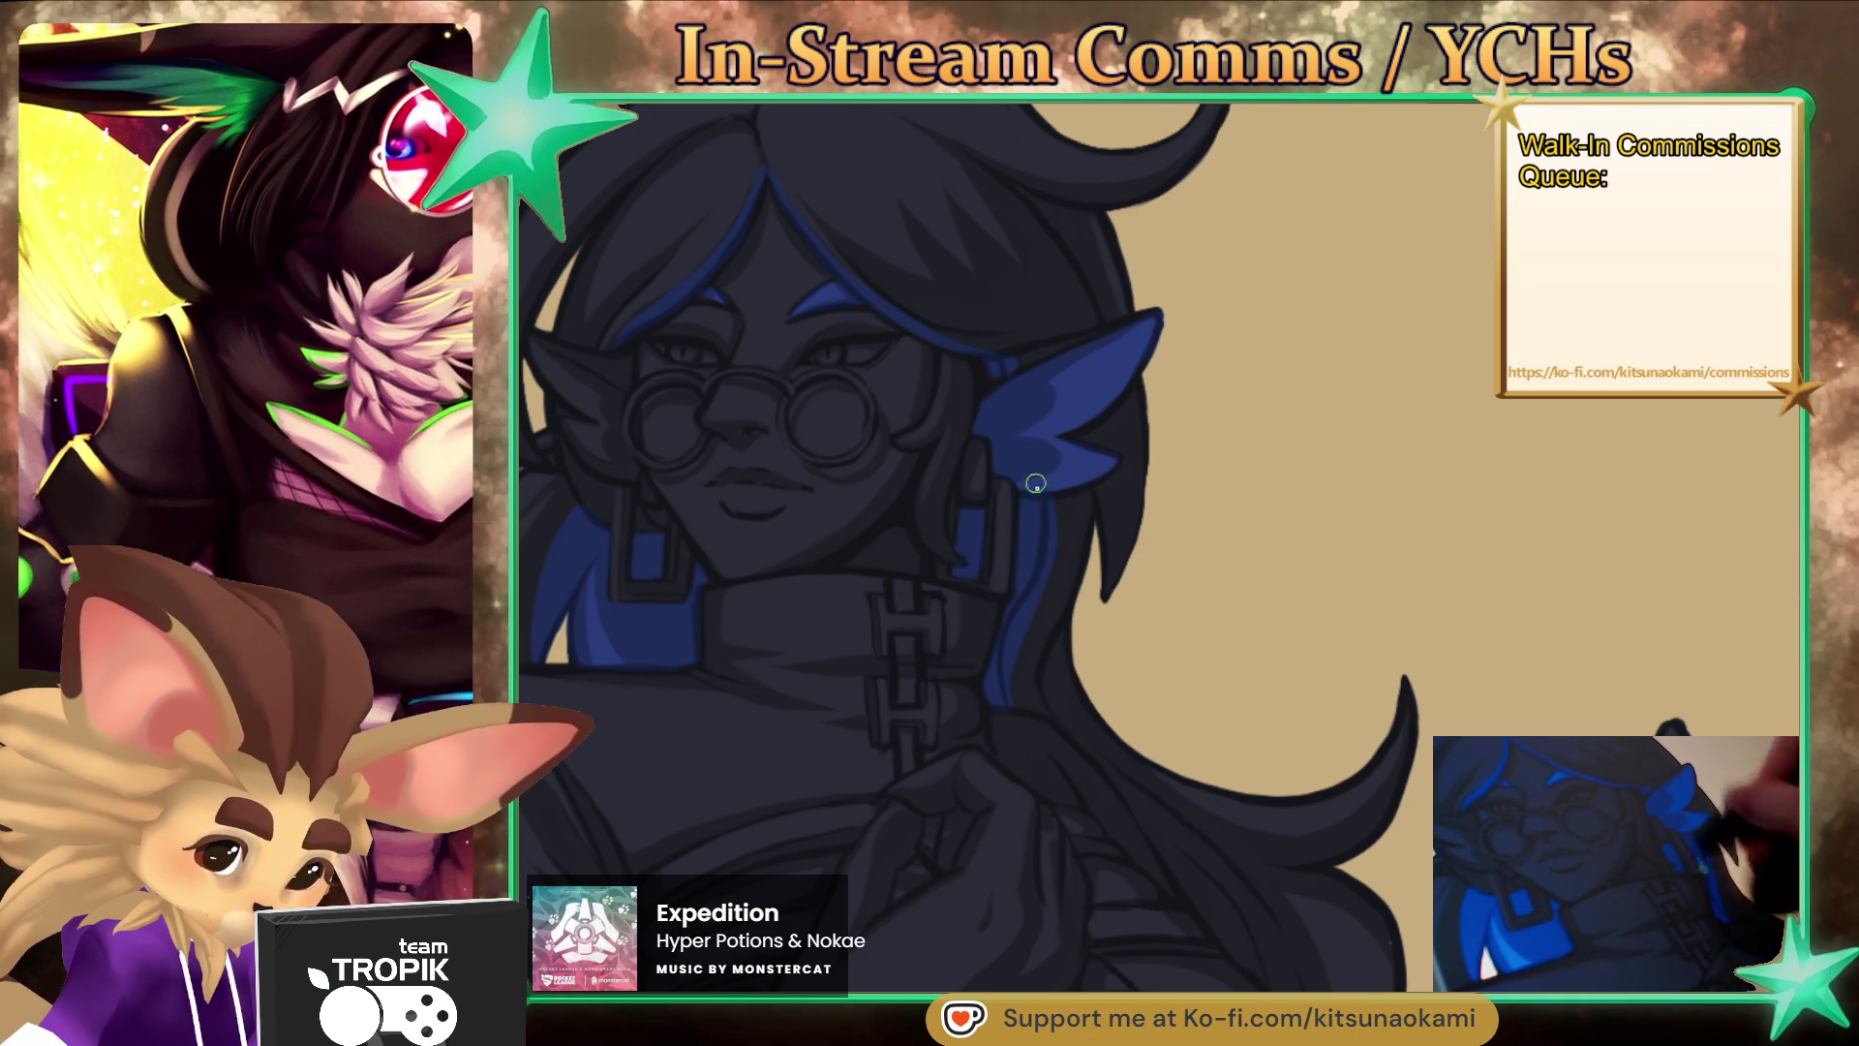
{"action": "scroll", "coordinate": [1087, 484], "scroll_direction": "up", "scroll_amount": 3}
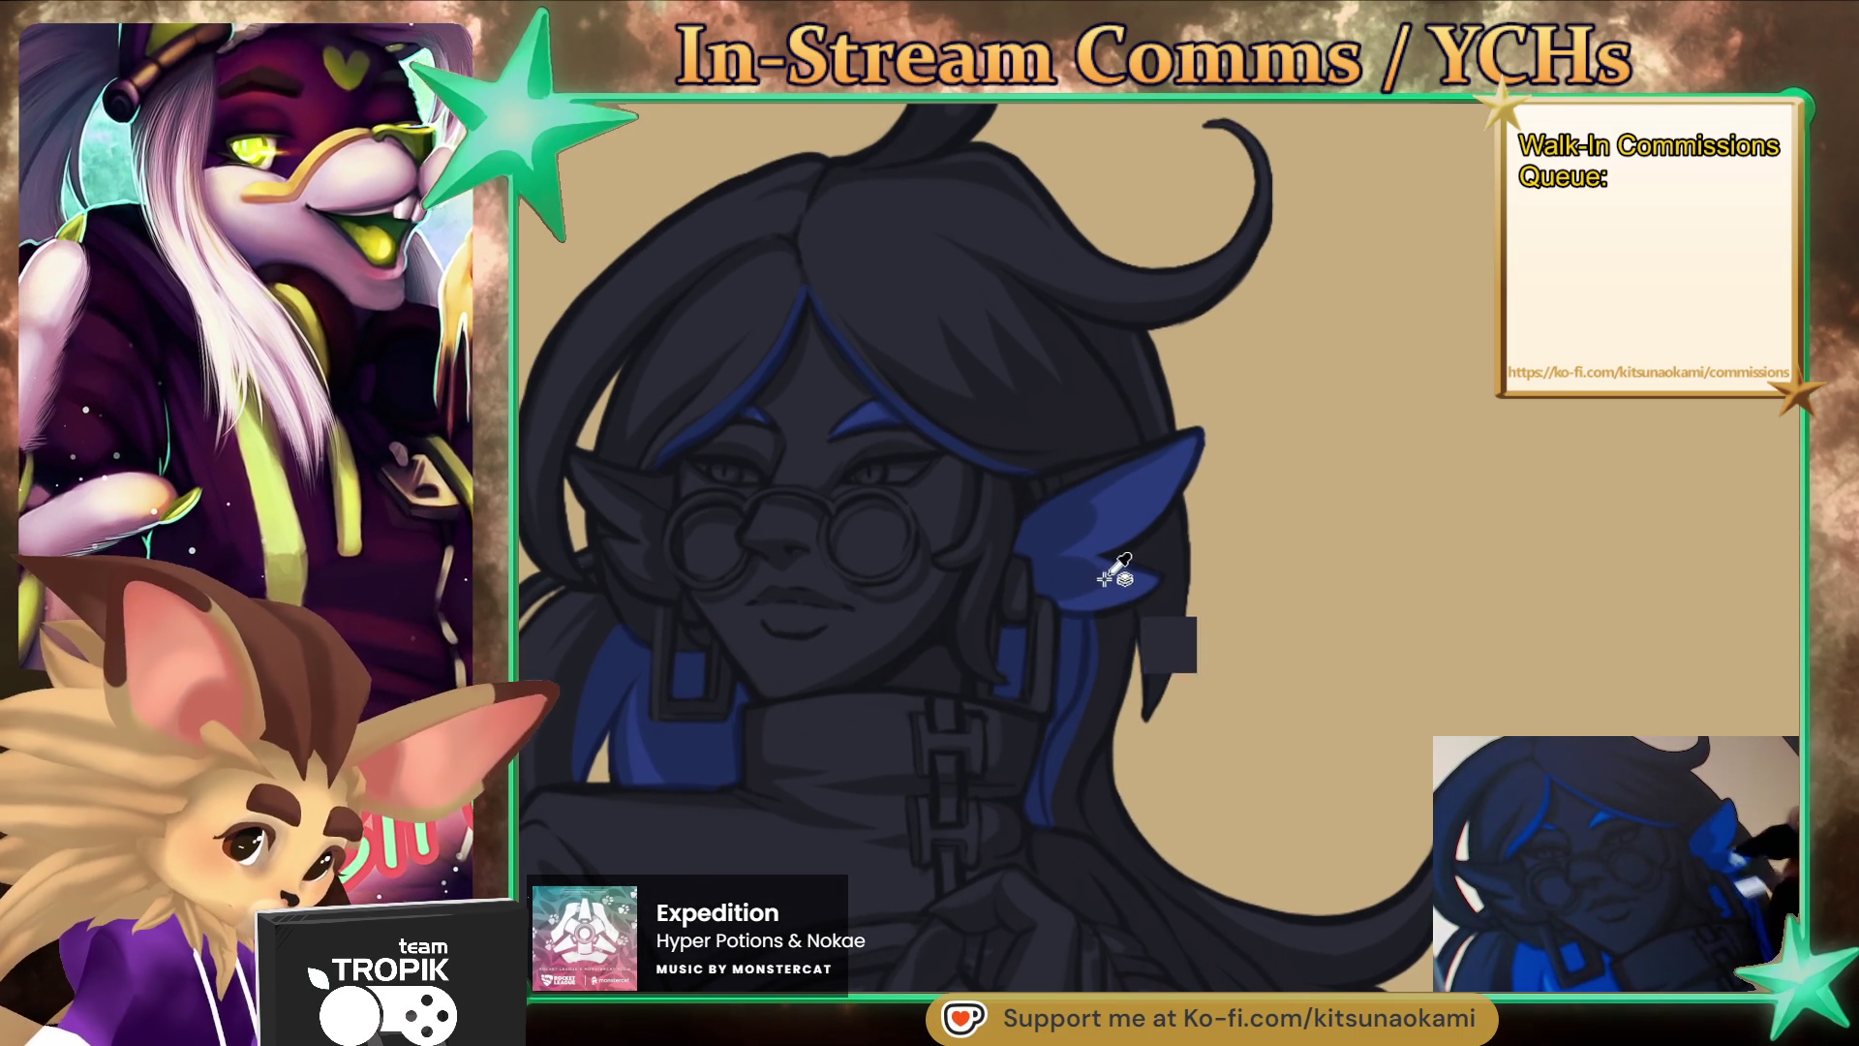
{"action": "mouse_move", "coordinate": [1154, 631]}
{"action": "left_mouse_down"}
{"action": "mouse_move", "coordinate": [962, 768]}
{"action": "mouse_move", "coordinate": [1175, 693]}
{"action": "left_mouse_up"}
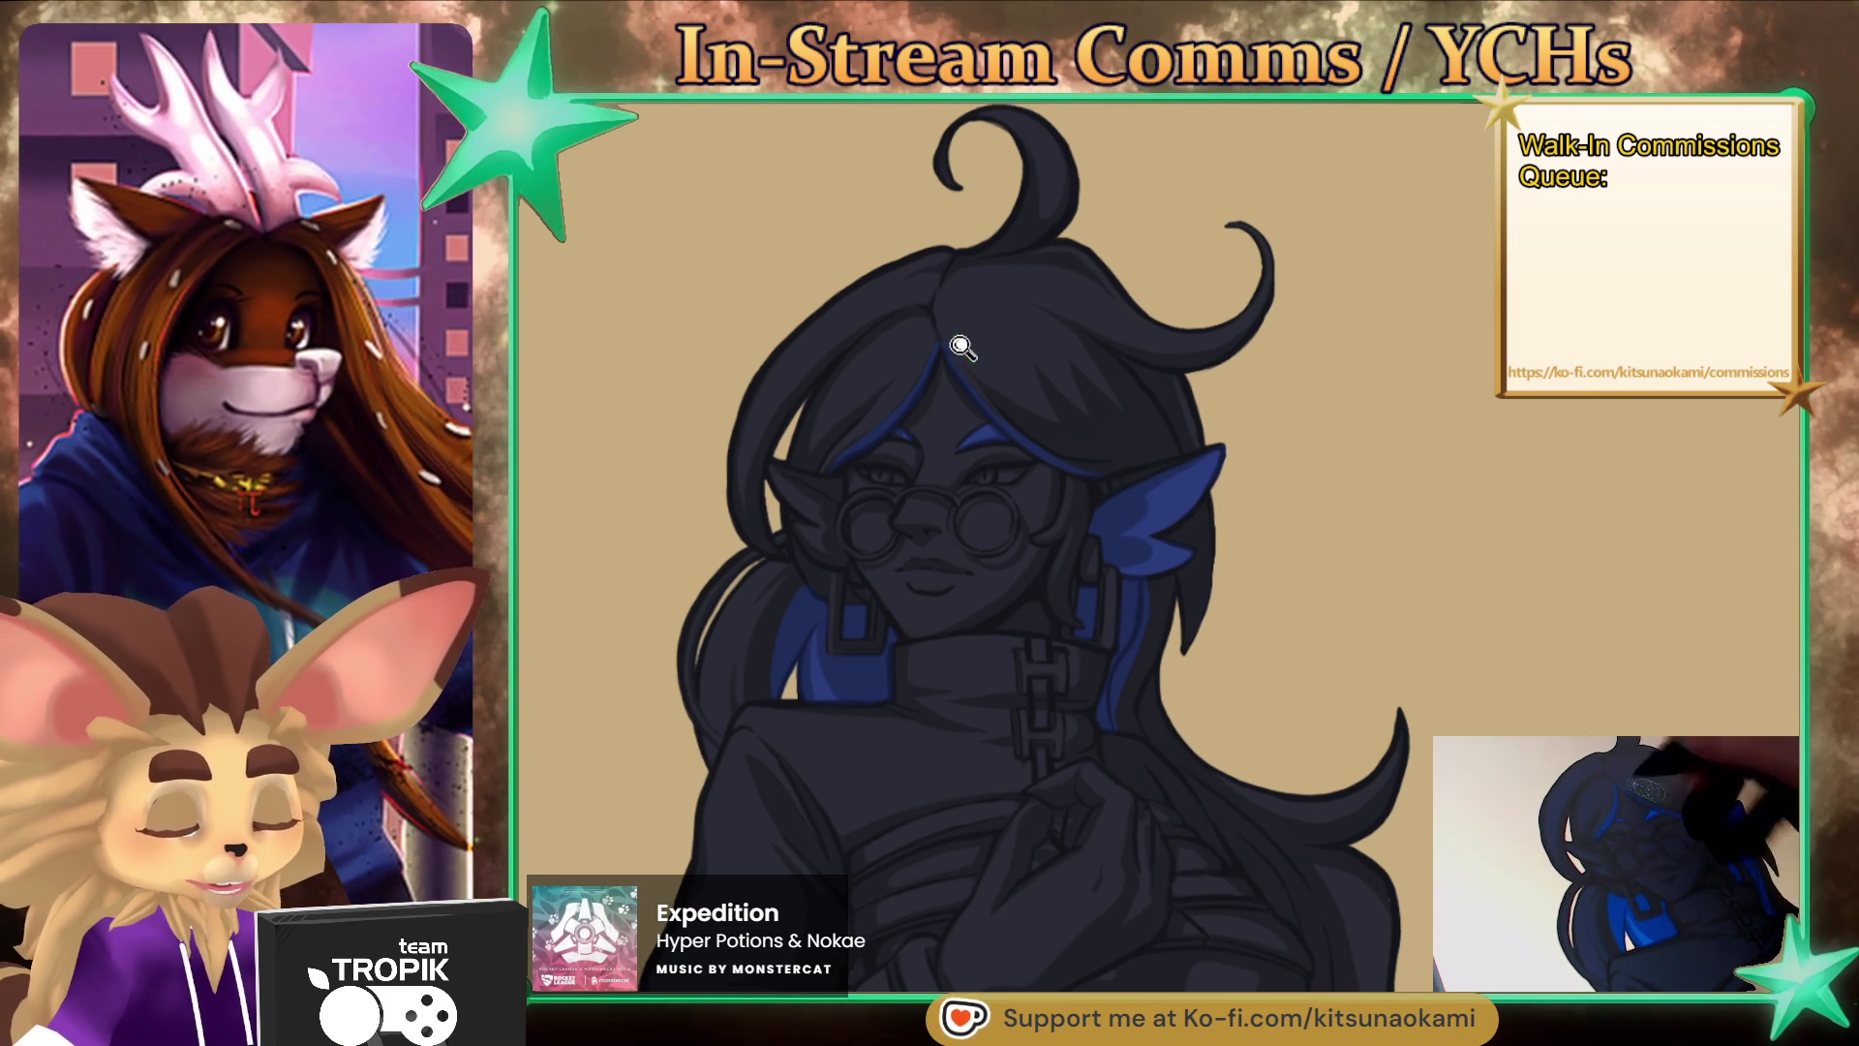
- Pan down to the hands and wing and paint a thin blue streak down a hair lock
{"action": "scroll", "coordinate": [992, 349], "scroll_direction": "up", "scroll_amount": 2}
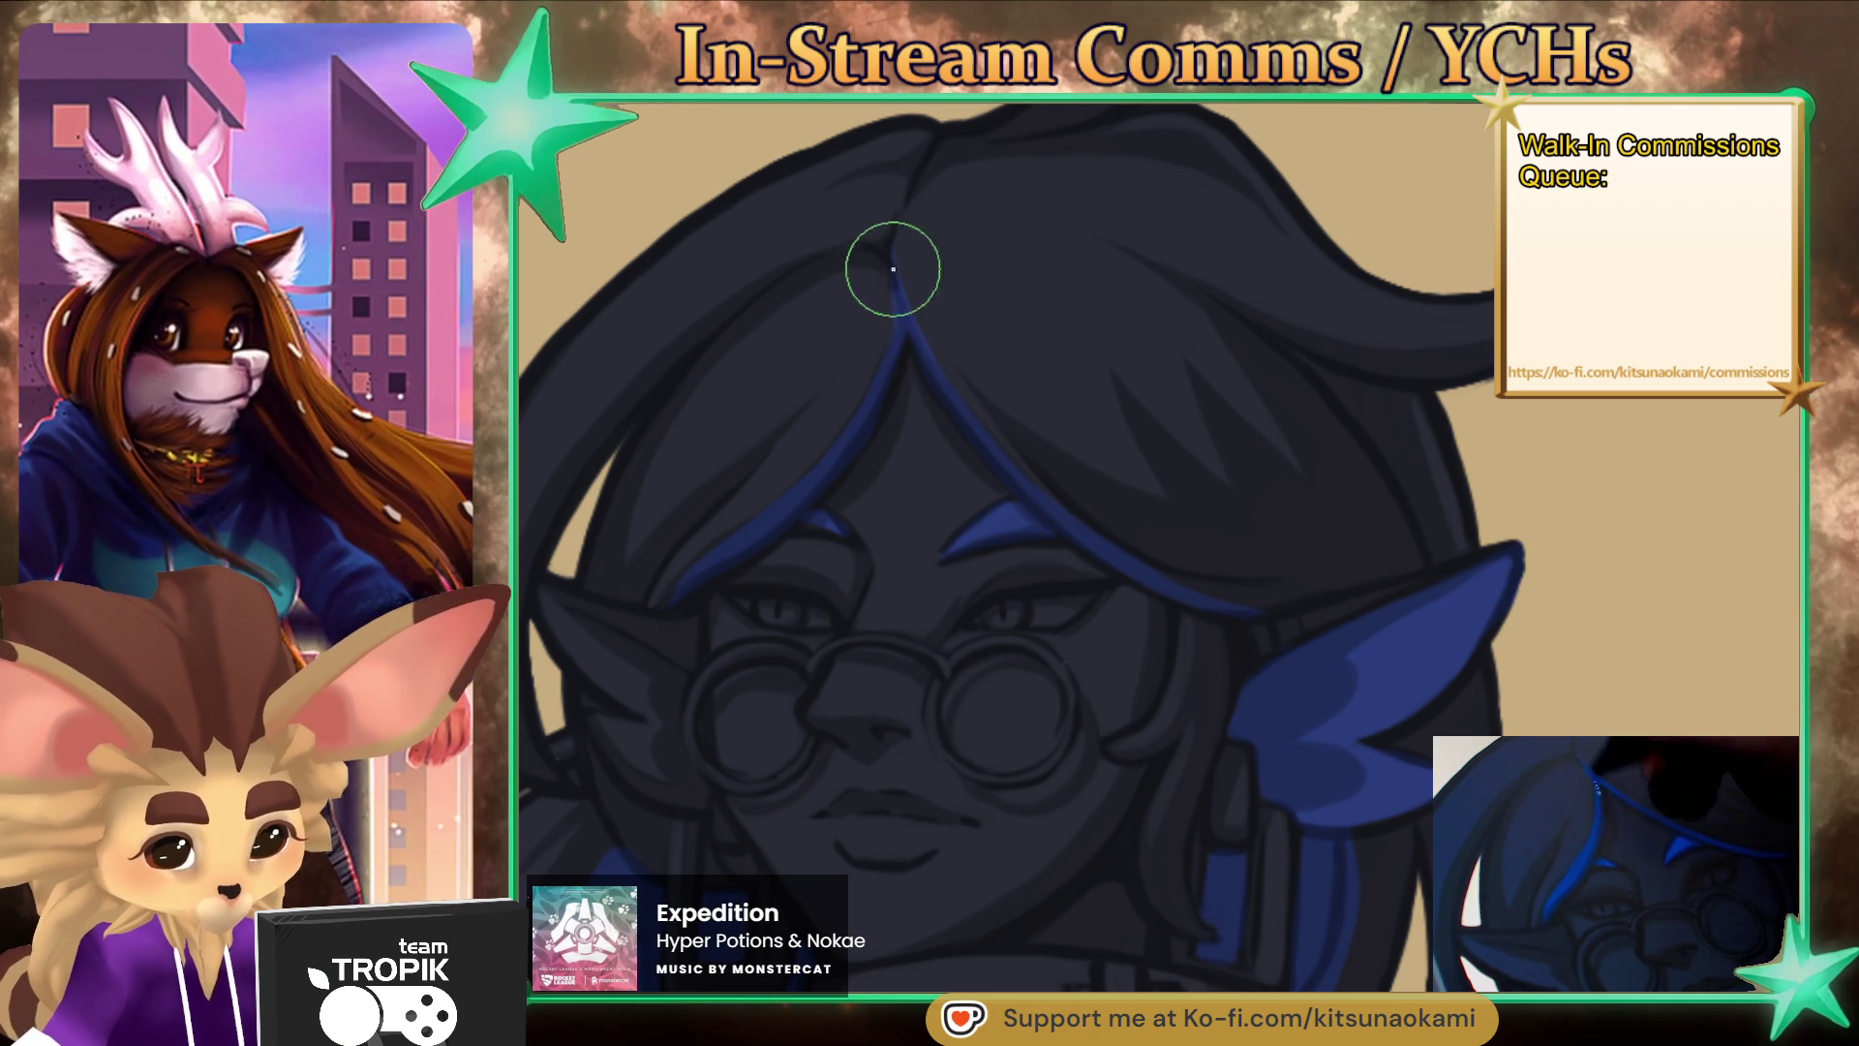
{"action": "scroll", "coordinate": [1055, 503], "scroll_direction": "down", "scroll_amount": 2}
{"action": "mouse_move", "coordinate": [1263, 789]}
{"action": "left_mouse_down"}
{"action": "mouse_move", "coordinate": [1394, 523]}
{"action": "mouse_move", "coordinate": [1120, 676]}
{"action": "mouse_move", "coordinate": [1122, 697]}
{"action": "left_mouse_up"}
{"action": "scroll", "coordinate": [968, 522], "scroll_direction": "up", "scroll_amount": 1}
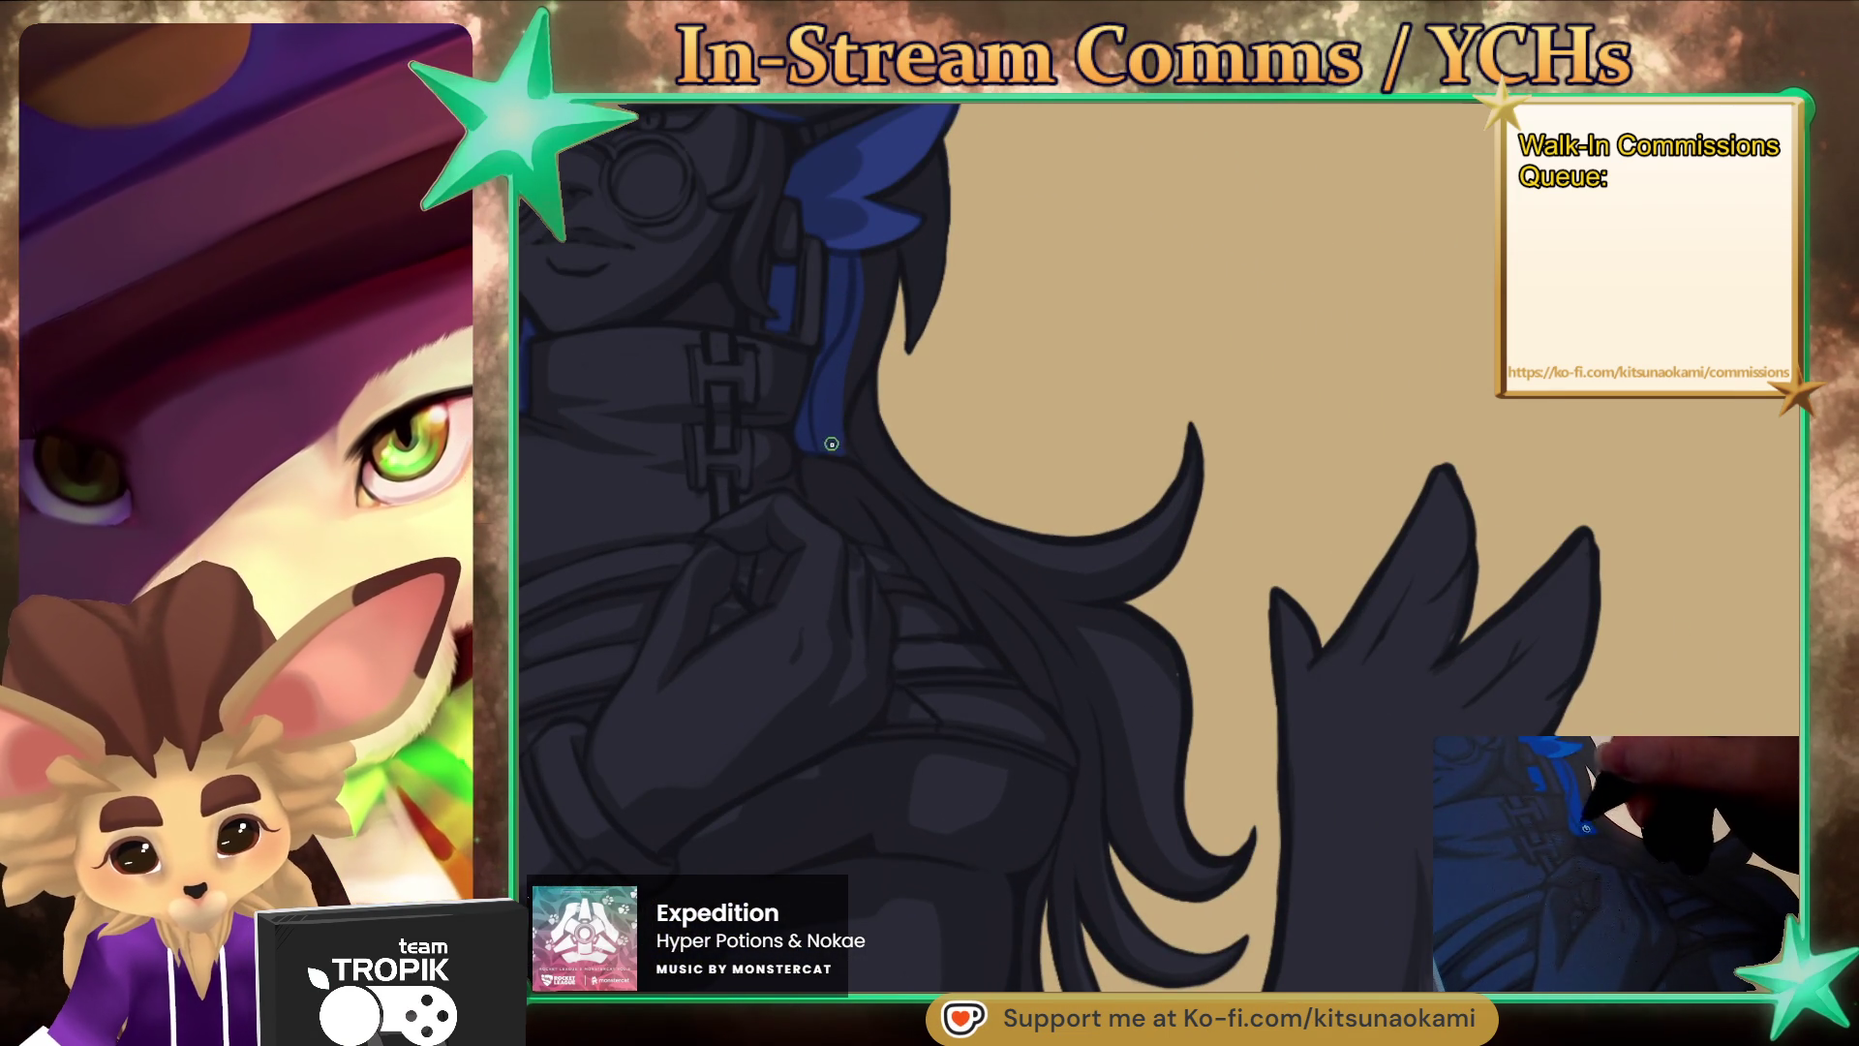
{"action": "scroll", "coordinate": [966, 502], "scroll_direction": "down", "scroll_amount": 3}
{"action": "left_click_drag", "start_coordinate": [868, 374], "coordinate": [965, 433]}
{"action": "left_click_drag", "start_coordinate": [1069, 576], "coordinate": [1187, 694]}
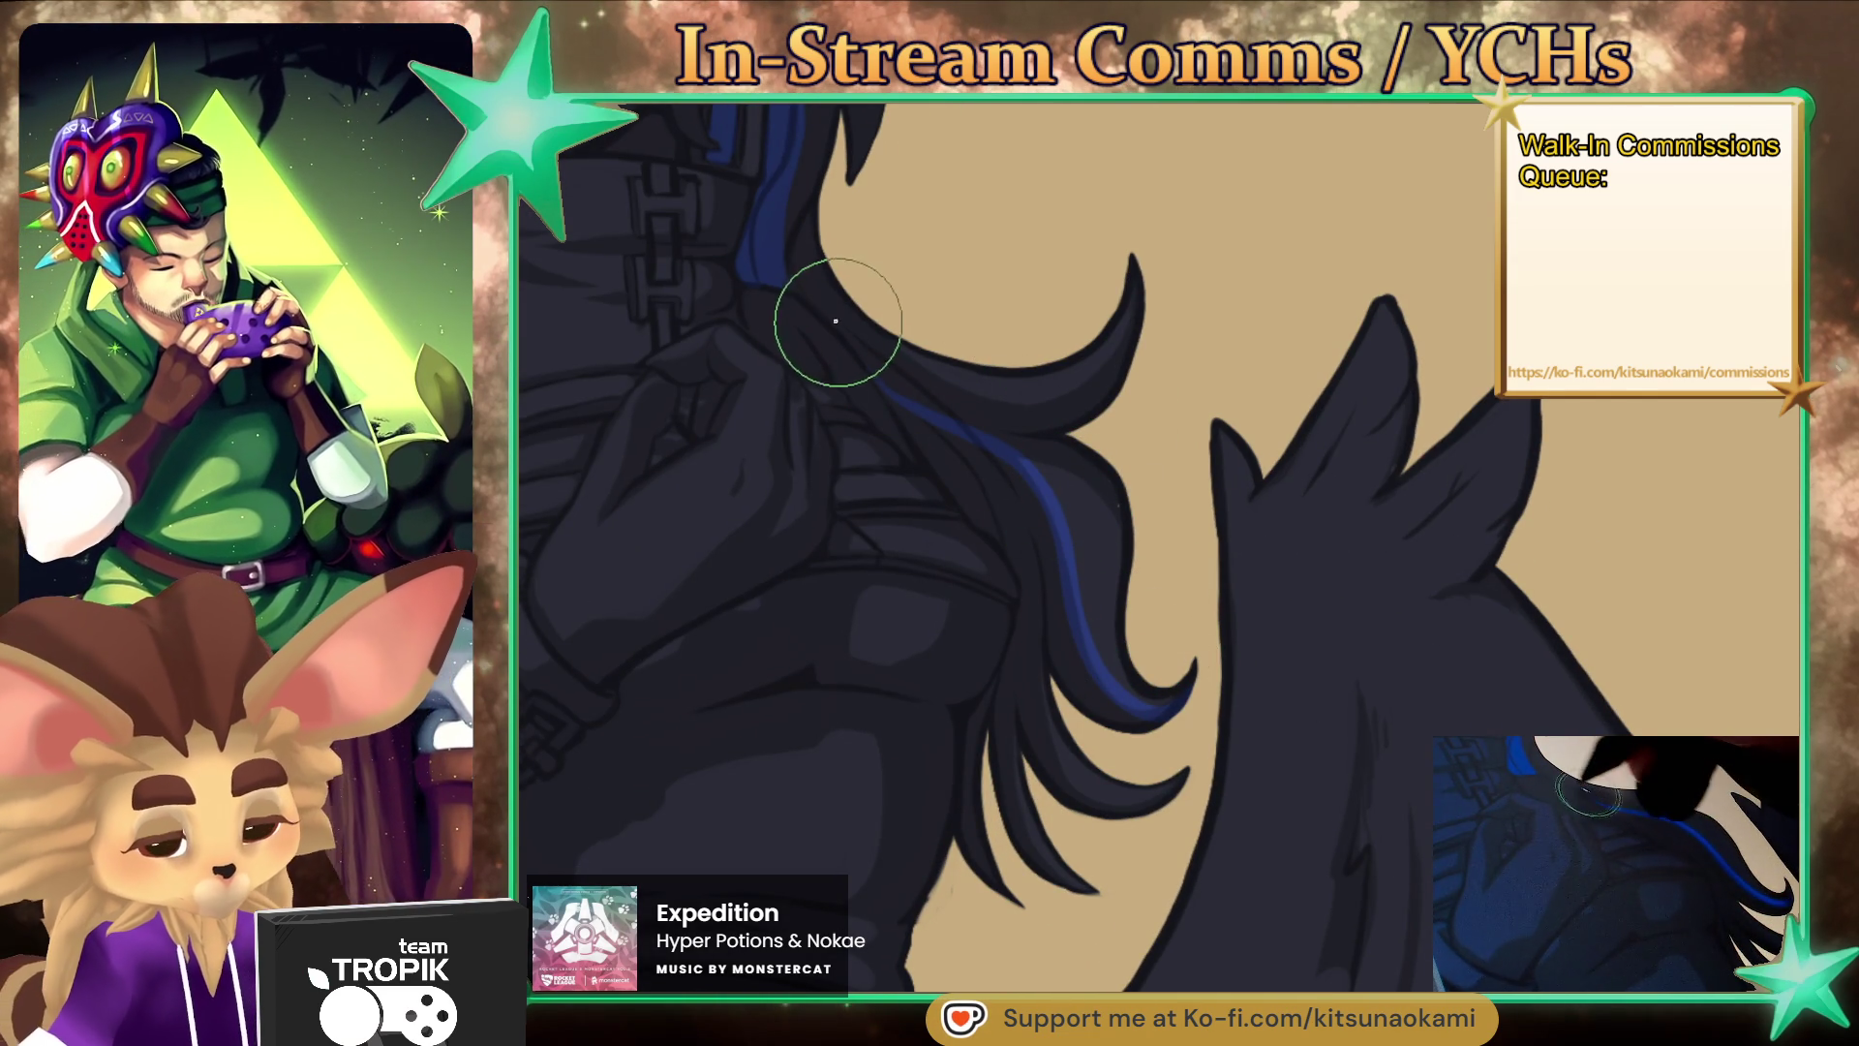
- Add blue highlights along the upper and lower hair locks, widening the lower one
{"action": "mouse_move", "coordinate": [788, 291]}
{"action": "left_mouse_down"}
{"action": "mouse_move", "coordinate": [854, 349]}
{"action": "mouse_move", "coordinate": [1070, 398]}
{"action": "mouse_move", "coordinate": [1144, 277]}
{"action": "left_mouse_up"}
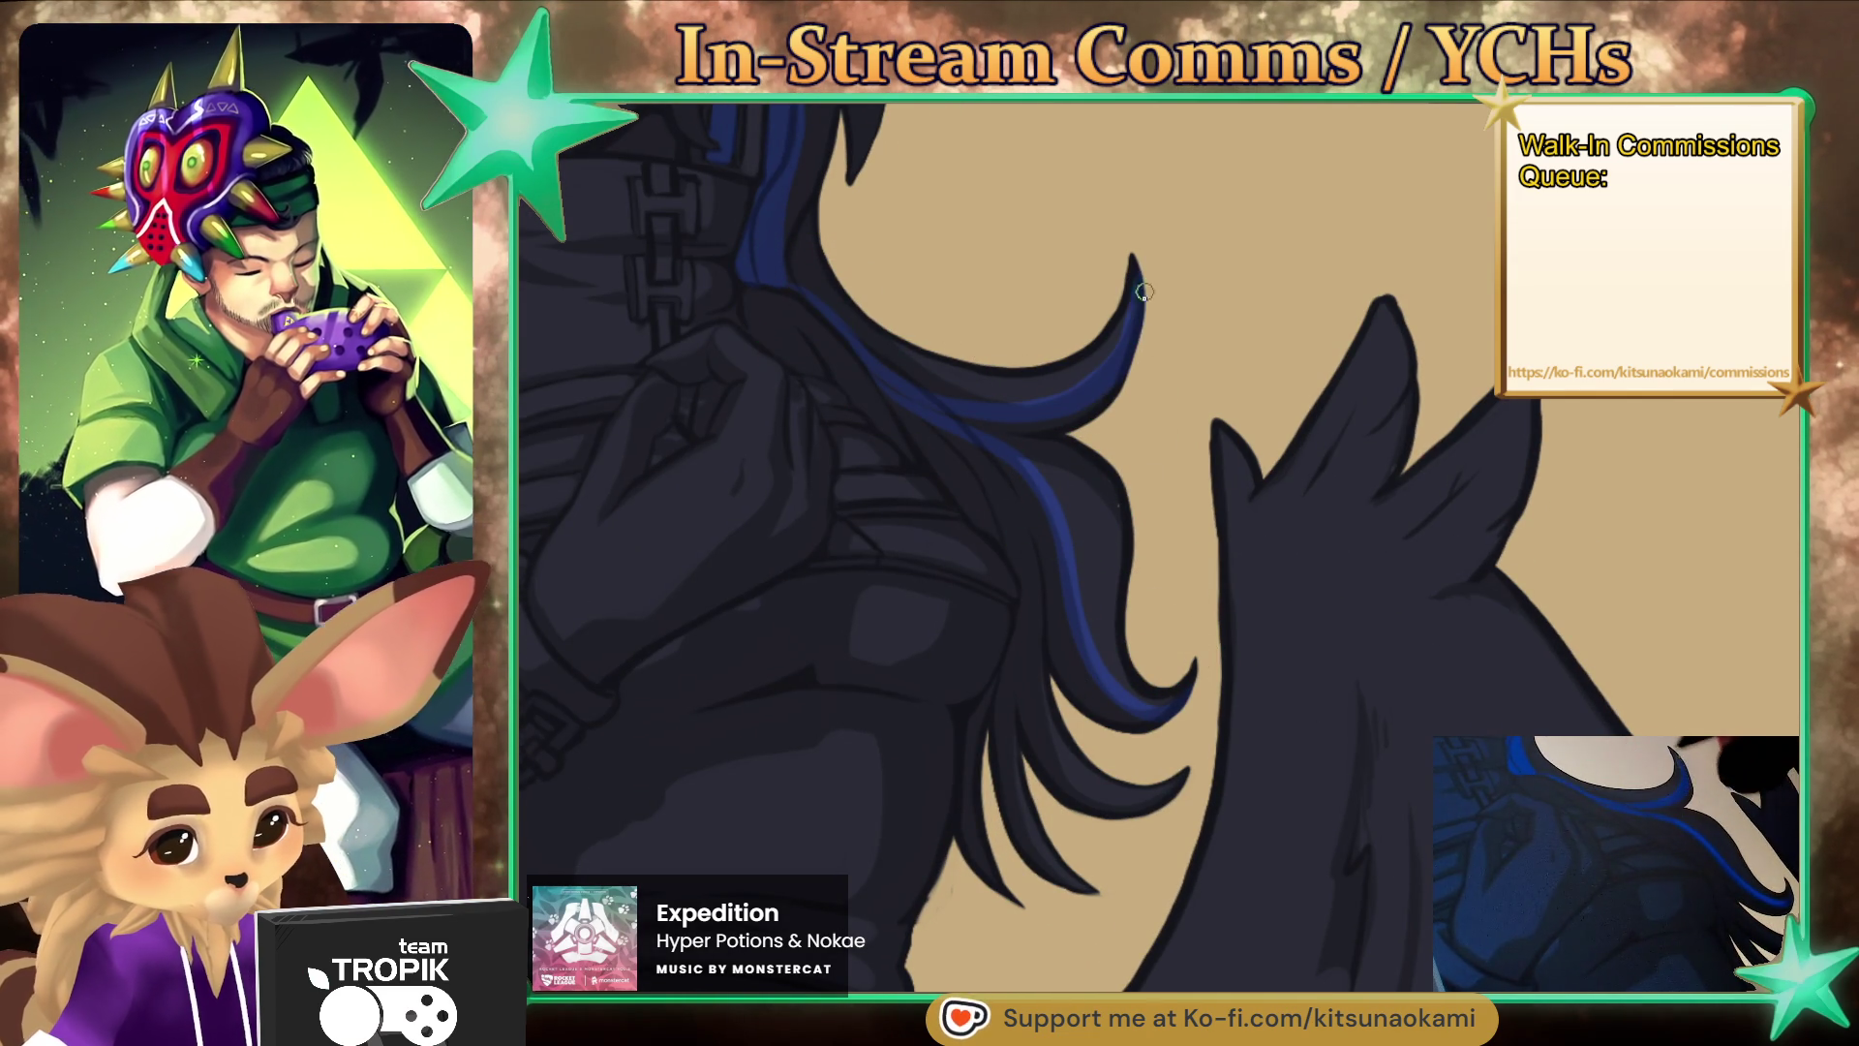
{"action": "left_click_drag", "start_coordinate": [971, 501], "coordinate": [885, 362]}
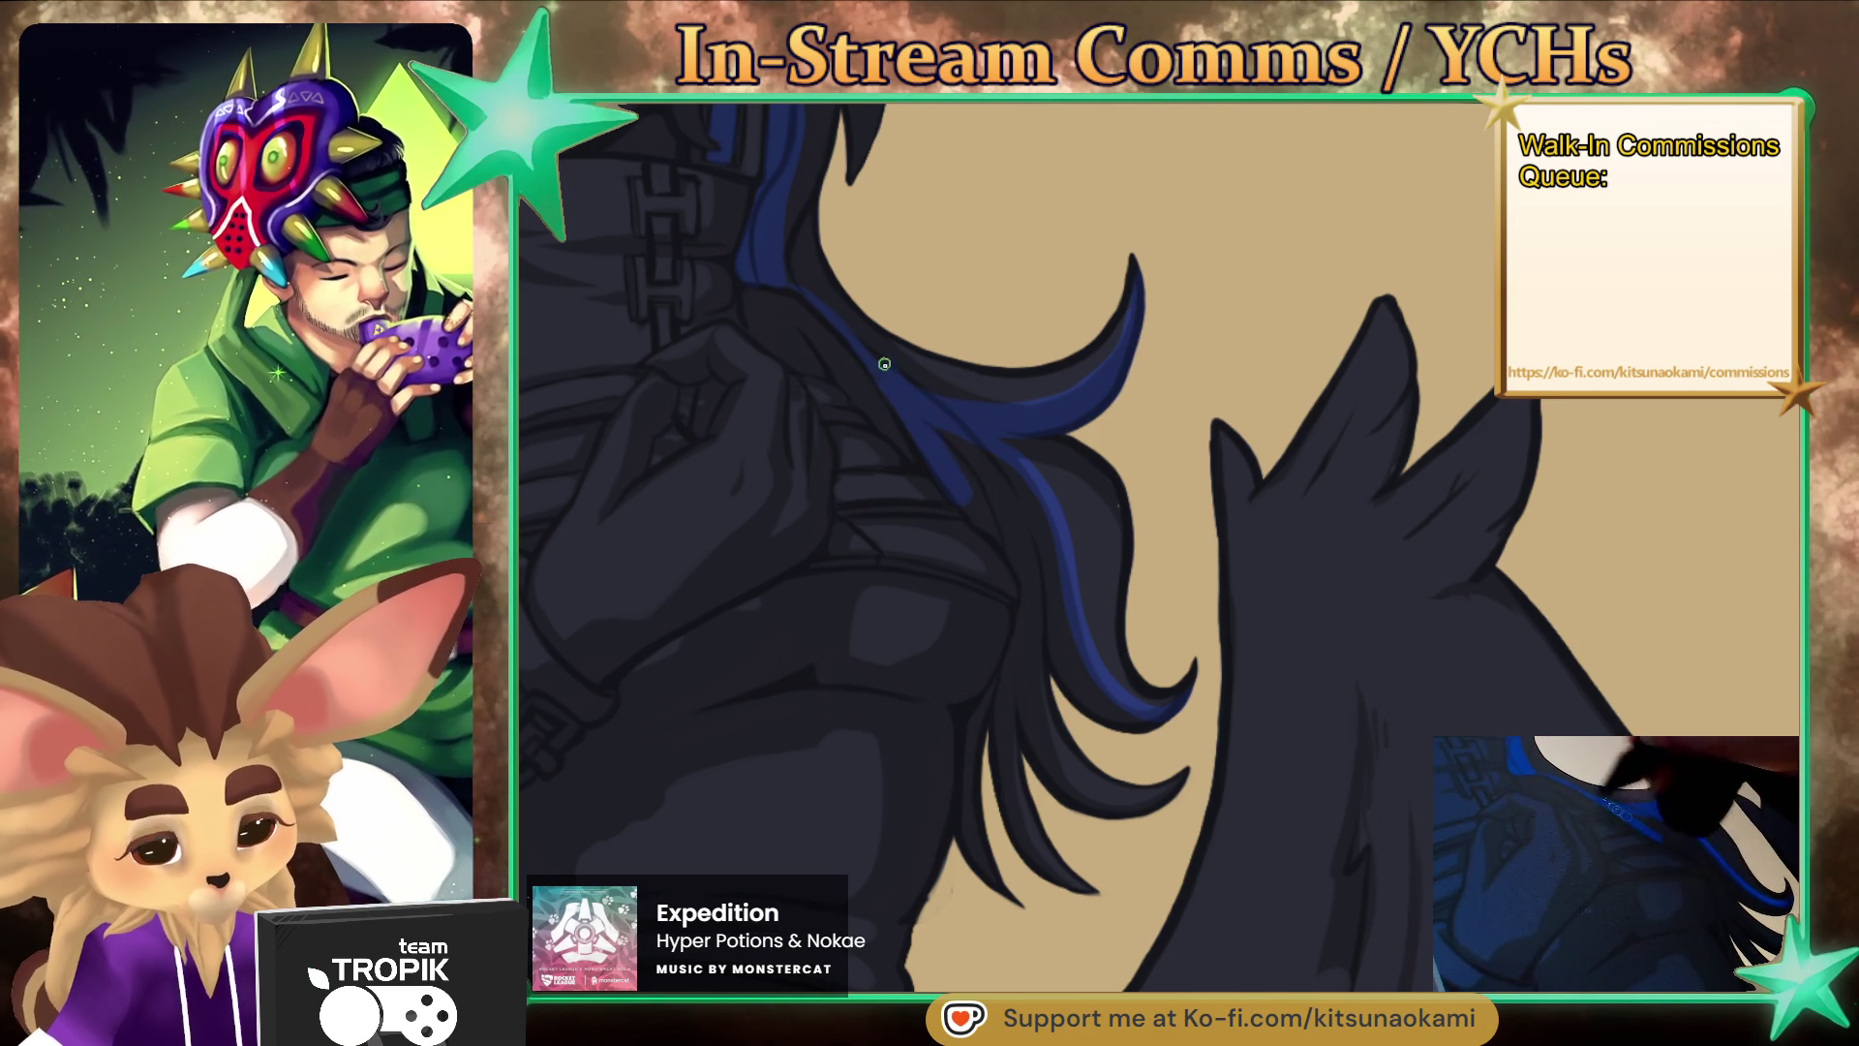
{"action": "mouse_move", "coordinate": [953, 479]}
{"action": "left_mouse_down"}
{"action": "mouse_move", "coordinate": [1030, 539]}
{"action": "mouse_move", "coordinate": [1015, 524]}
{"action": "mouse_move", "coordinate": [1037, 606]}
{"action": "mouse_move", "coordinate": [984, 718]}
{"action": "mouse_move", "coordinate": [982, 816]}
{"action": "mouse_move", "coordinate": [1041, 872]}
{"action": "mouse_move", "coordinate": [1089, 852]}
{"action": "left_mouse_up"}
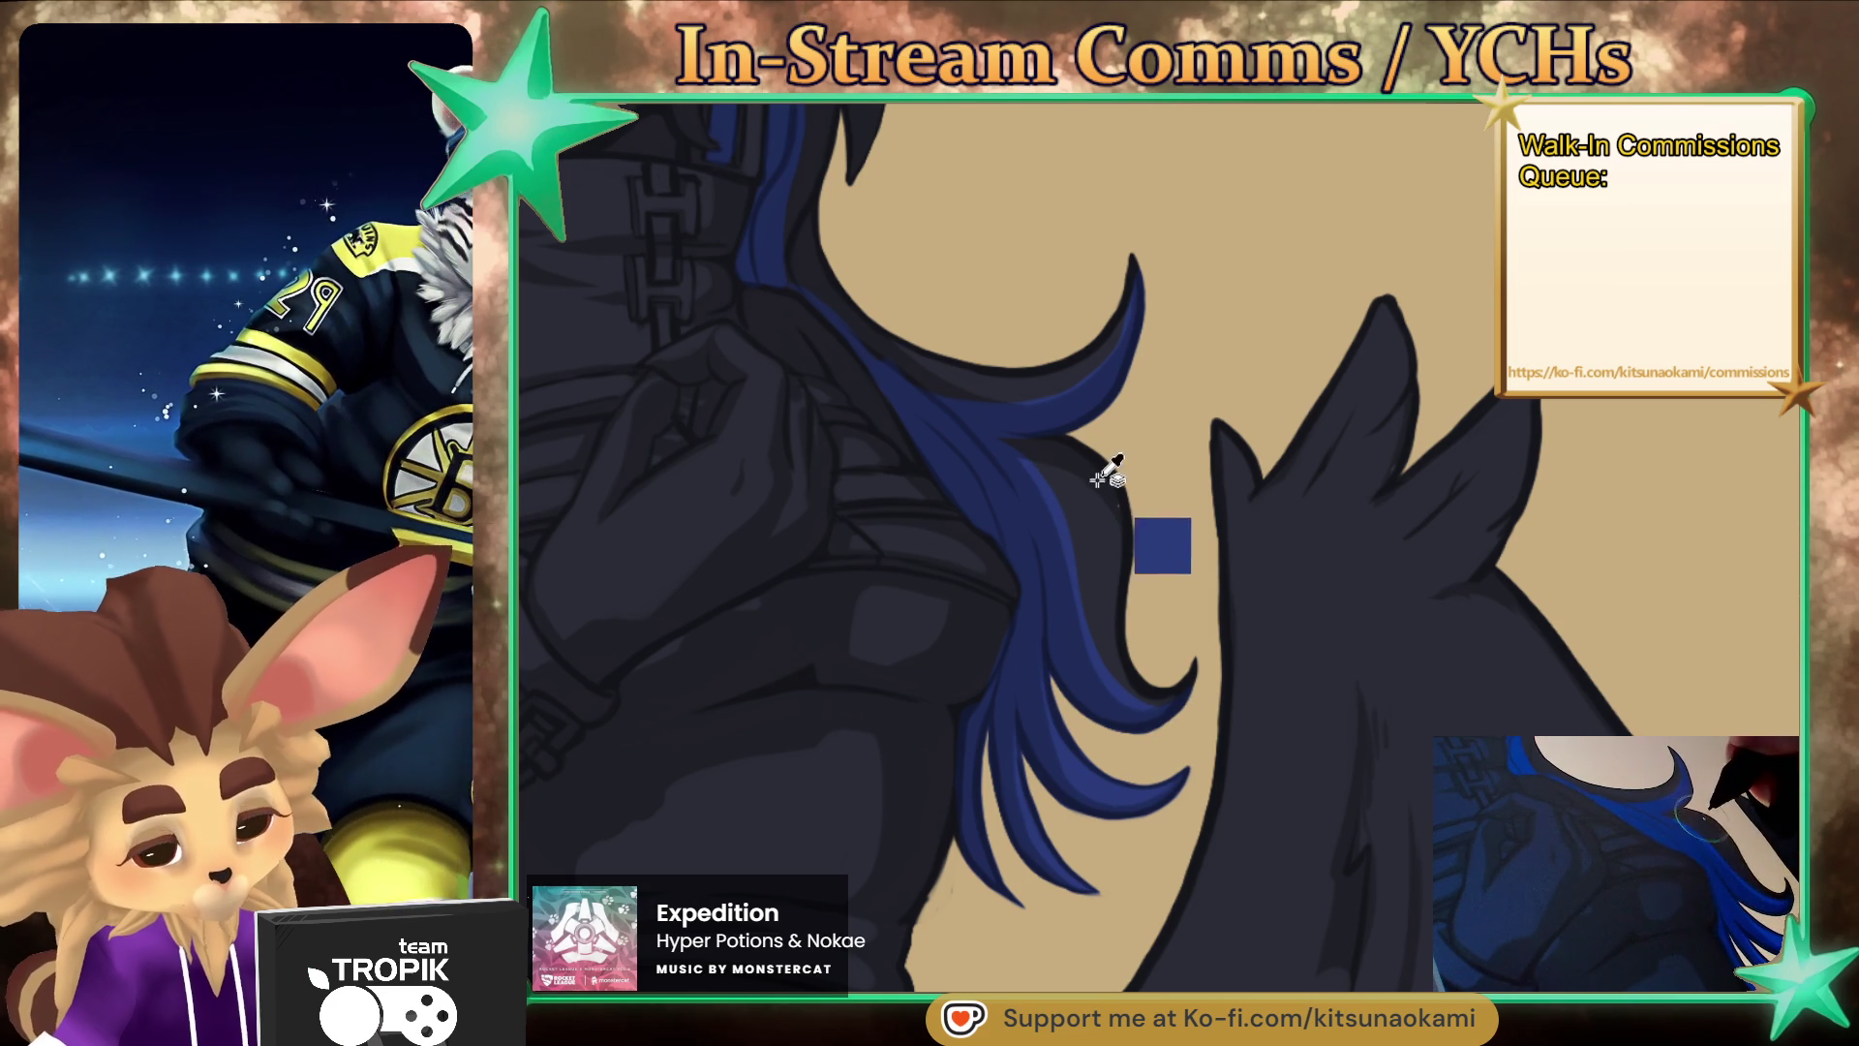
{"action": "key", "text": "bracketright"}
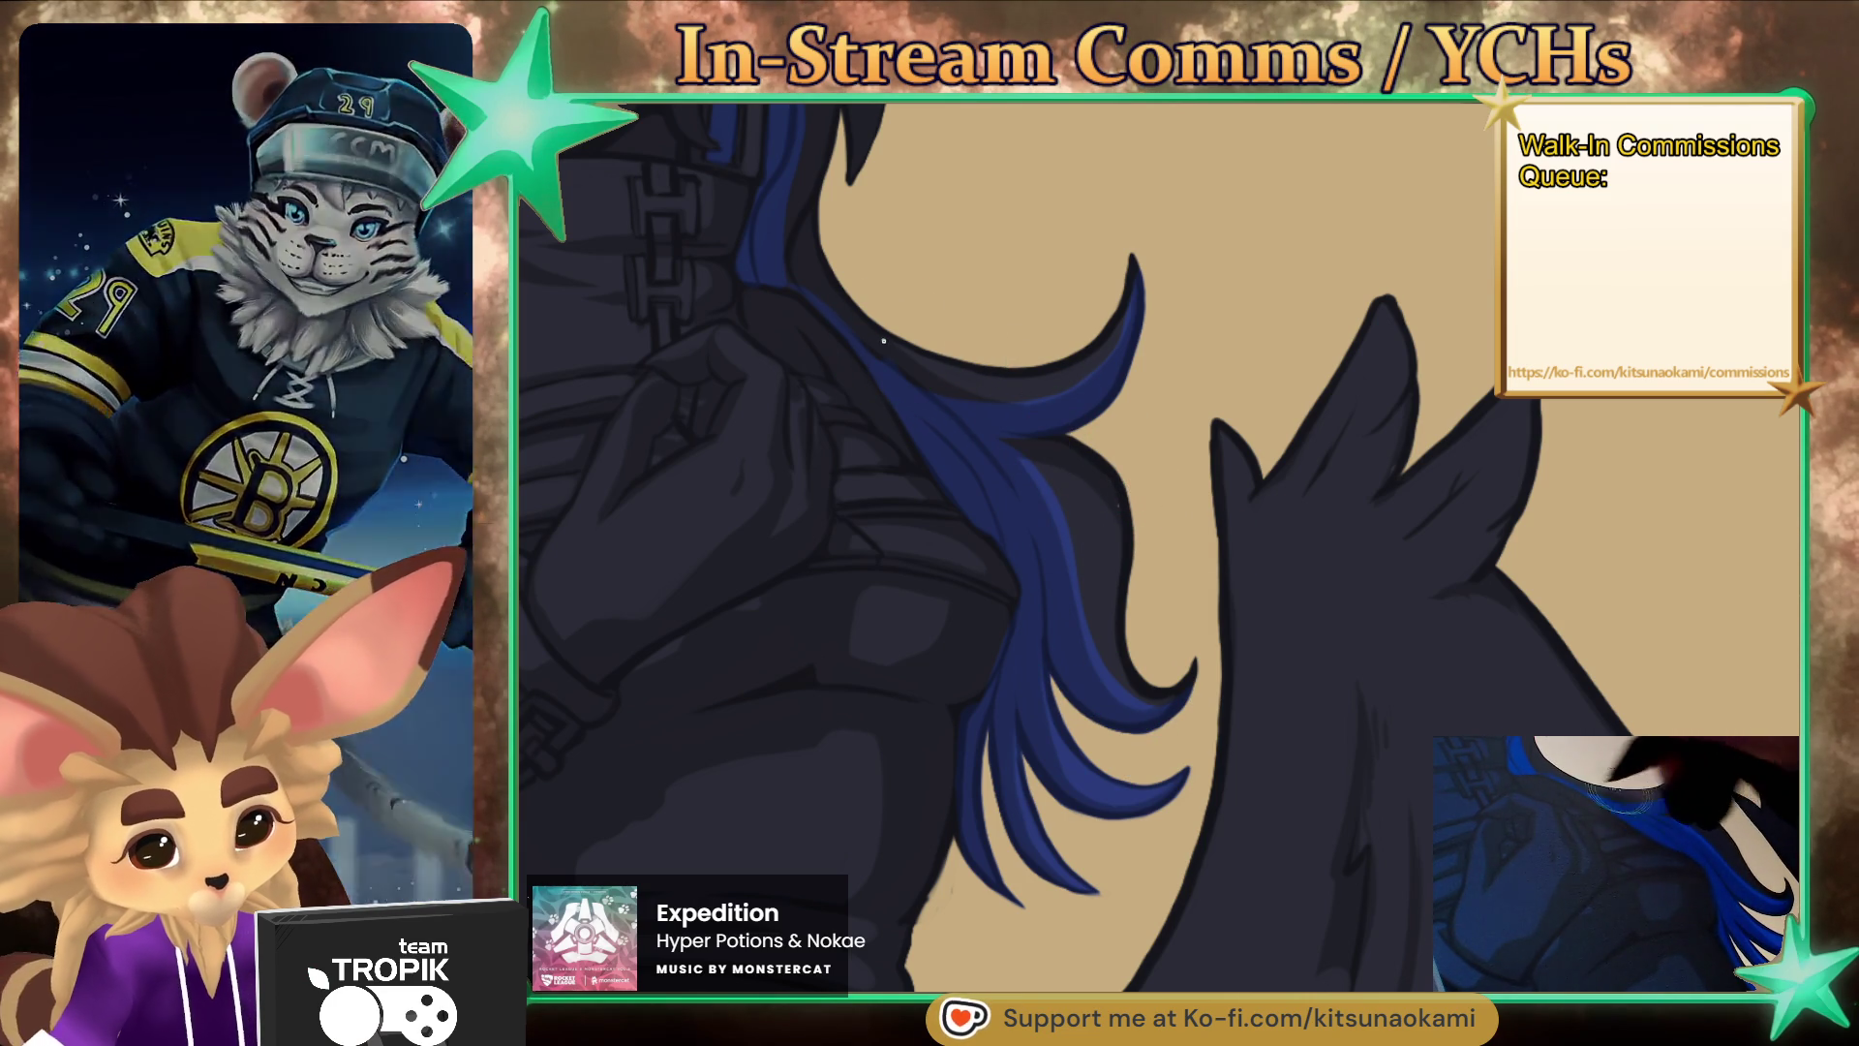
{"action": "key", "text": "bracketleft"}
{"action": "key", "text": "bracketleft"}
{"action": "key", "text": "bracketleft"}
{"action": "key", "text": "bracketleft"}
{"action": "key", "text": "bracketleft"}
{"action": "key", "text": "bracketleft"}
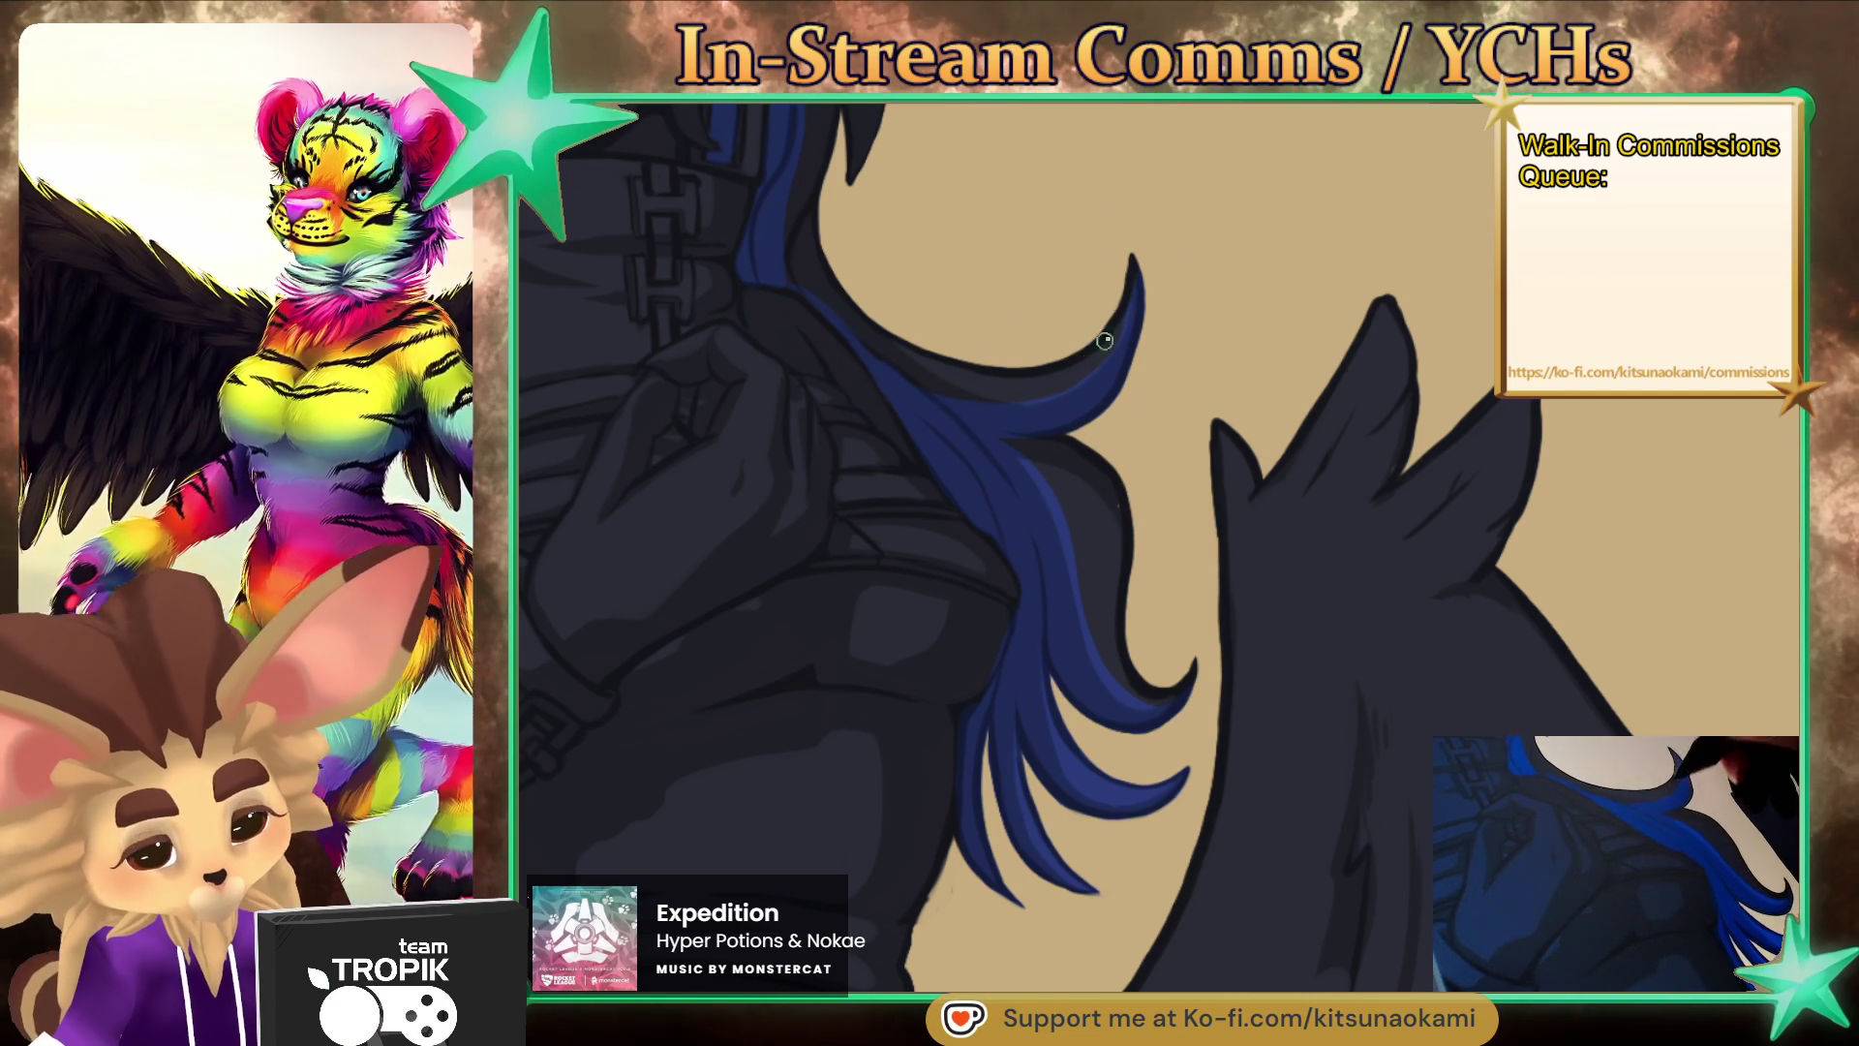
{"action": "key", "text": "bracketright"}
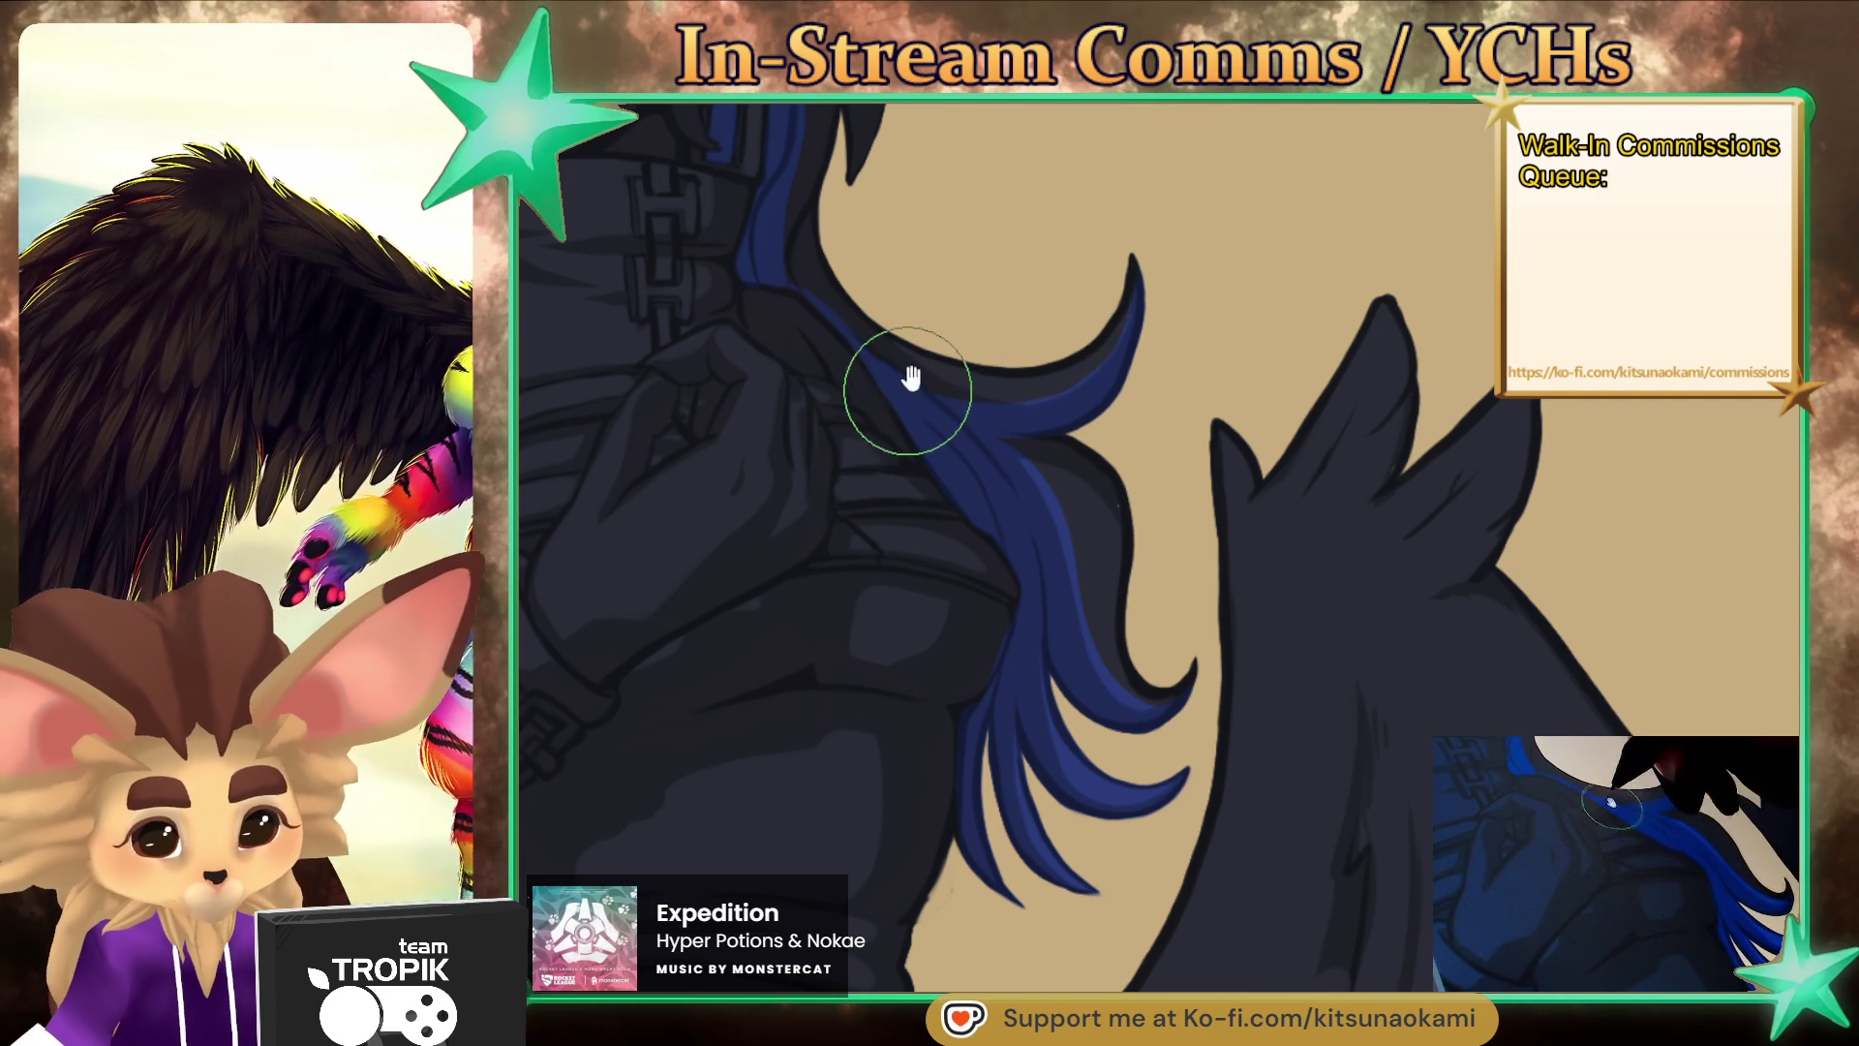
{"action": "scroll", "coordinate": [904, 386], "scroll_direction": "up", "scroll_amount": 3}
{"action": "key", "text": "bracketleft"}
{"action": "key", "text": "bracketleft"}
{"action": "key", "text": "bracketleft"}
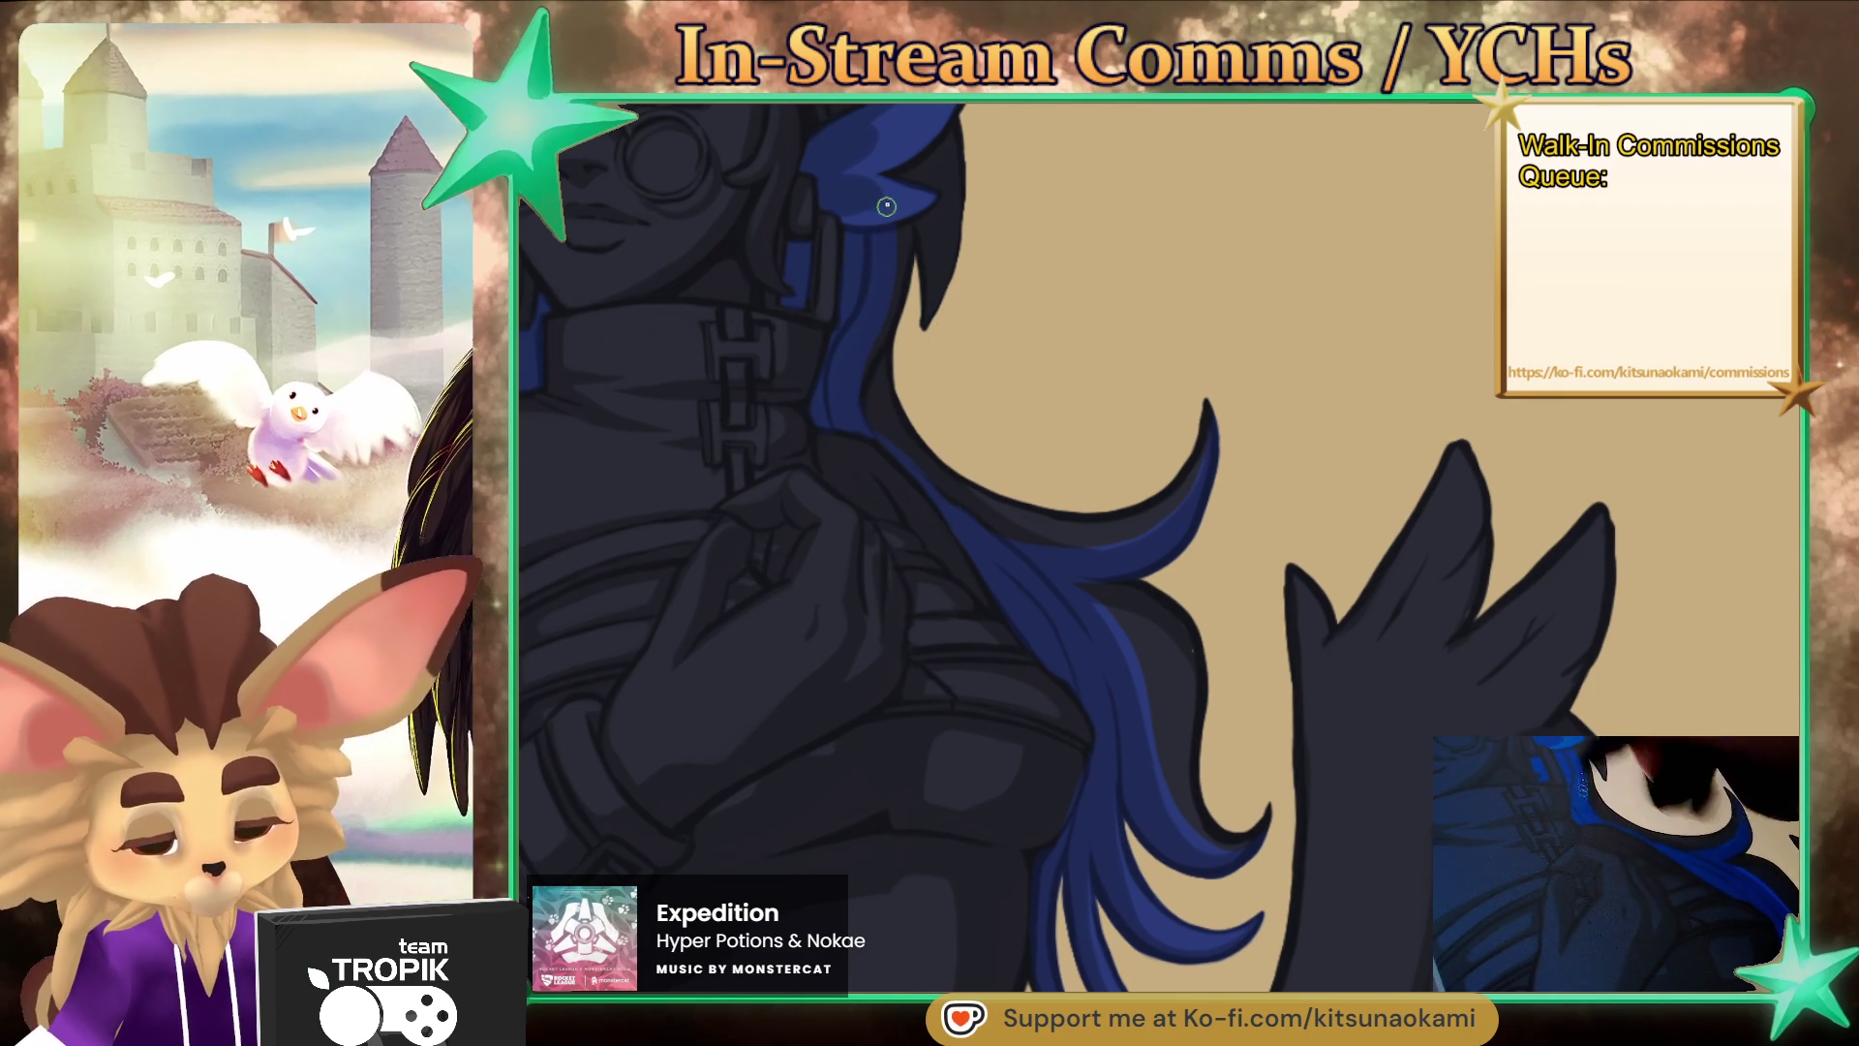
{"action": "scroll", "coordinate": [886, 446], "scroll_direction": "down", "scroll_amount": 5}
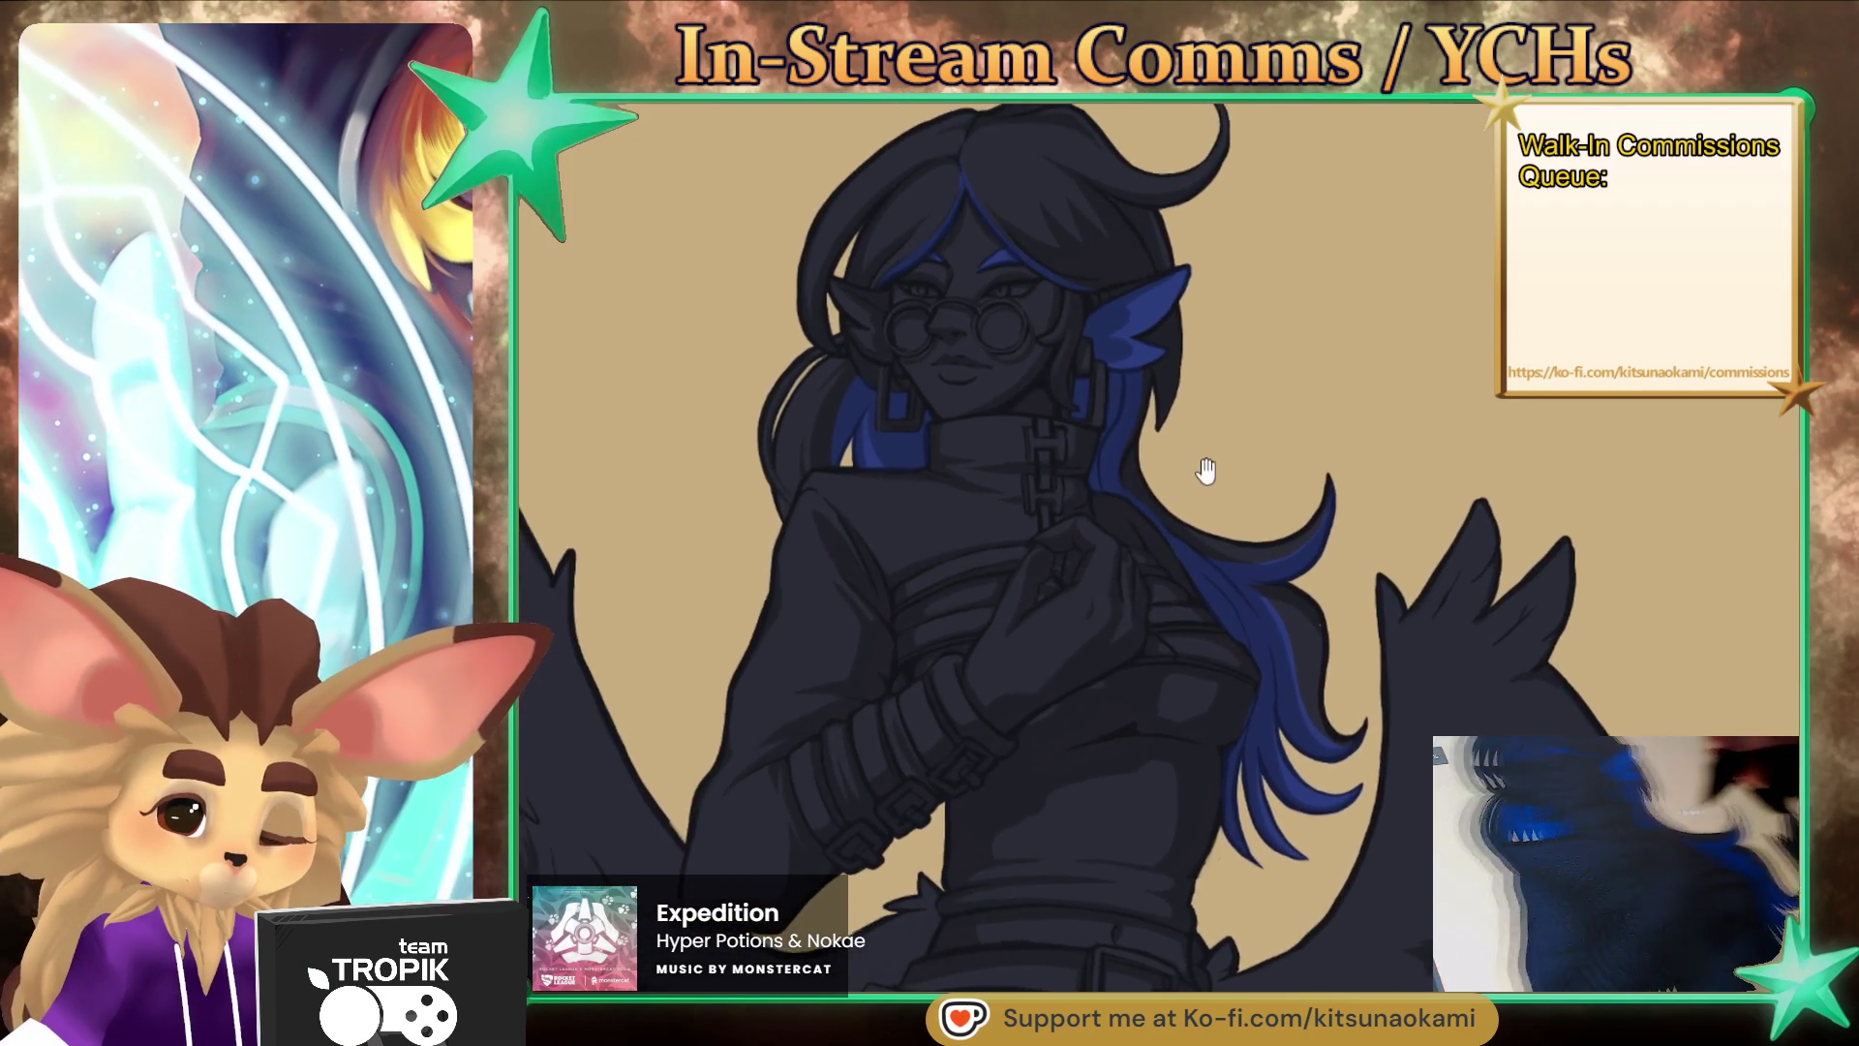
- Centre the face and paint pale skin over and around the left eye and lens
{"action": "scroll", "coordinate": [1204, 473], "scroll_direction": "up", "scroll_amount": 4}
{"action": "left_click_drag", "start_coordinate": [1141, 361], "coordinate": [1268, 649]}
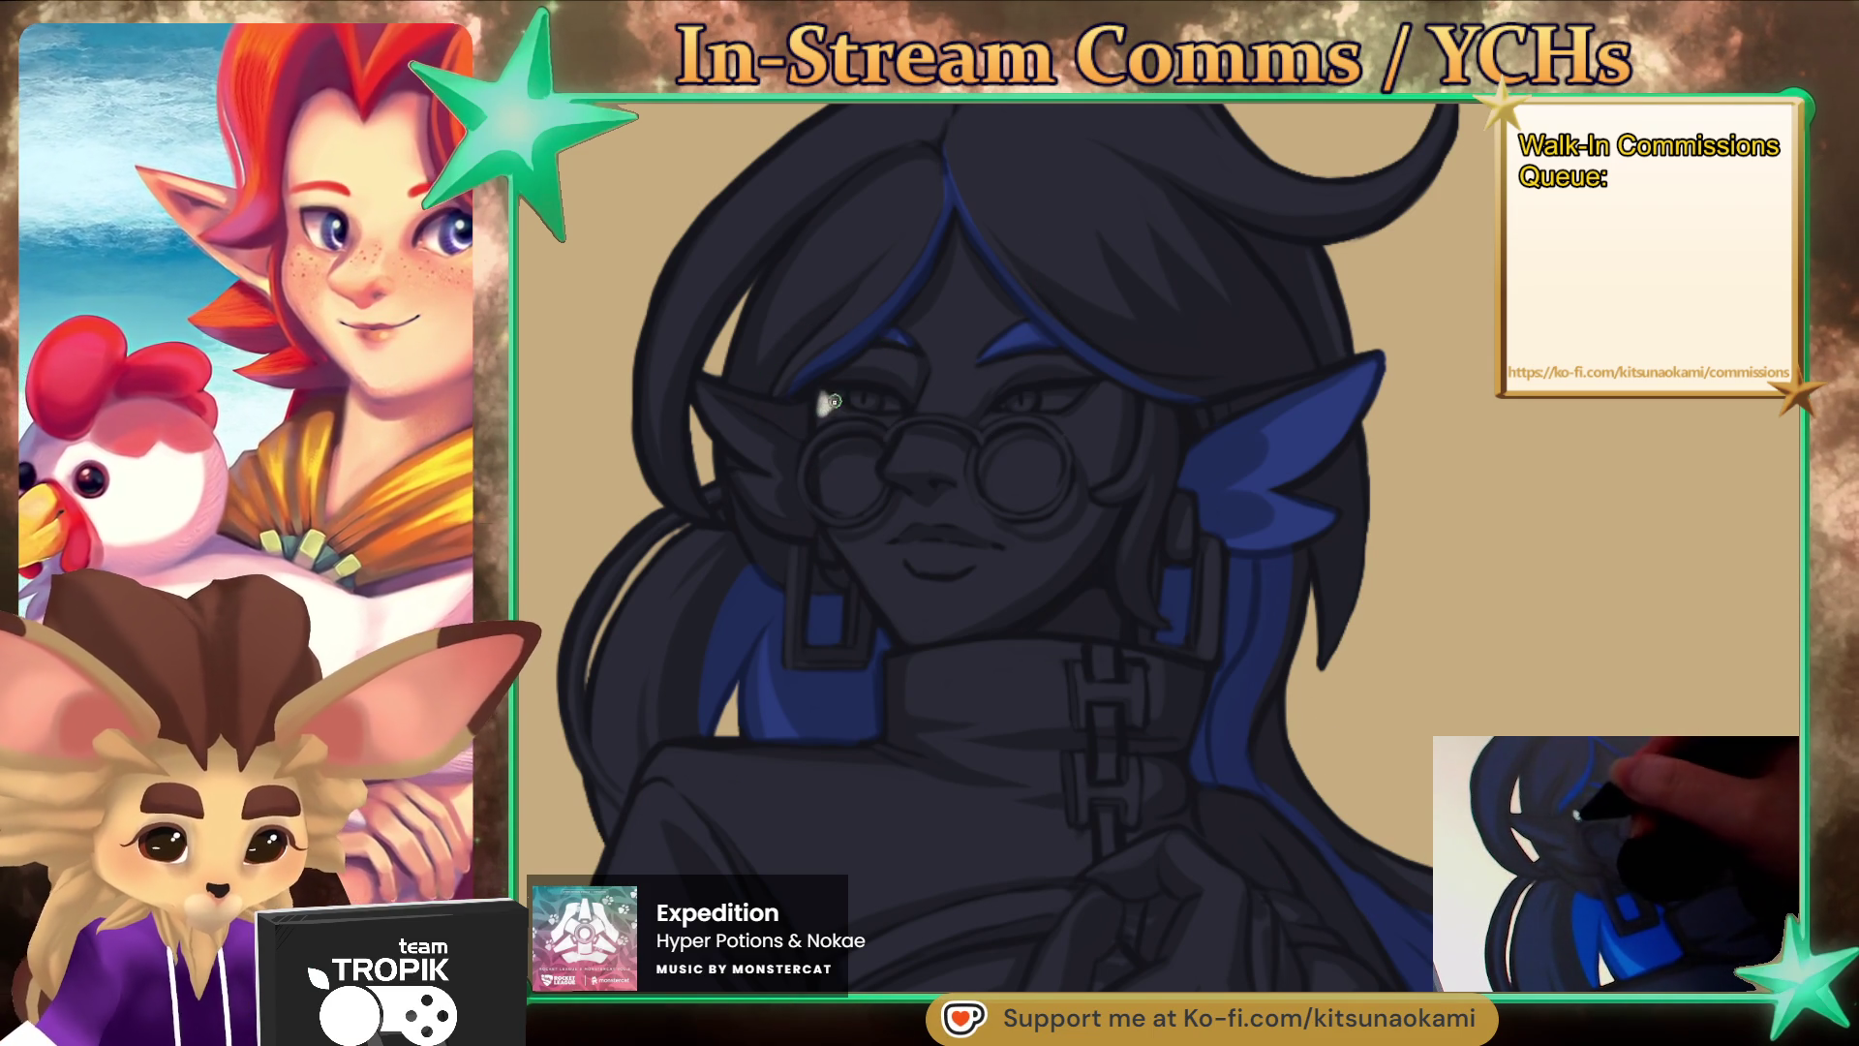
{"action": "mouse_move", "coordinate": [818, 421]}
{"action": "left_mouse_down"}
{"action": "mouse_move", "coordinate": [841, 388]}
{"action": "mouse_move", "coordinate": [823, 410]}
{"action": "mouse_move", "coordinate": [919, 382]}
{"action": "mouse_move", "coordinate": [886, 366]}
{"action": "left_mouse_up"}
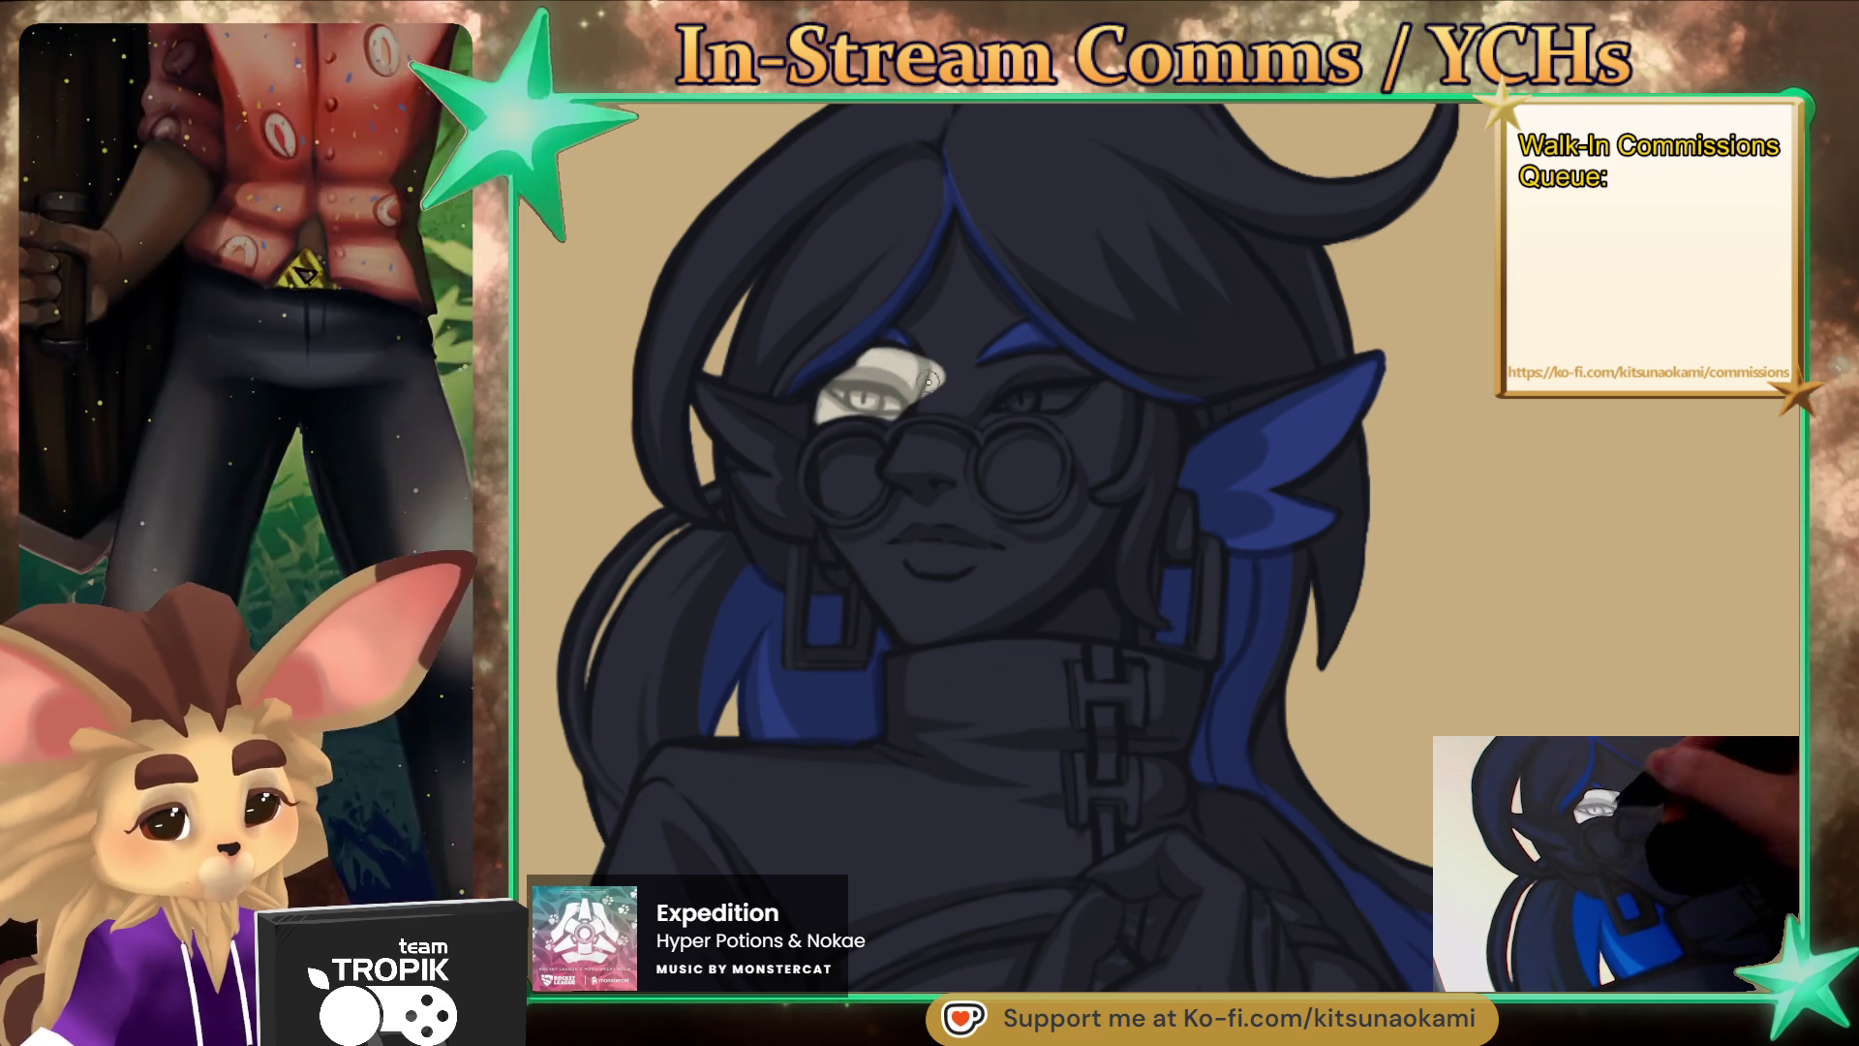
{"action": "mouse_move", "coordinate": [905, 317]}
{"action": "left_mouse_down"}
{"action": "mouse_move", "coordinate": [944, 324]}
{"action": "mouse_move", "coordinate": [954, 358]}
{"action": "mouse_move", "coordinate": [947, 260]}
{"action": "mouse_move", "coordinate": [1011, 320]}
{"action": "mouse_move", "coordinate": [966, 343]}
{"action": "left_mouse_up"}
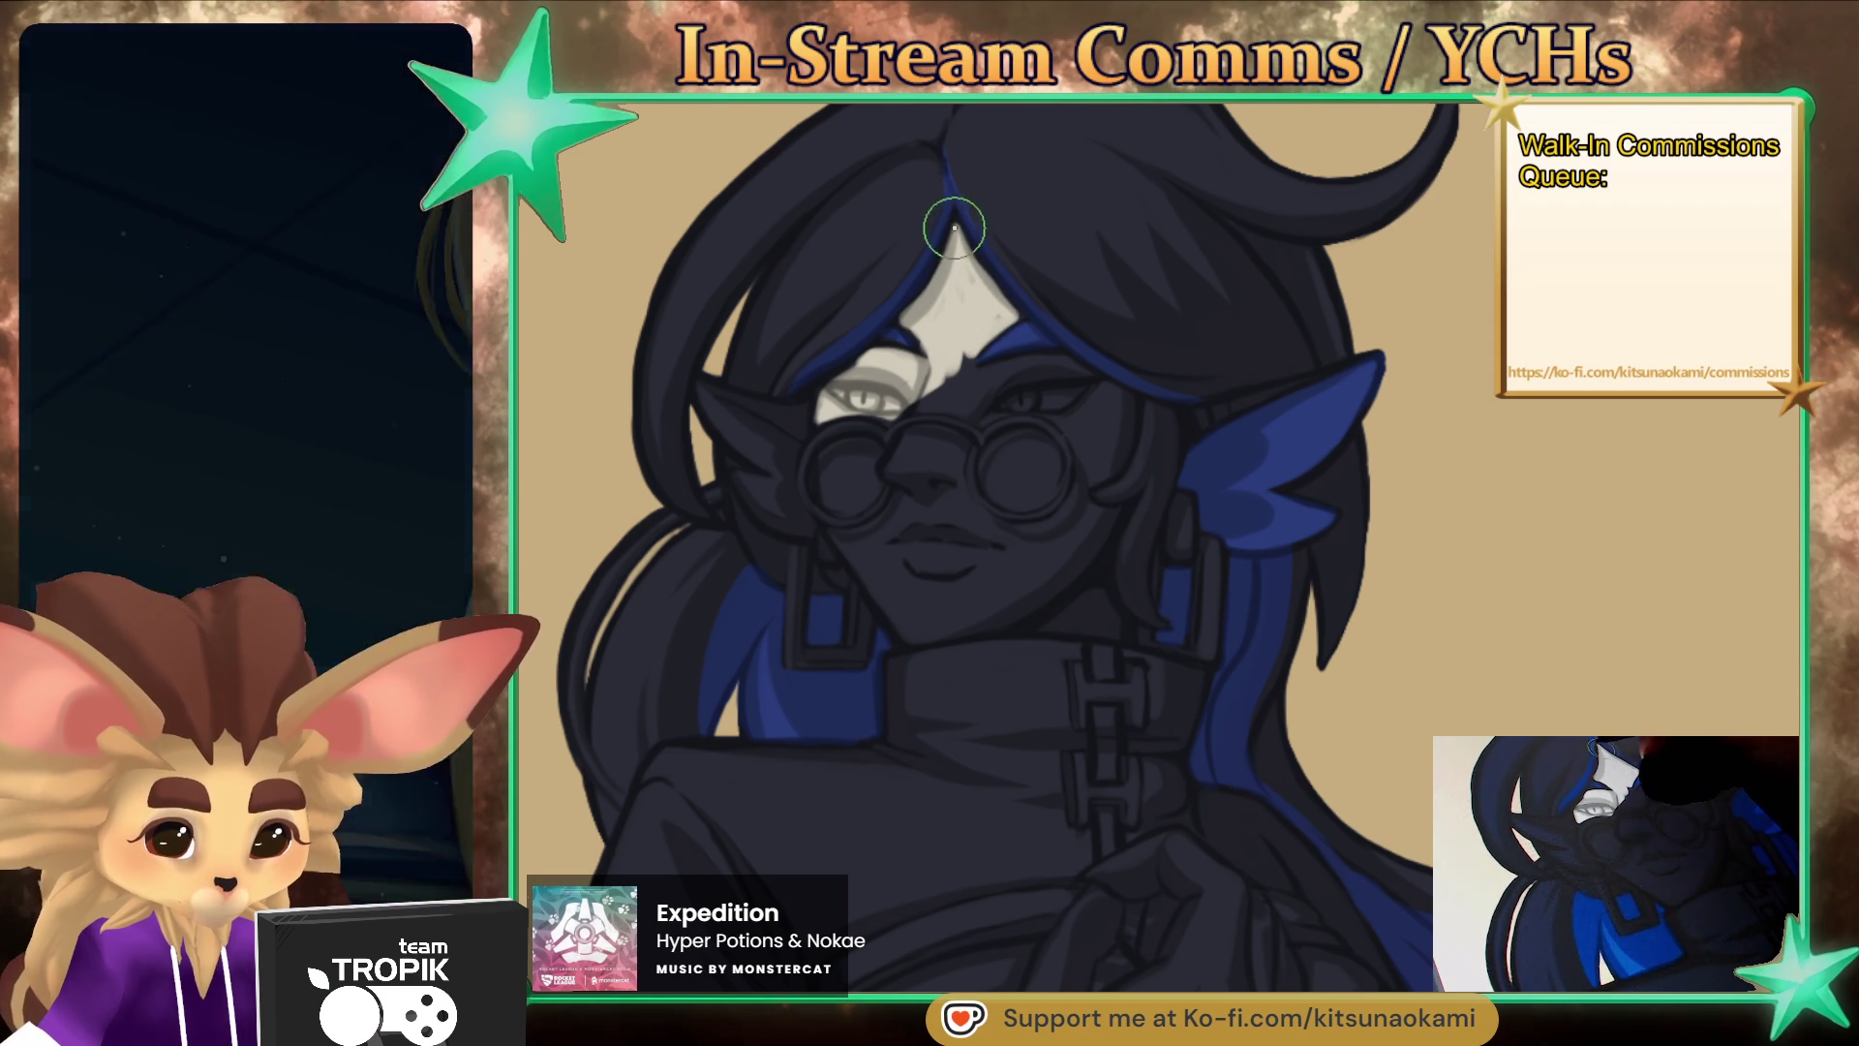
{"action": "mouse_move", "coordinate": [970, 277]}
{"action": "left_mouse_down"}
{"action": "mouse_move", "coordinate": [982, 329]}
{"action": "mouse_move", "coordinate": [958, 372]}
{"action": "mouse_move", "coordinate": [1065, 395]}
{"action": "mouse_move", "coordinate": [1025, 389]}
{"action": "mouse_move", "coordinate": [1113, 441]}
{"action": "mouse_move", "coordinate": [1134, 406]}
{"action": "mouse_move", "coordinate": [1115, 473]}
{"action": "left_mouse_up"}
{"action": "mouse_move", "coordinate": [831, 414]}
{"action": "left_mouse_down"}
{"action": "mouse_move", "coordinate": [834, 499]}
{"action": "mouse_move", "coordinate": [973, 380]}
{"action": "left_mouse_up"}
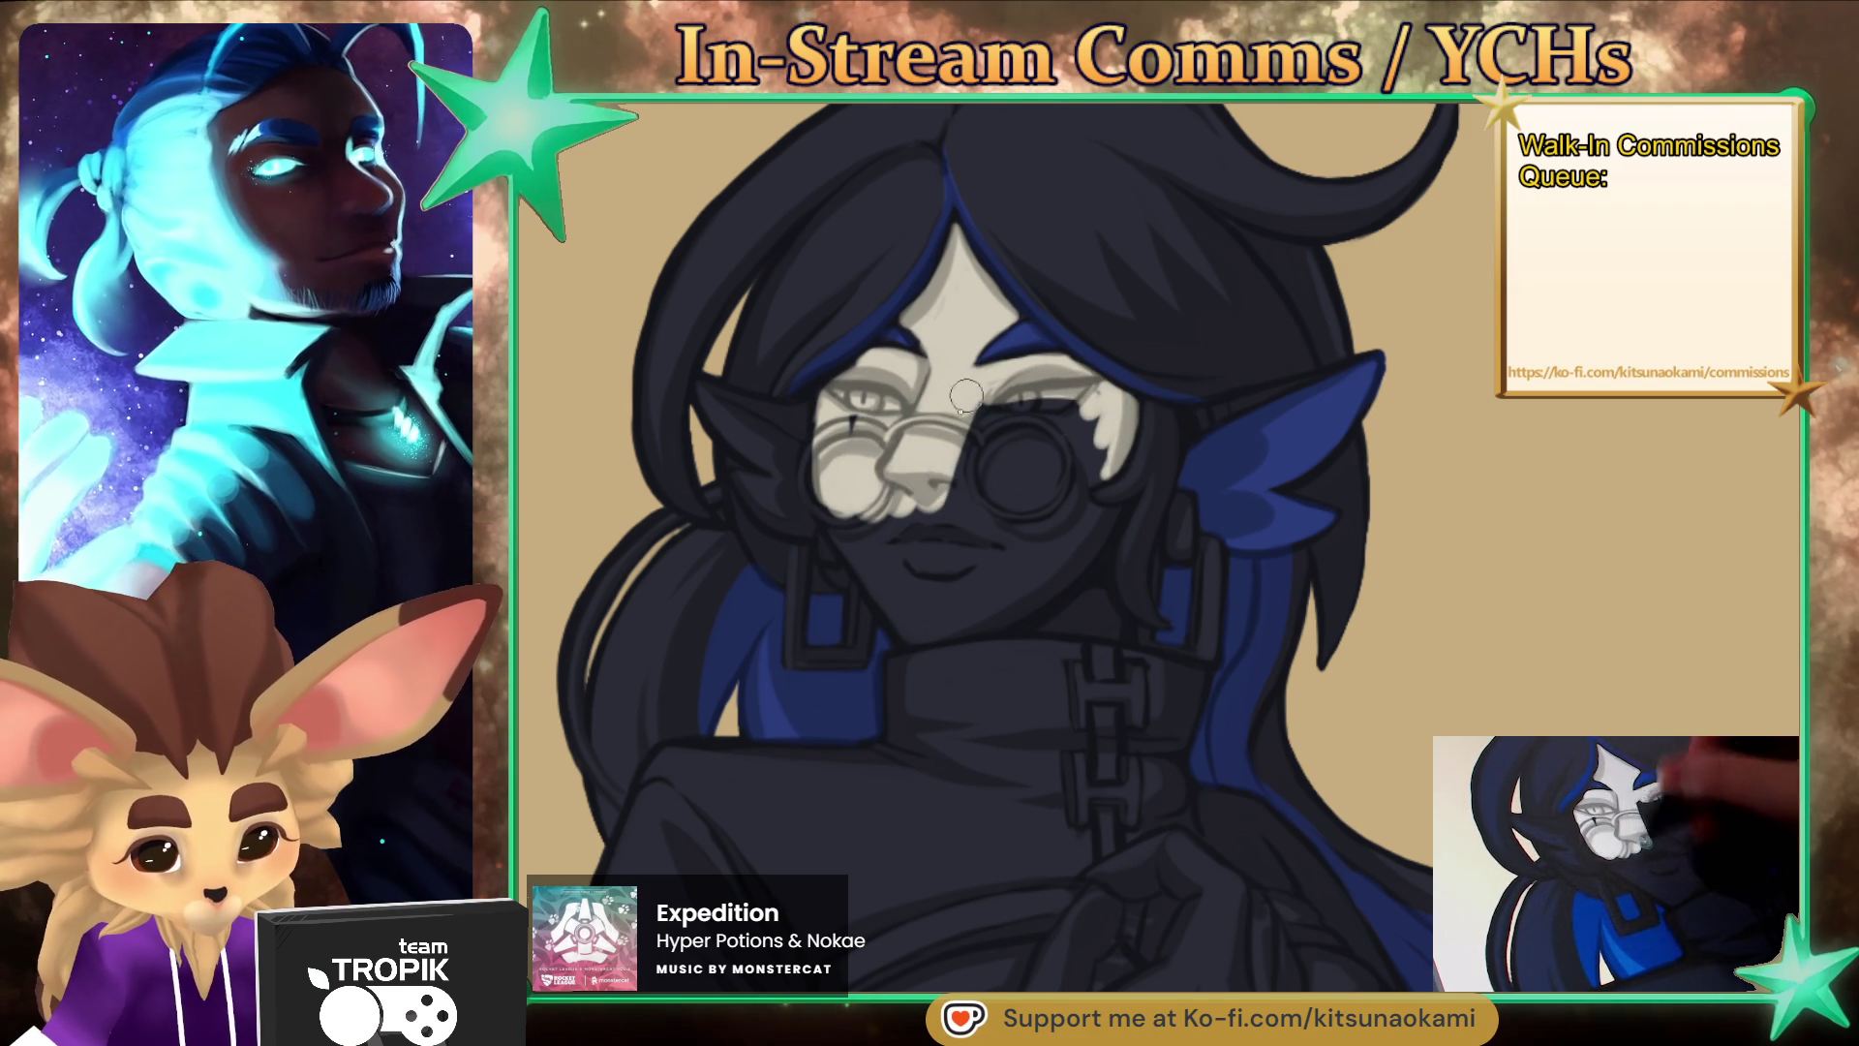
- Cover the chin, right eye, cheek and jaw in pale skin, then paint the left ear fin blue
{"action": "mouse_move", "coordinate": [829, 484]}
{"action": "left_mouse_down"}
{"action": "mouse_move", "coordinate": [883, 580]}
{"action": "mouse_move", "coordinate": [915, 543]}
{"action": "mouse_move", "coordinate": [860, 531]}
{"action": "left_mouse_up"}
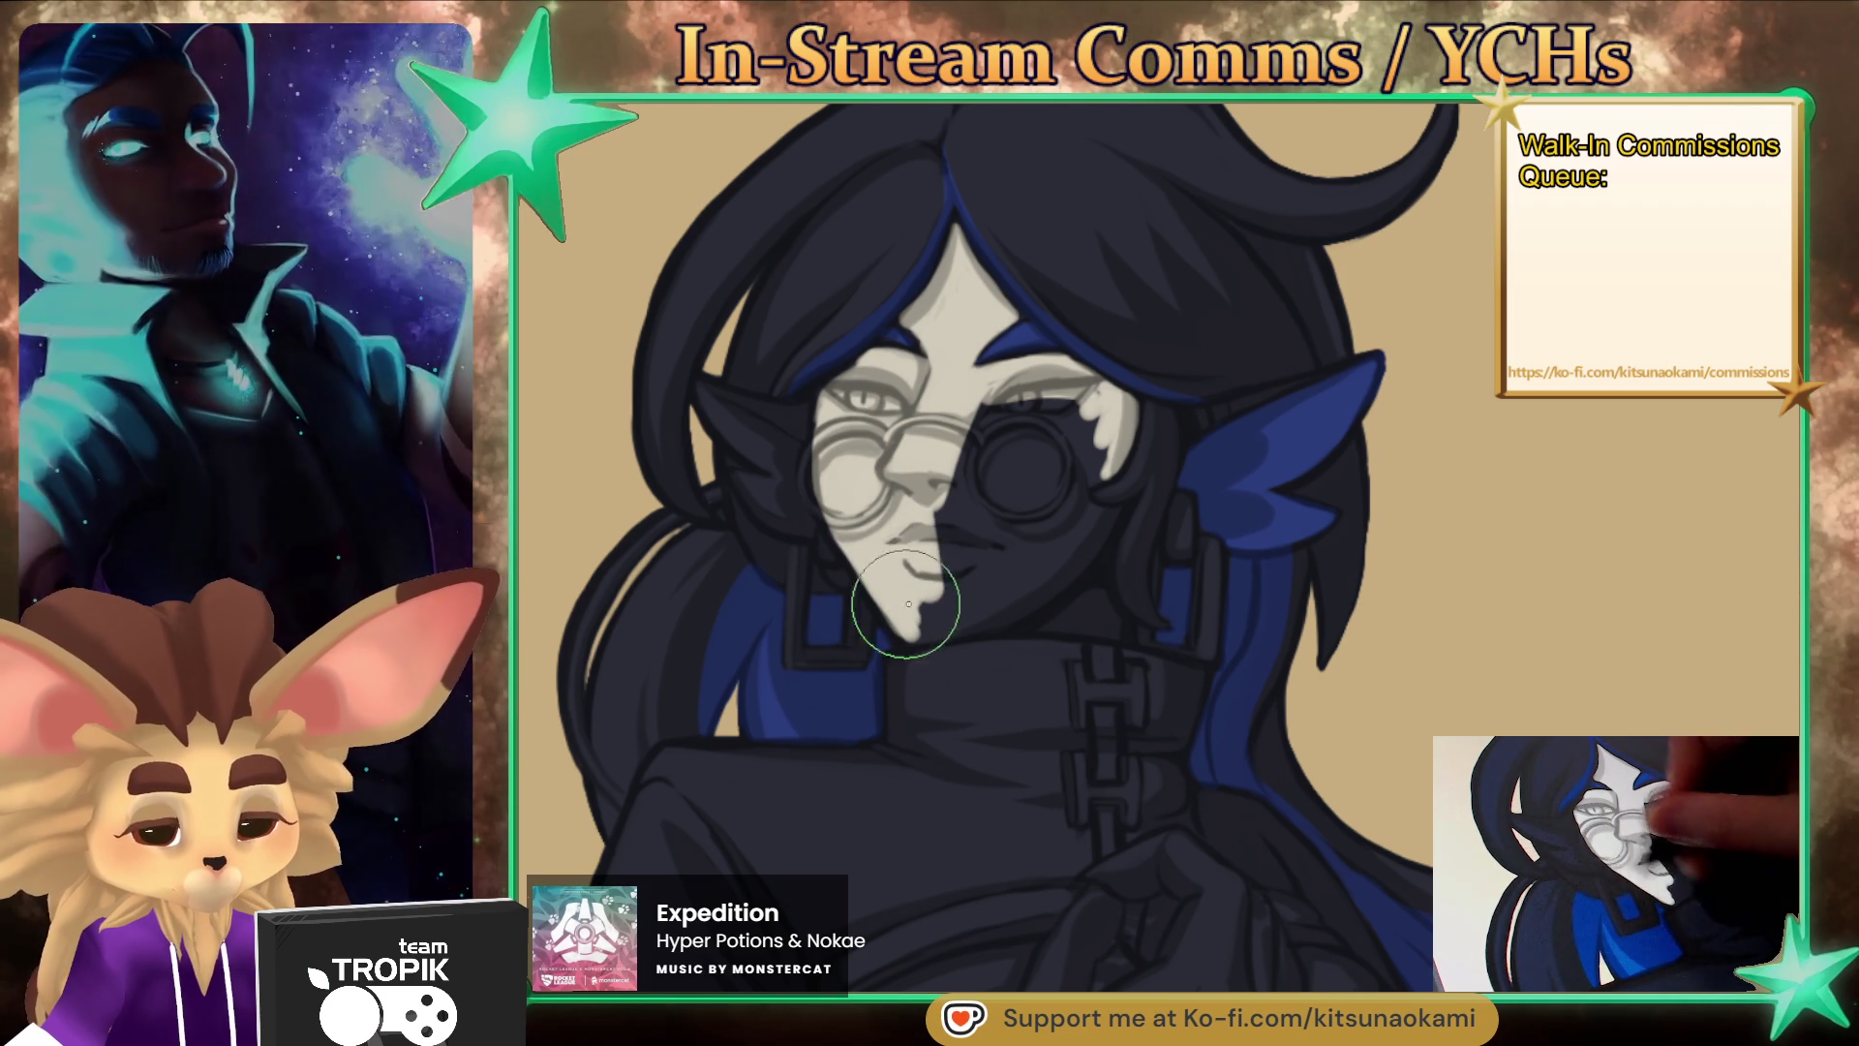
{"action": "mouse_move", "coordinate": [918, 624]}
{"action": "left_mouse_down"}
{"action": "mouse_move", "coordinate": [1014, 624]}
{"action": "mouse_move", "coordinate": [1099, 581]}
{"action": "left_mouse_up"}
{"action": "left_click_drag", "start_coordinate": [1107, 461], "coordinate": [965, 431]}
{"action": "left_click_drag", "start_coordinate": [960, 498], "coordinate": [1044, 467]}
{"action": "mouse_move", "coordinate": [983, 539]}
{"action": "left_mouse_down"}
{"action": "mouse_move", "coordinate": [1026, 561]}
{"action": "mouse_move", "coordinate": [934, 615]}
{"action": "mouse_move", "coordinate": [1065, 596]}
{"action": "mouse_move", "coordinate": [1075, 523]}
{"action": "mouse_move", "coordinate": [1055, 518]}
{"action": "mouse_move", "coordinate": [1083, 516]}
{"action": "left_mouse_up"}
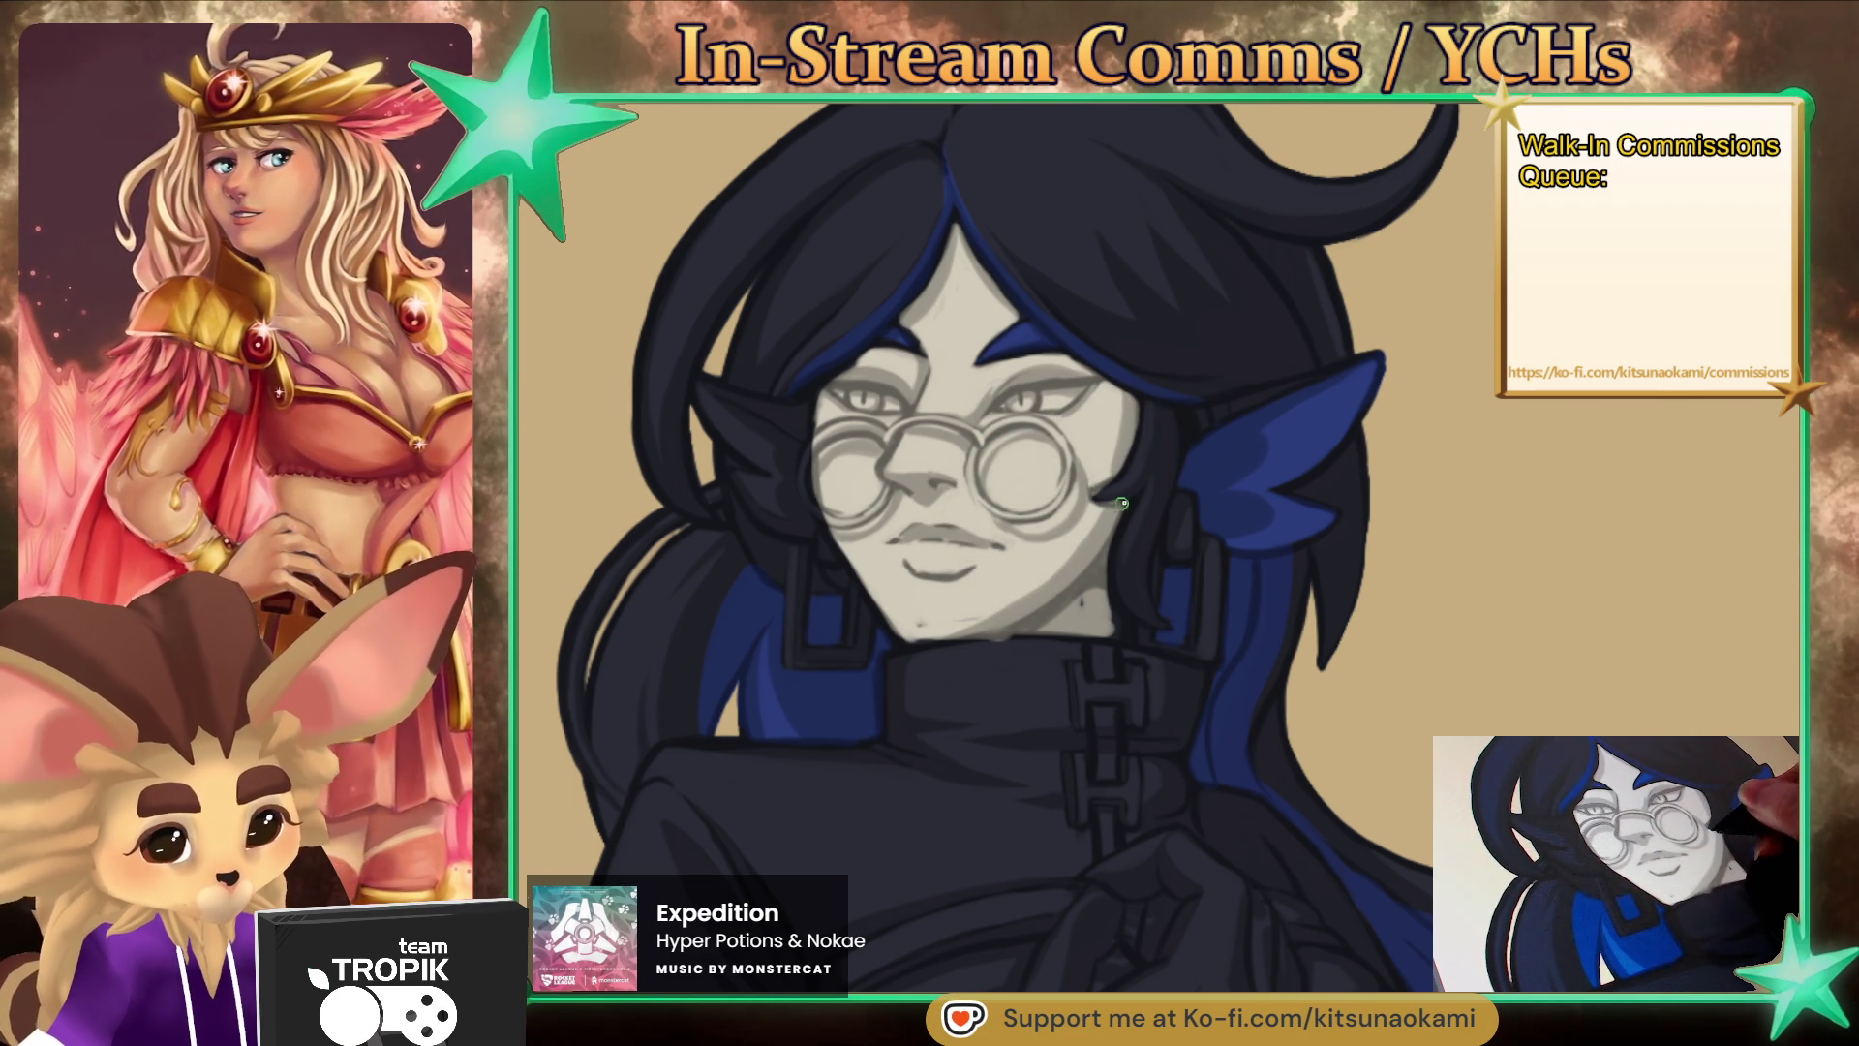
{"action": "mouse_move", "coordinate": [964, 608]}
{"action": "left_mouse_down"}
{"action": "mouse_move", "coordinate": [1075, 620]}
{"action": "mouse_move", "coordinate": [1010, 648]}
{"action": "left_mouse_up"}
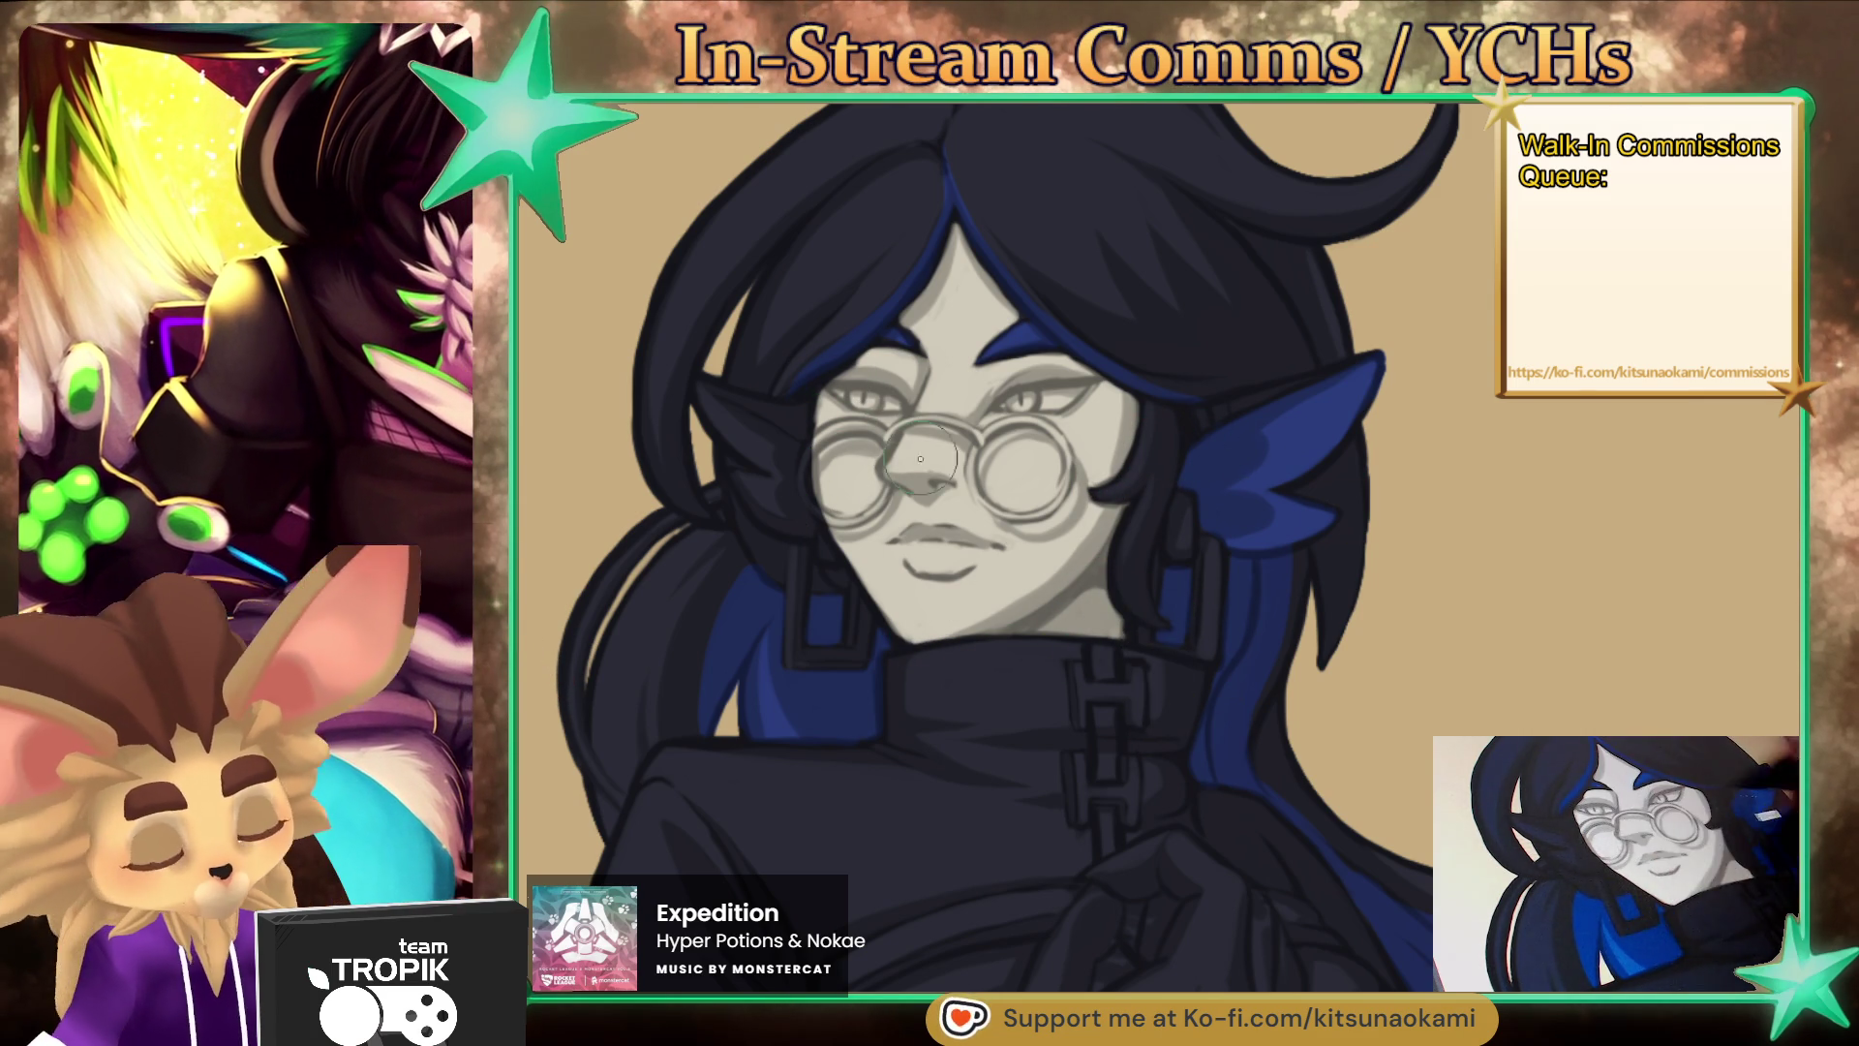
{"action": "mouse_move", "coordinate": [721, 416]}
{"action": "left_mouse_down"}
{"action": "mouse_move", "coordinate": [765, 447]}
{"action": "mouse_move", "coordinate": [774, 493]}
{"action": "left_mouse_up"}
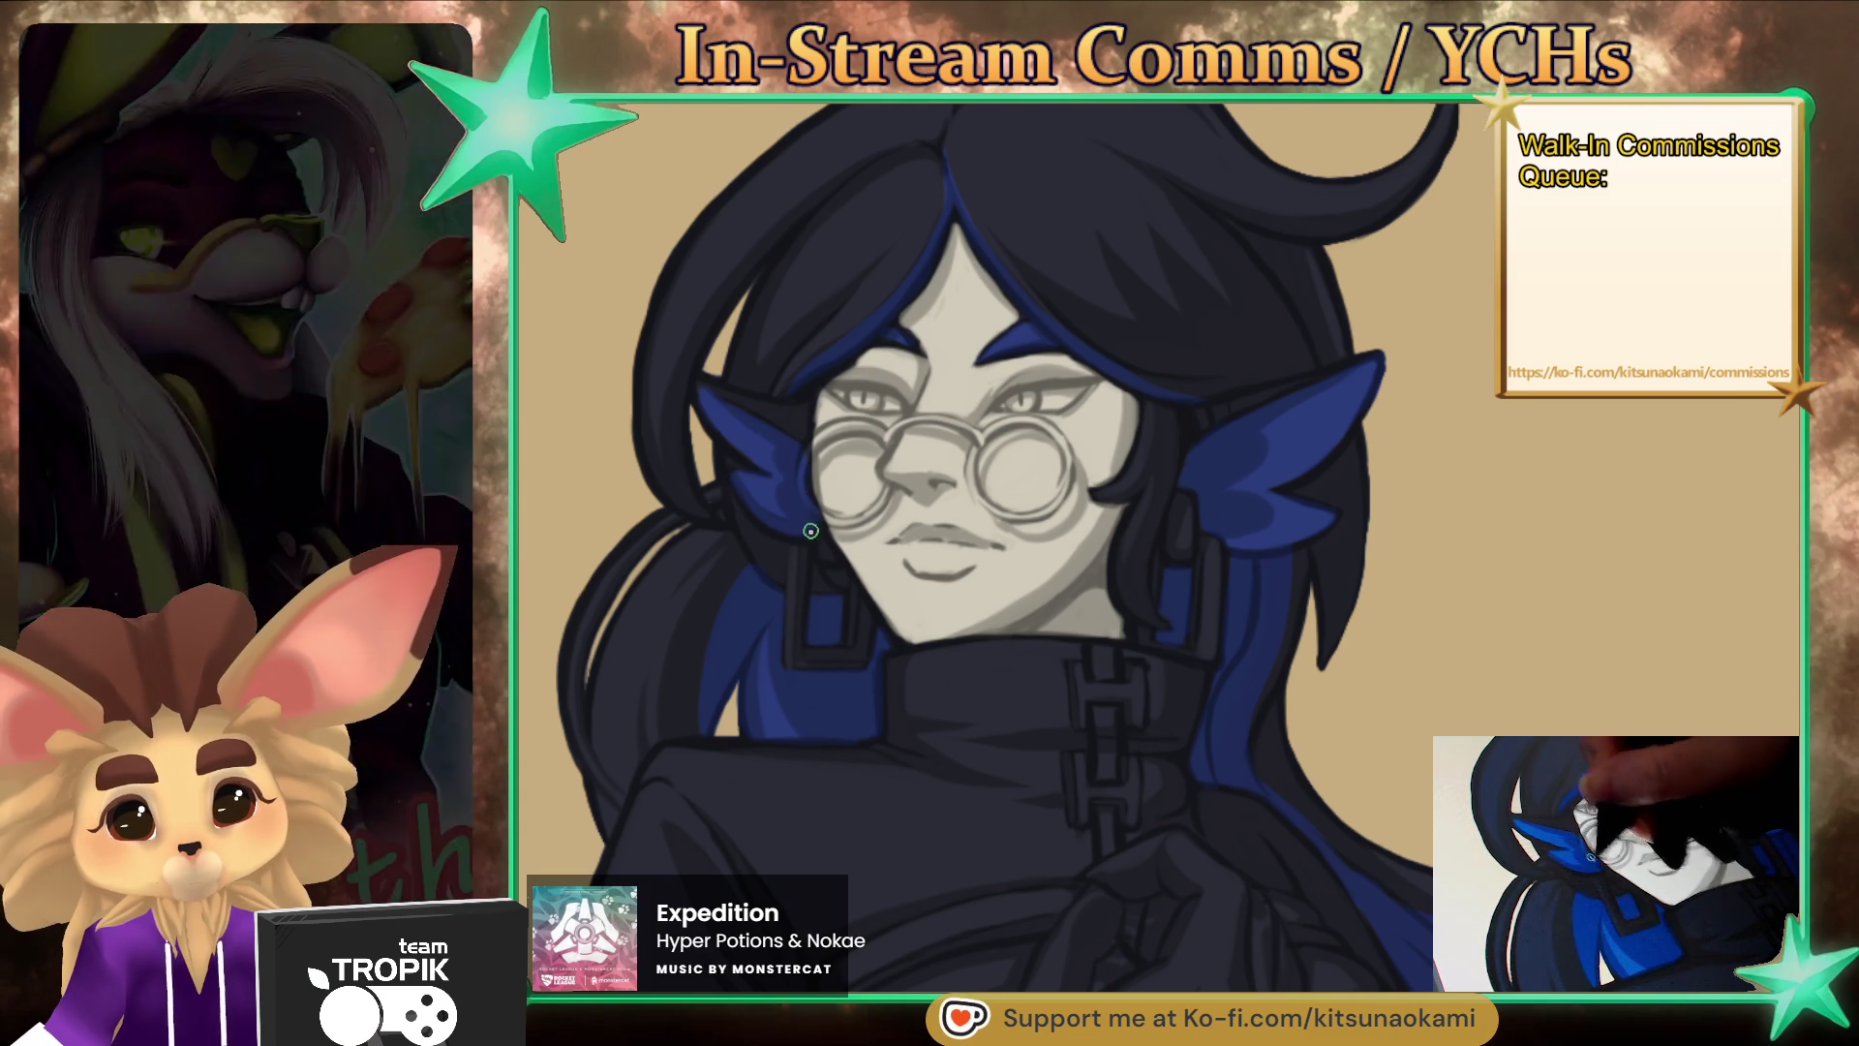
- Shrink the brush to a fine tip and frame the head and collar for the earpiece
{"action": "key", "text": "bracketleft"}
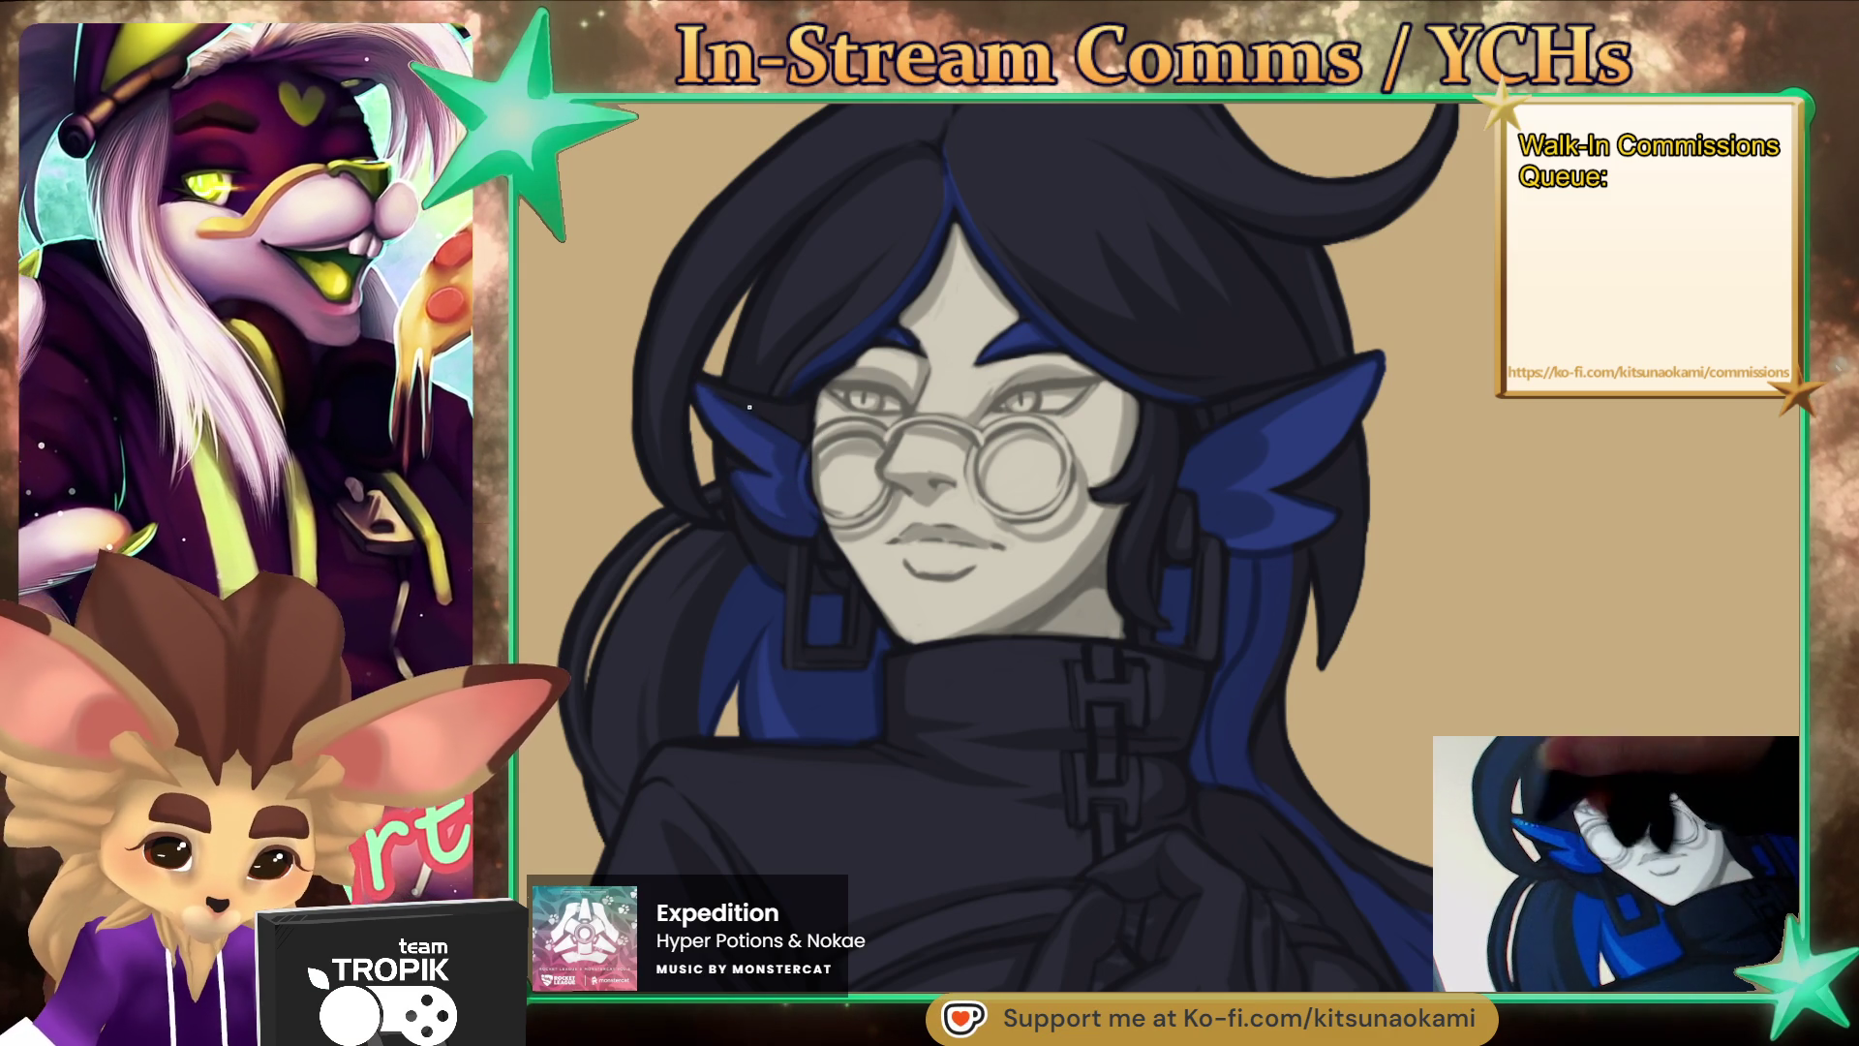
{"action": "scroll", "coordinate": [709, 388], "scroll_direction": "down", "scroll_amount": 3}
{"action": "scroll", "coordinate": [1110, 317], "scroll_direction": "up", "scroll_amount": 2}
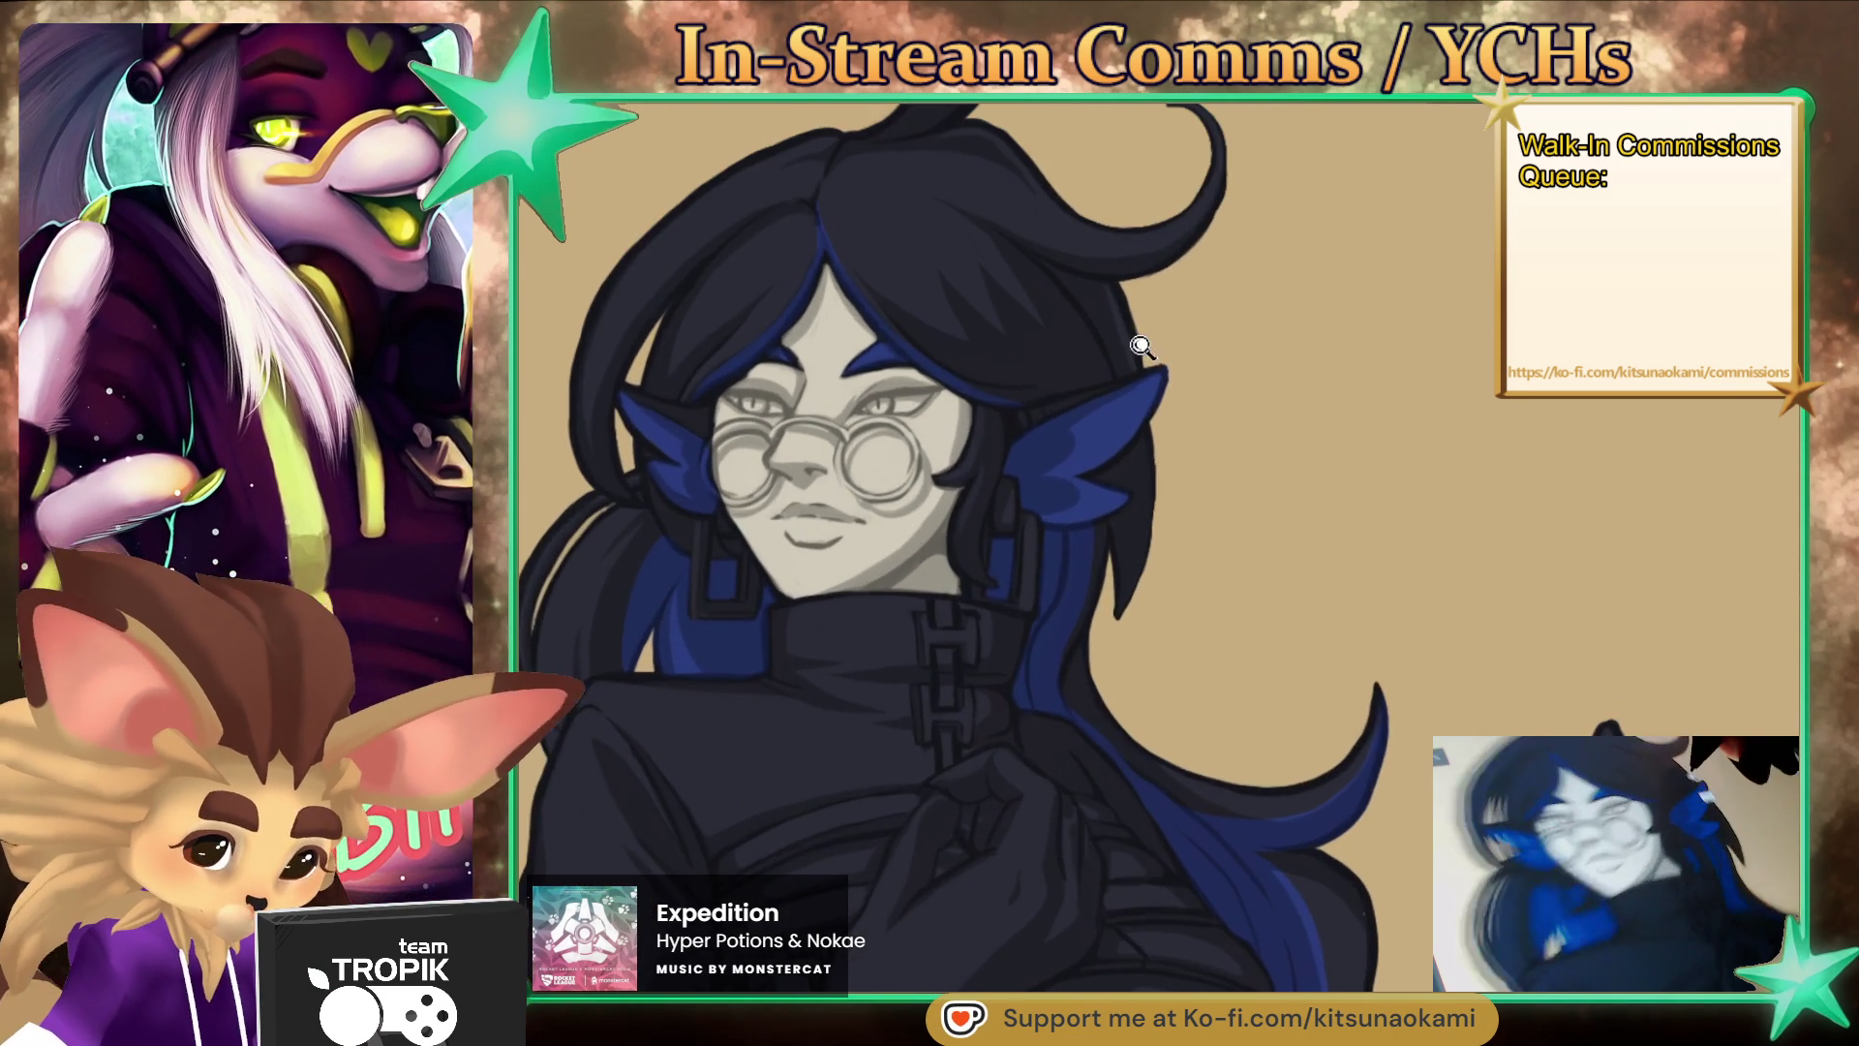
{"action": "left_click_drag", "start_coordinate": [1111, 317], "coordinate": [1271, 467]}
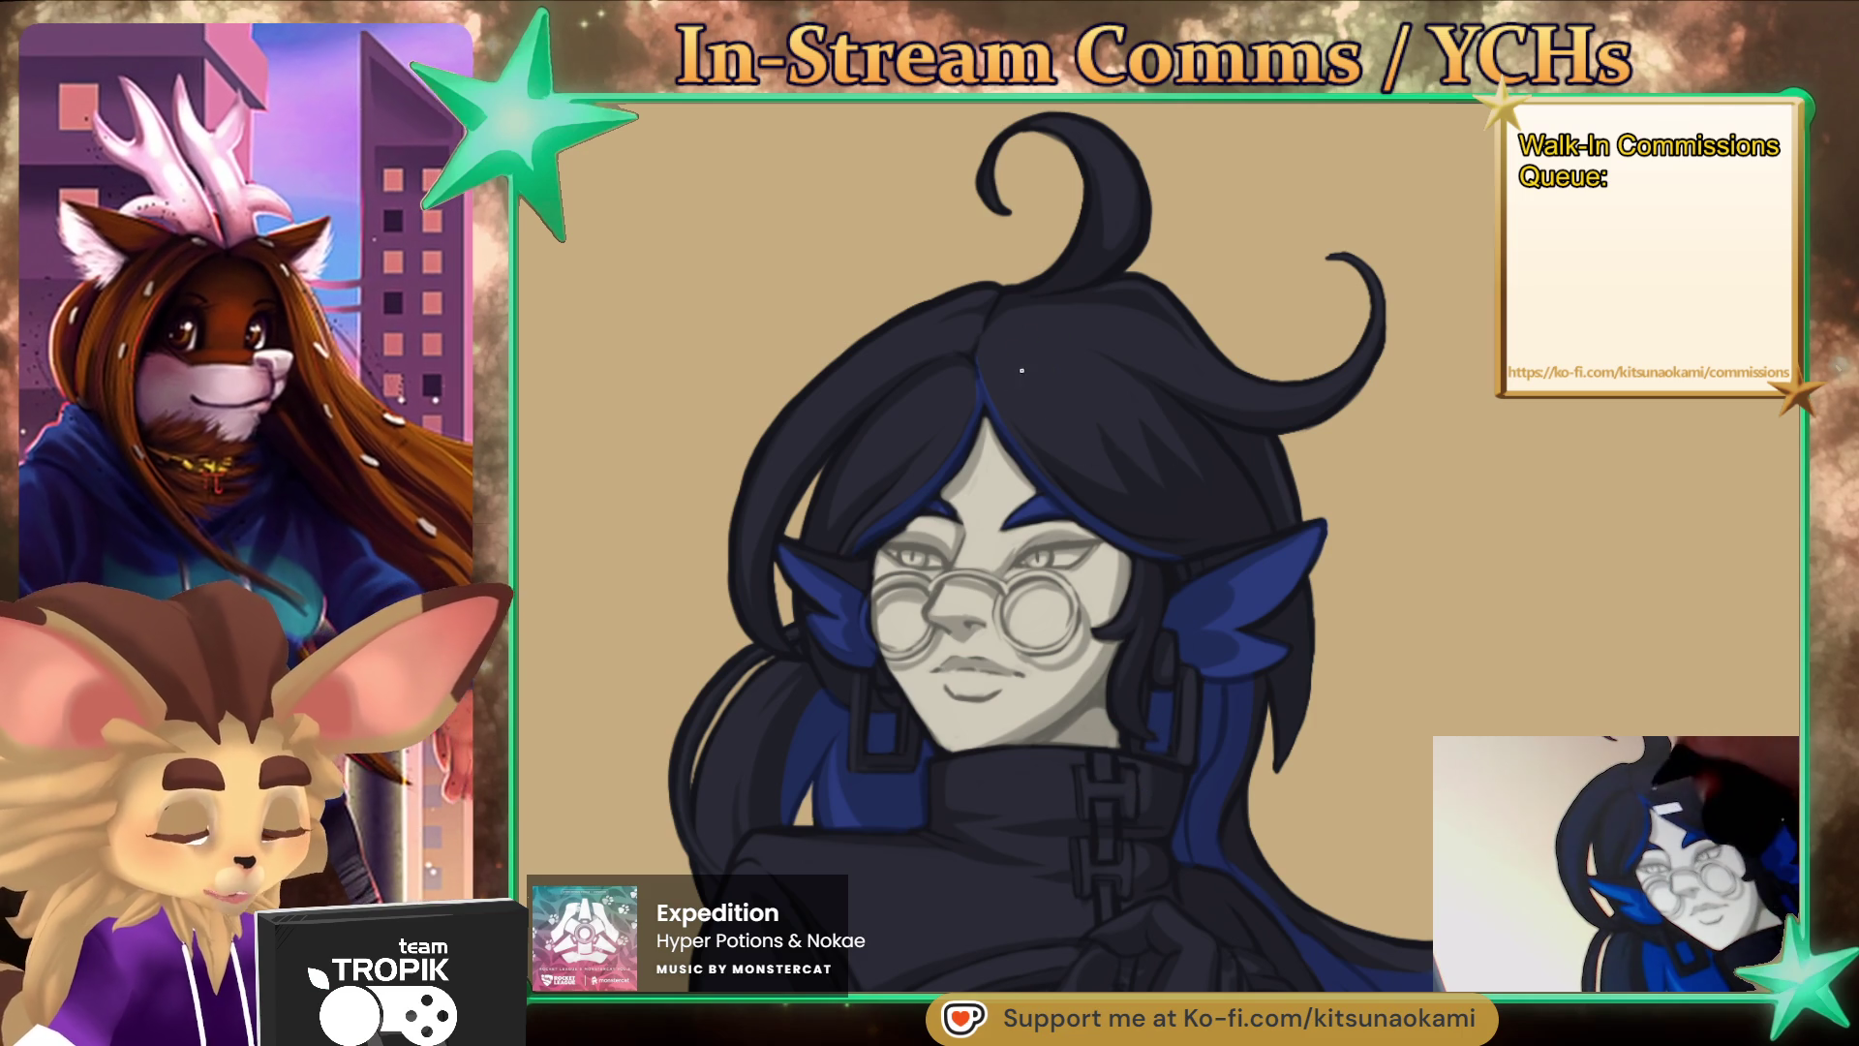
{"action": "left_click_drag", "start_coordinate": [966, 361], "coordinate": [1029, 254]}
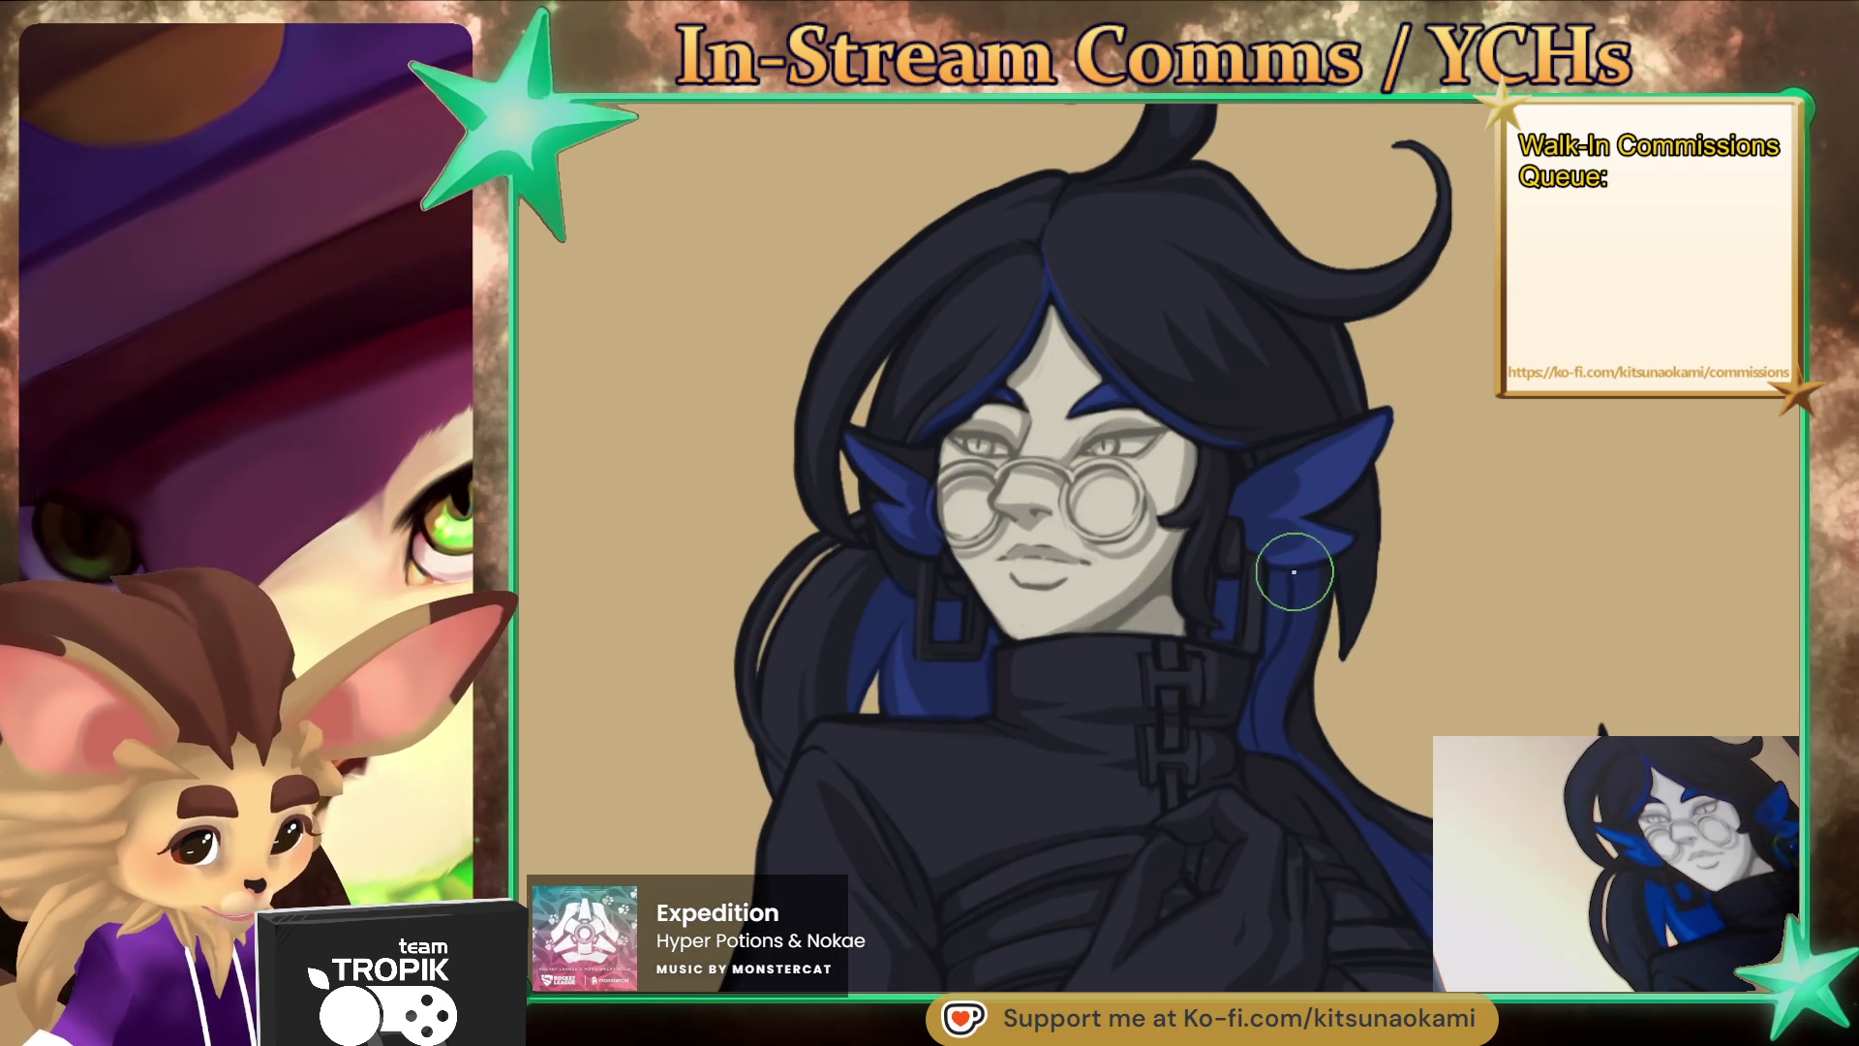
{"action": "left_click_drag", "start_coordinate": [1281, 707], "coordinate": [1263, 730]}
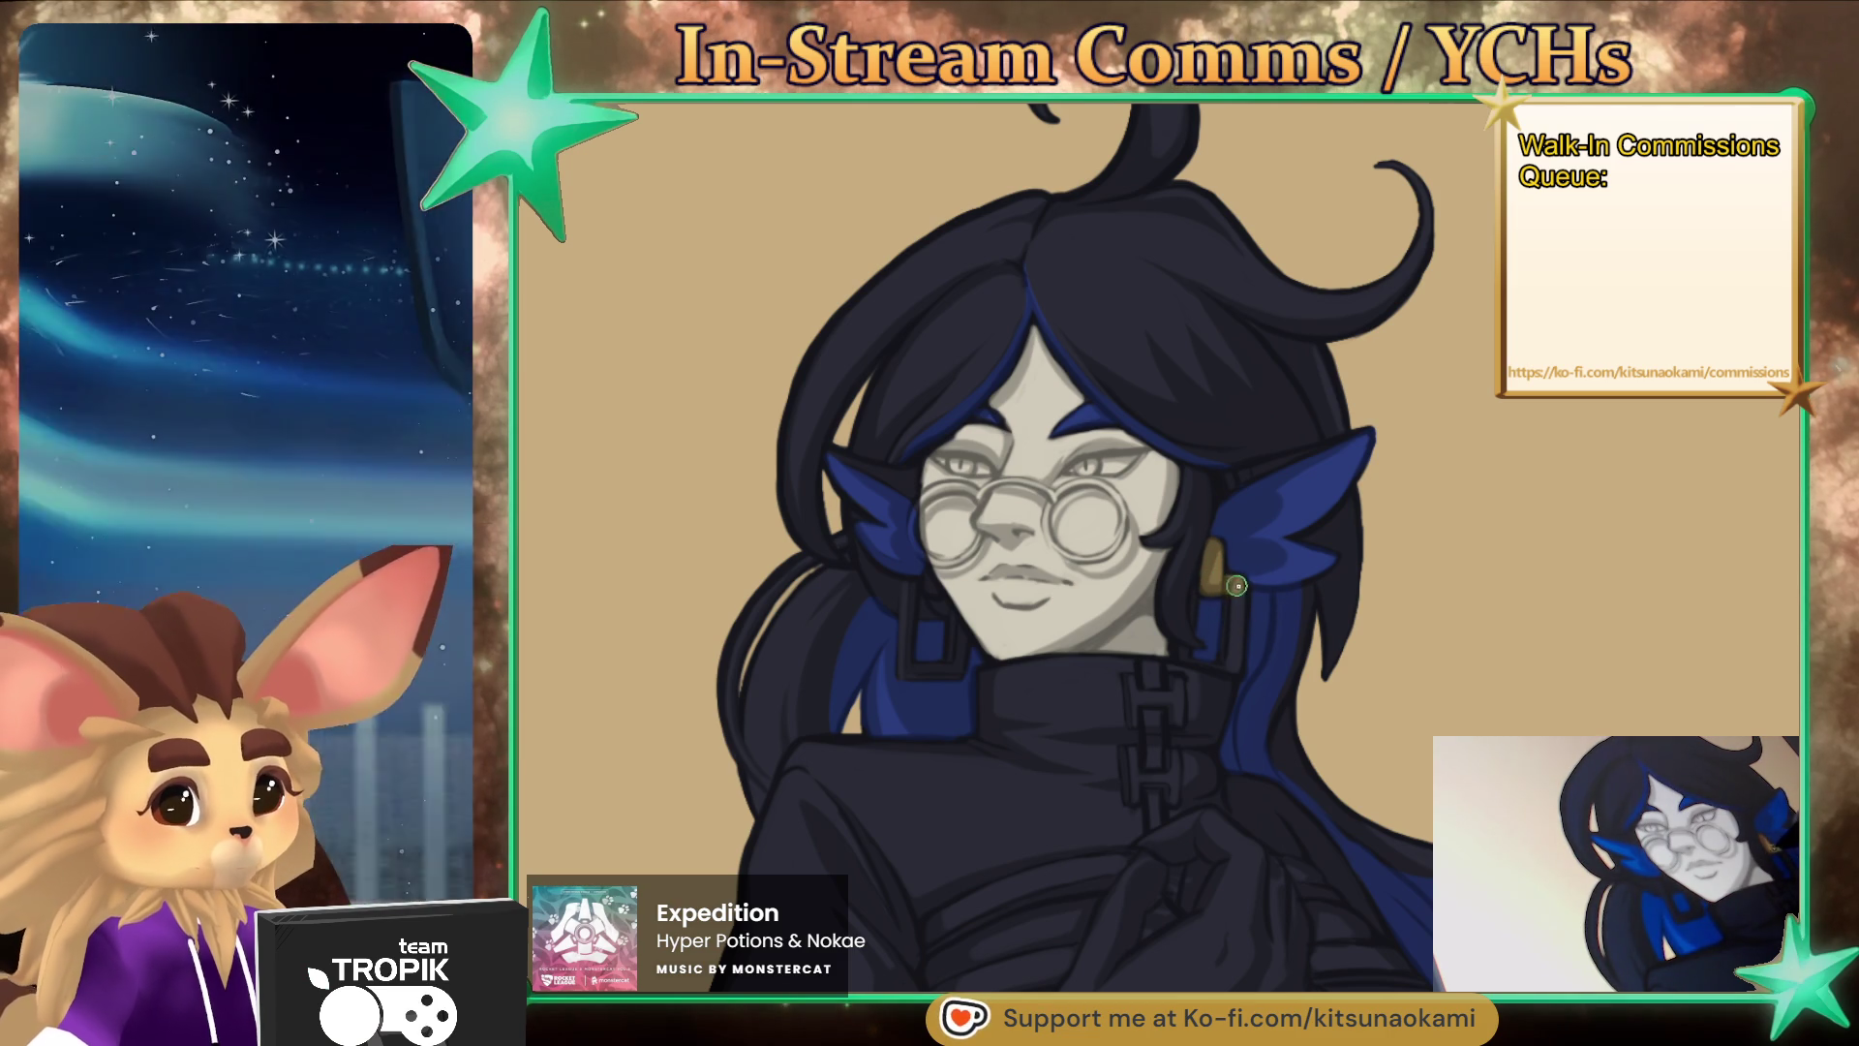
- Paint gold on both square earpieces and colour the left eye yellow
{"action": "left_click_drag", "start_coordinate": [1236, 585], "coordinate": [1229, 648]}
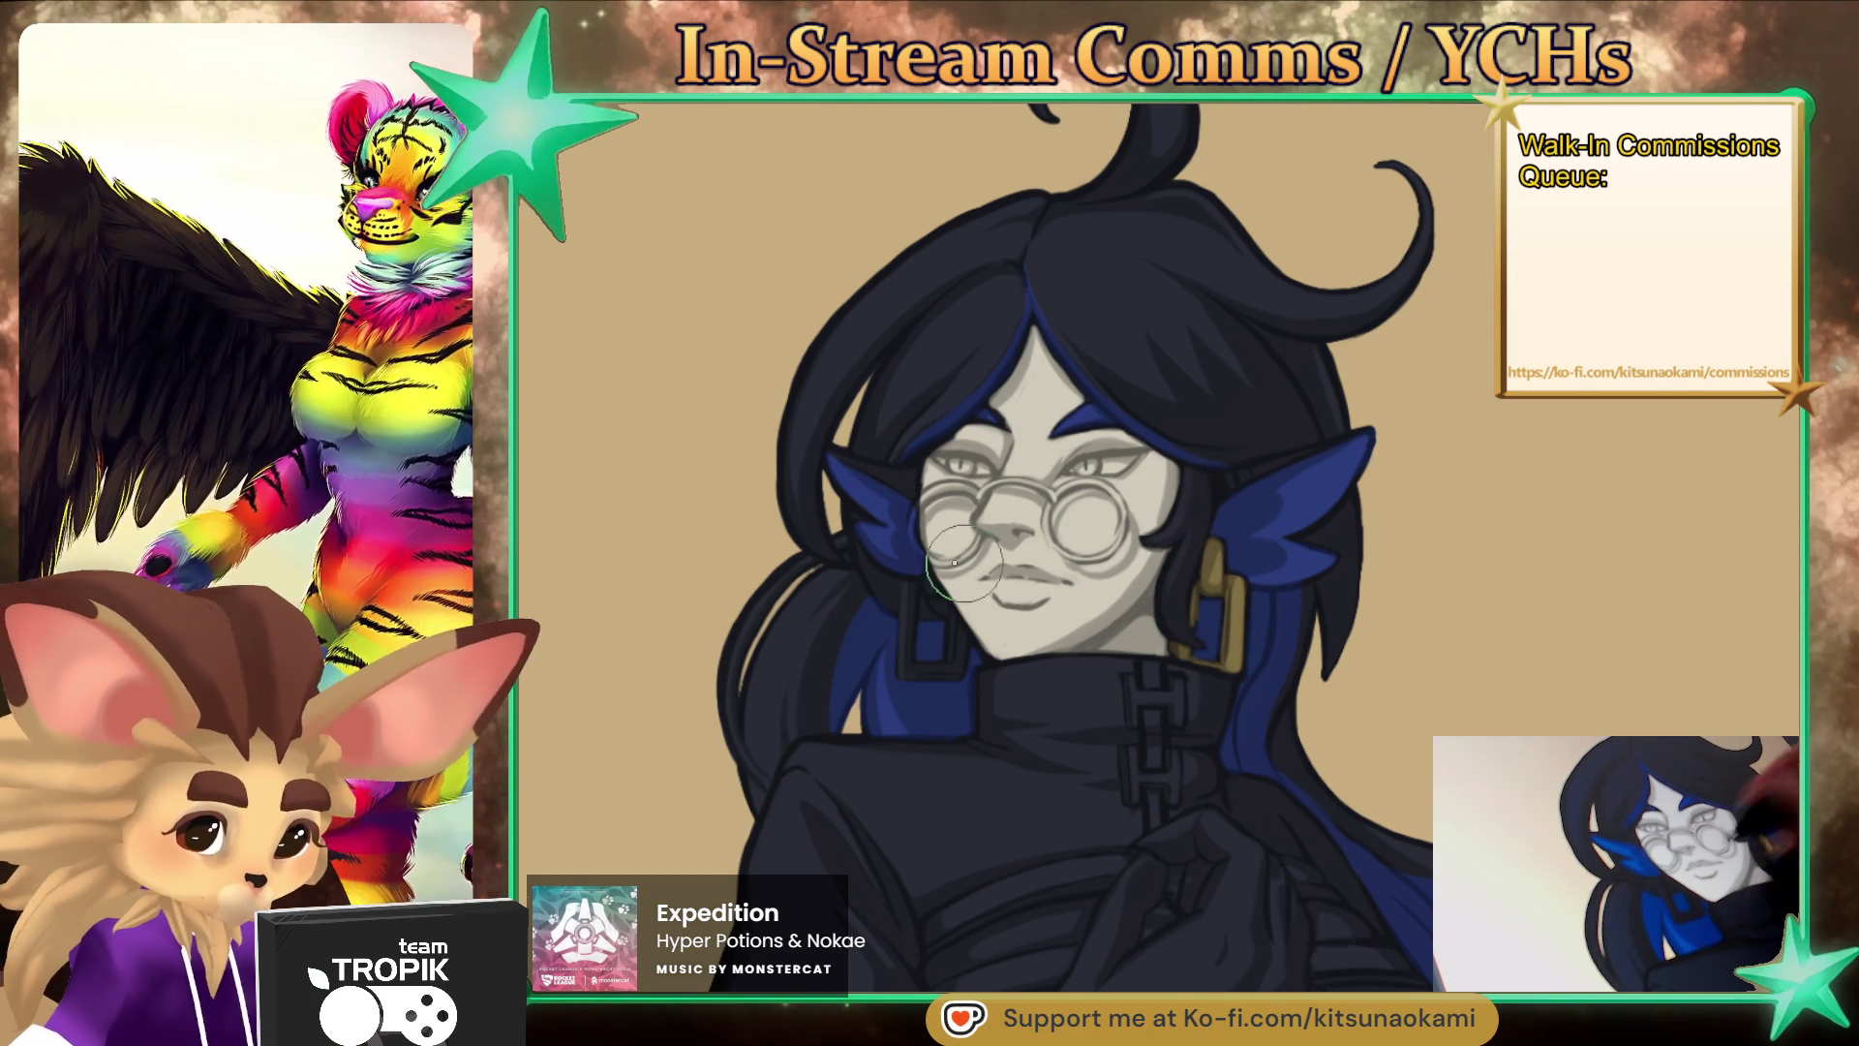
{"action": "left_click_drag", "start_coordinate": [910, 625], "coordinate": [908, 586]}
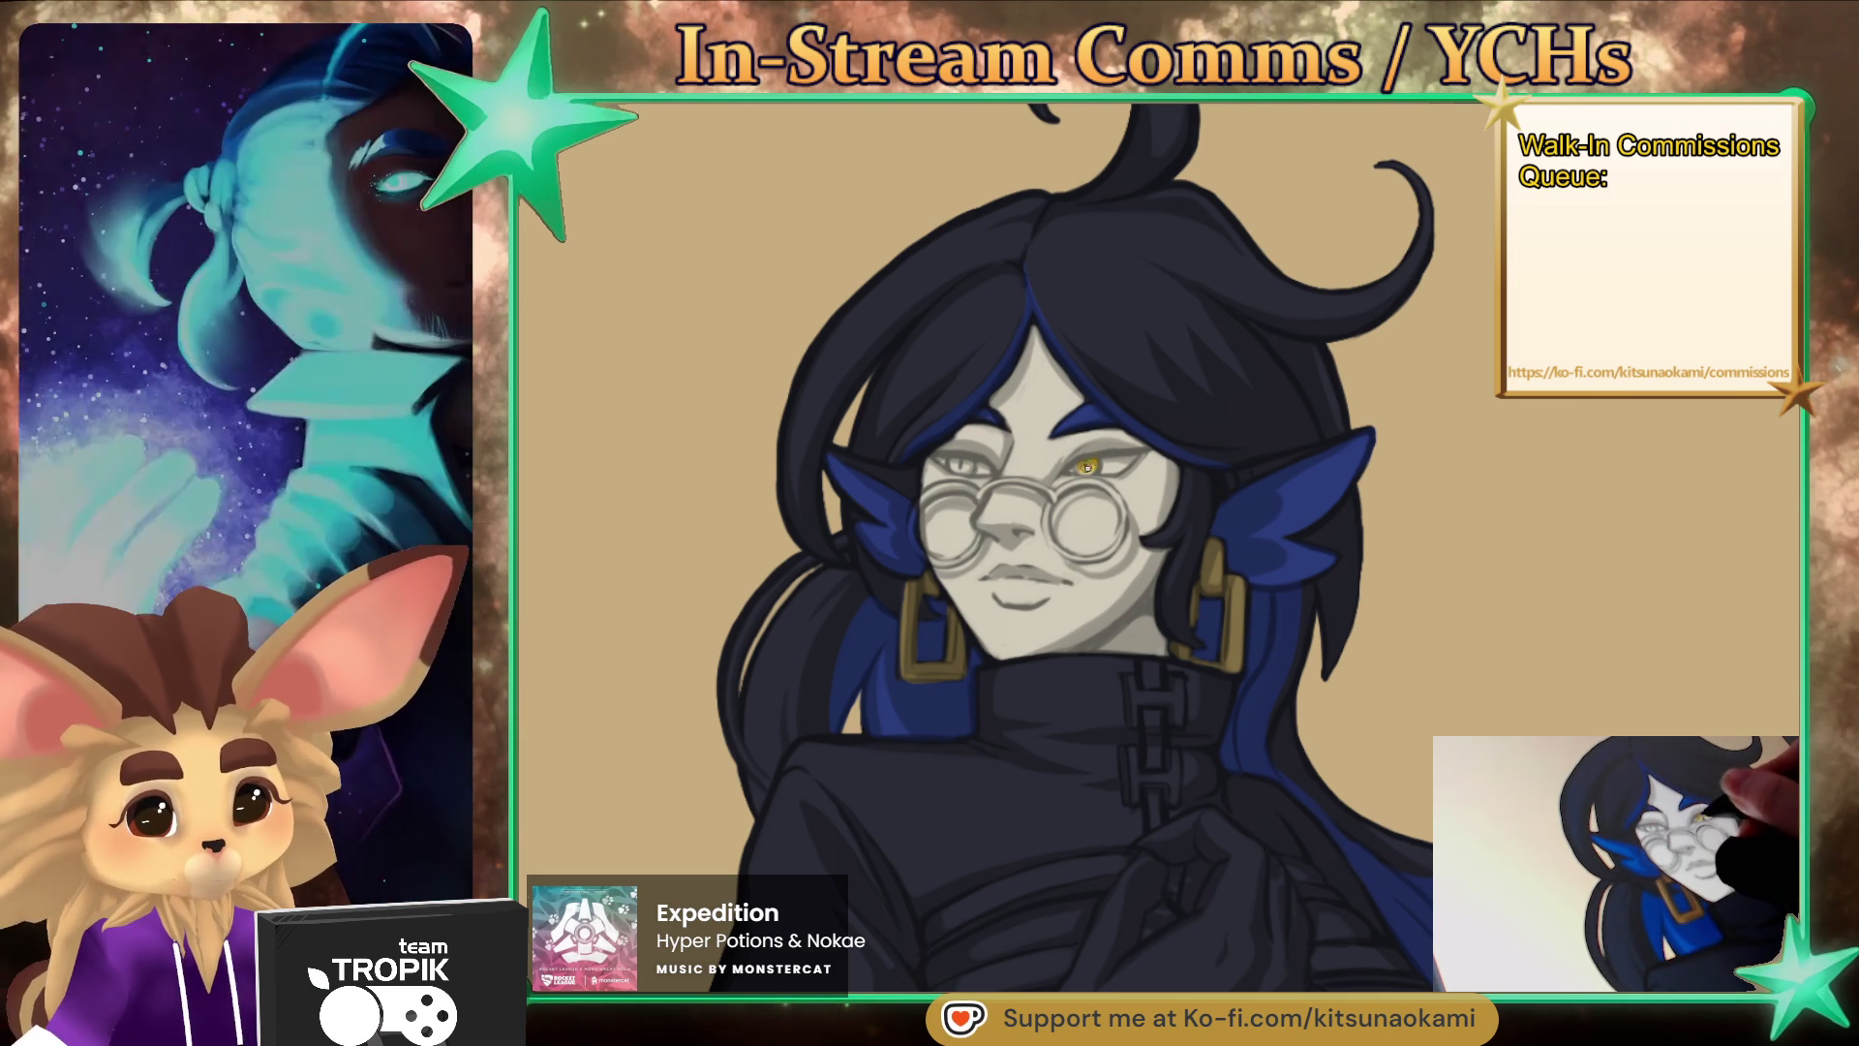
{"action": "left_click_drag", "start_coordinate": [956, 464], "coordinate": [970, 466]}
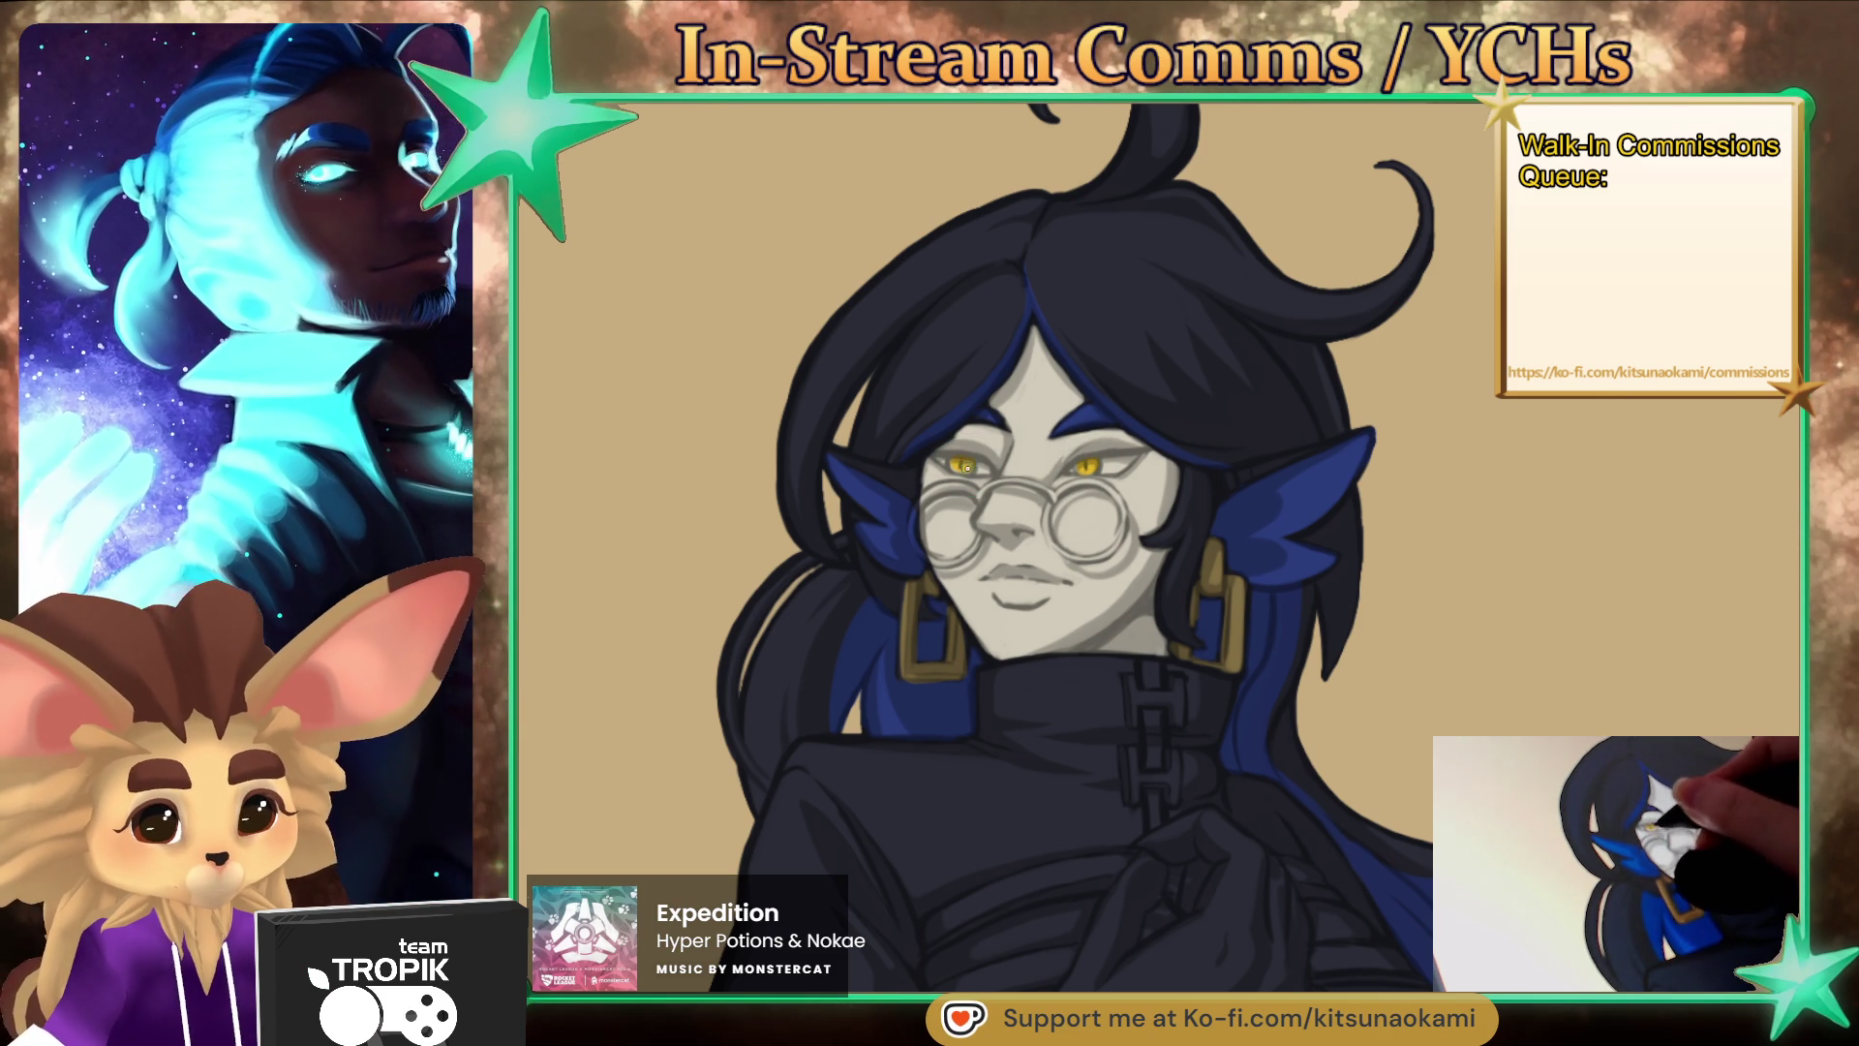
{"action": "scroll", "coordinate": [1106, 461], "scroll_direction": "up", "scroll_amount": 3}
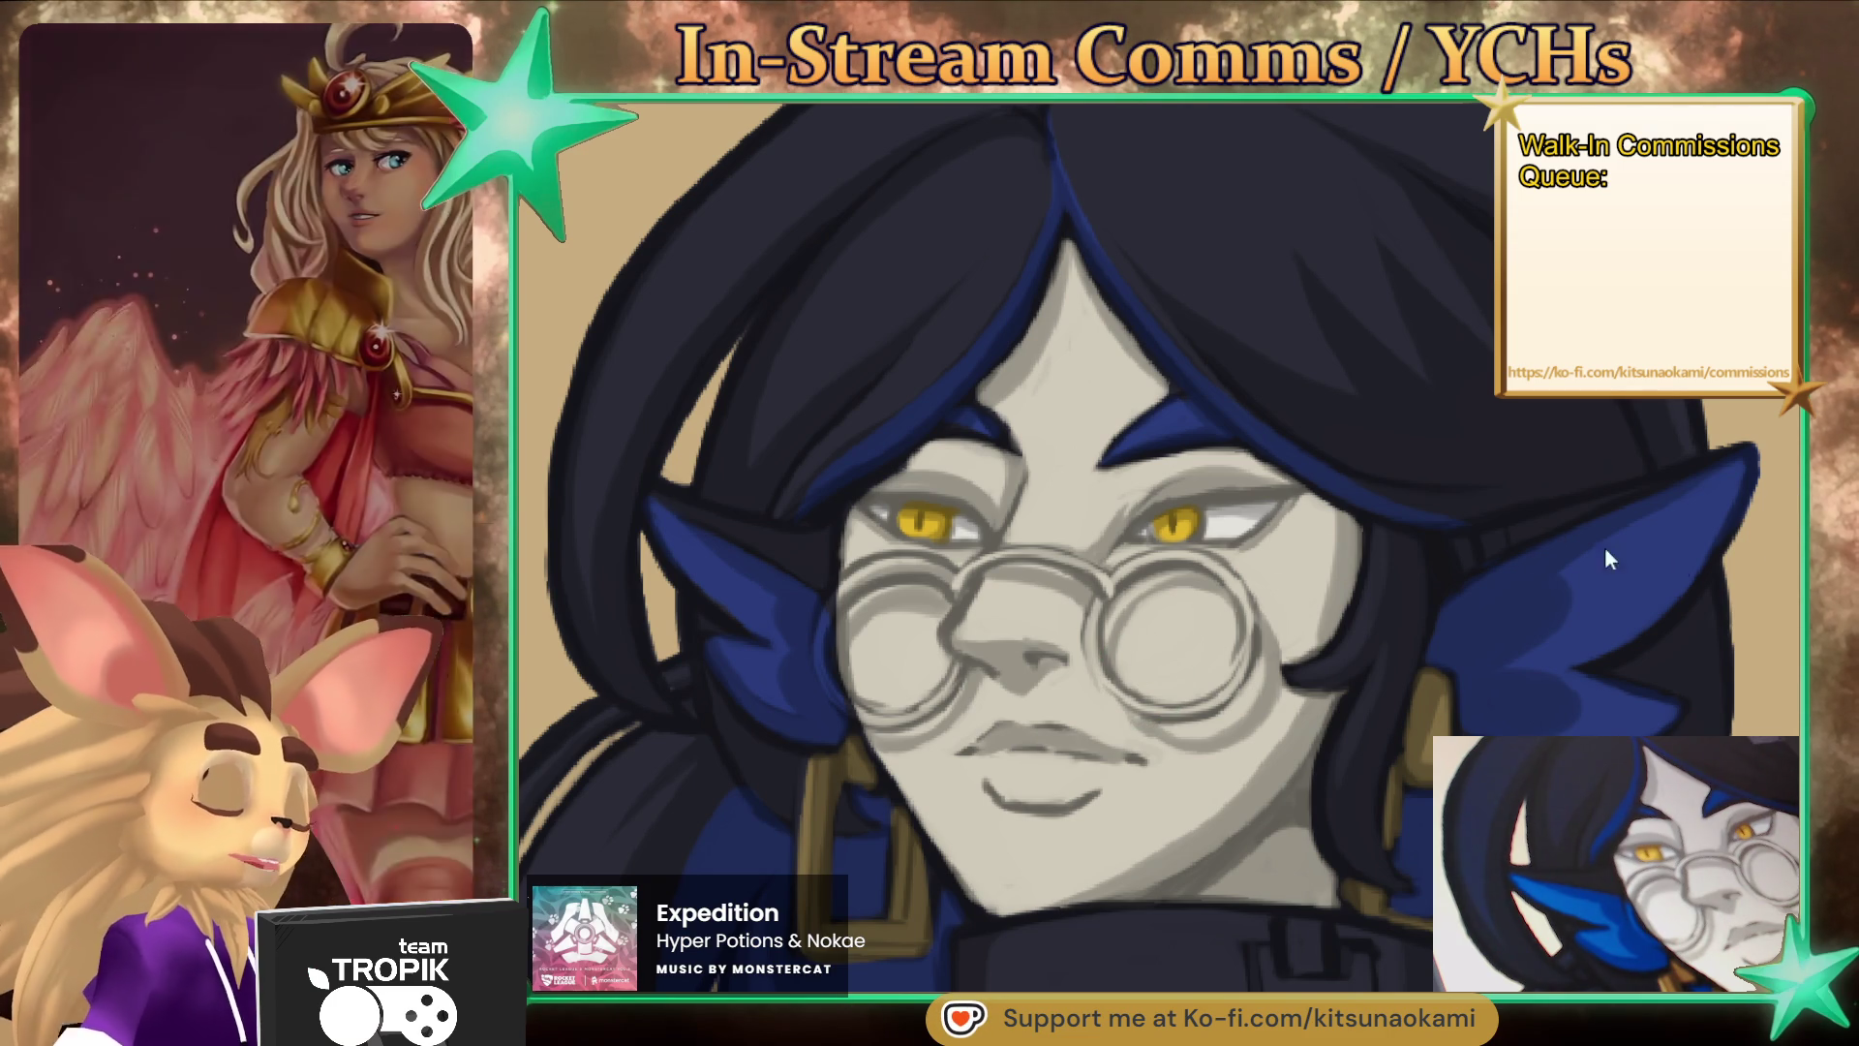
- Darken the eye's upper lid line and fill the right lens with the eye's sampled yellow
{"action": "left_click_drag", "start_coordinate": [1123, 518], "coordinate": [1288, 494]}
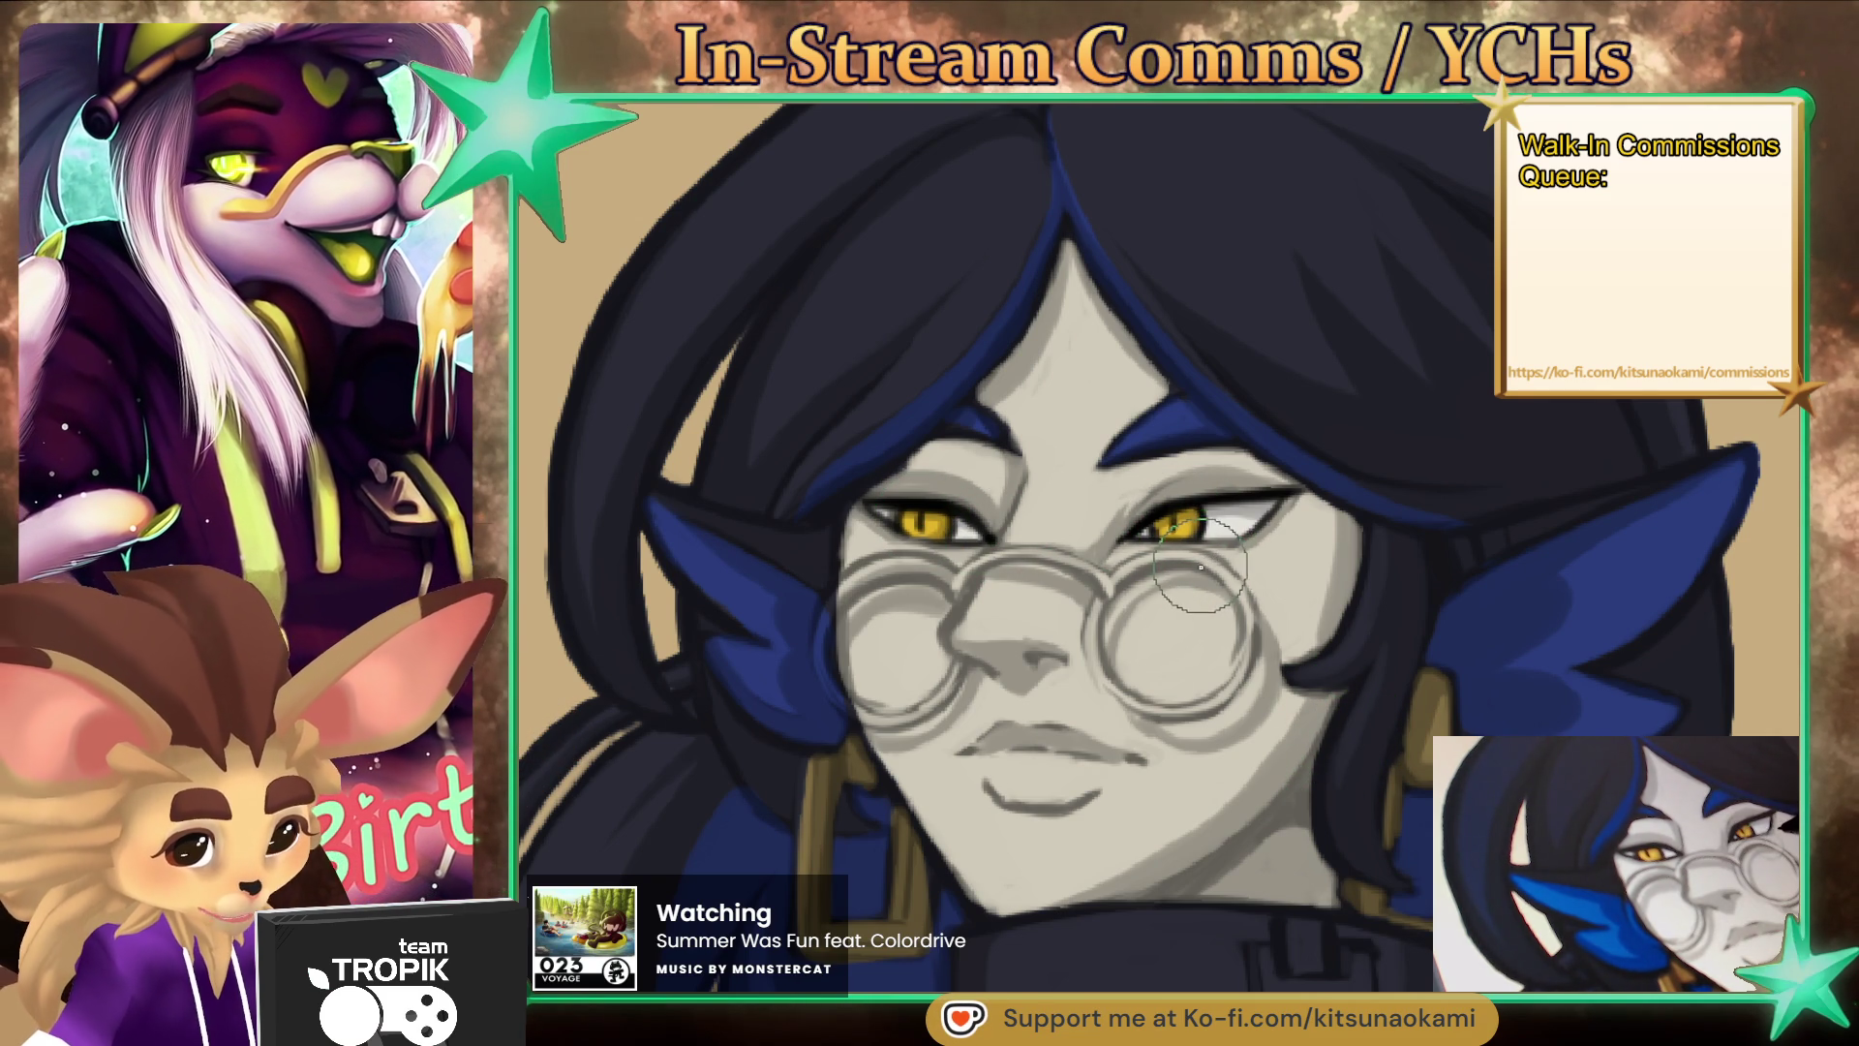
{"action": "left_click", "coordinate": [1176, 527], "text": "alt"}
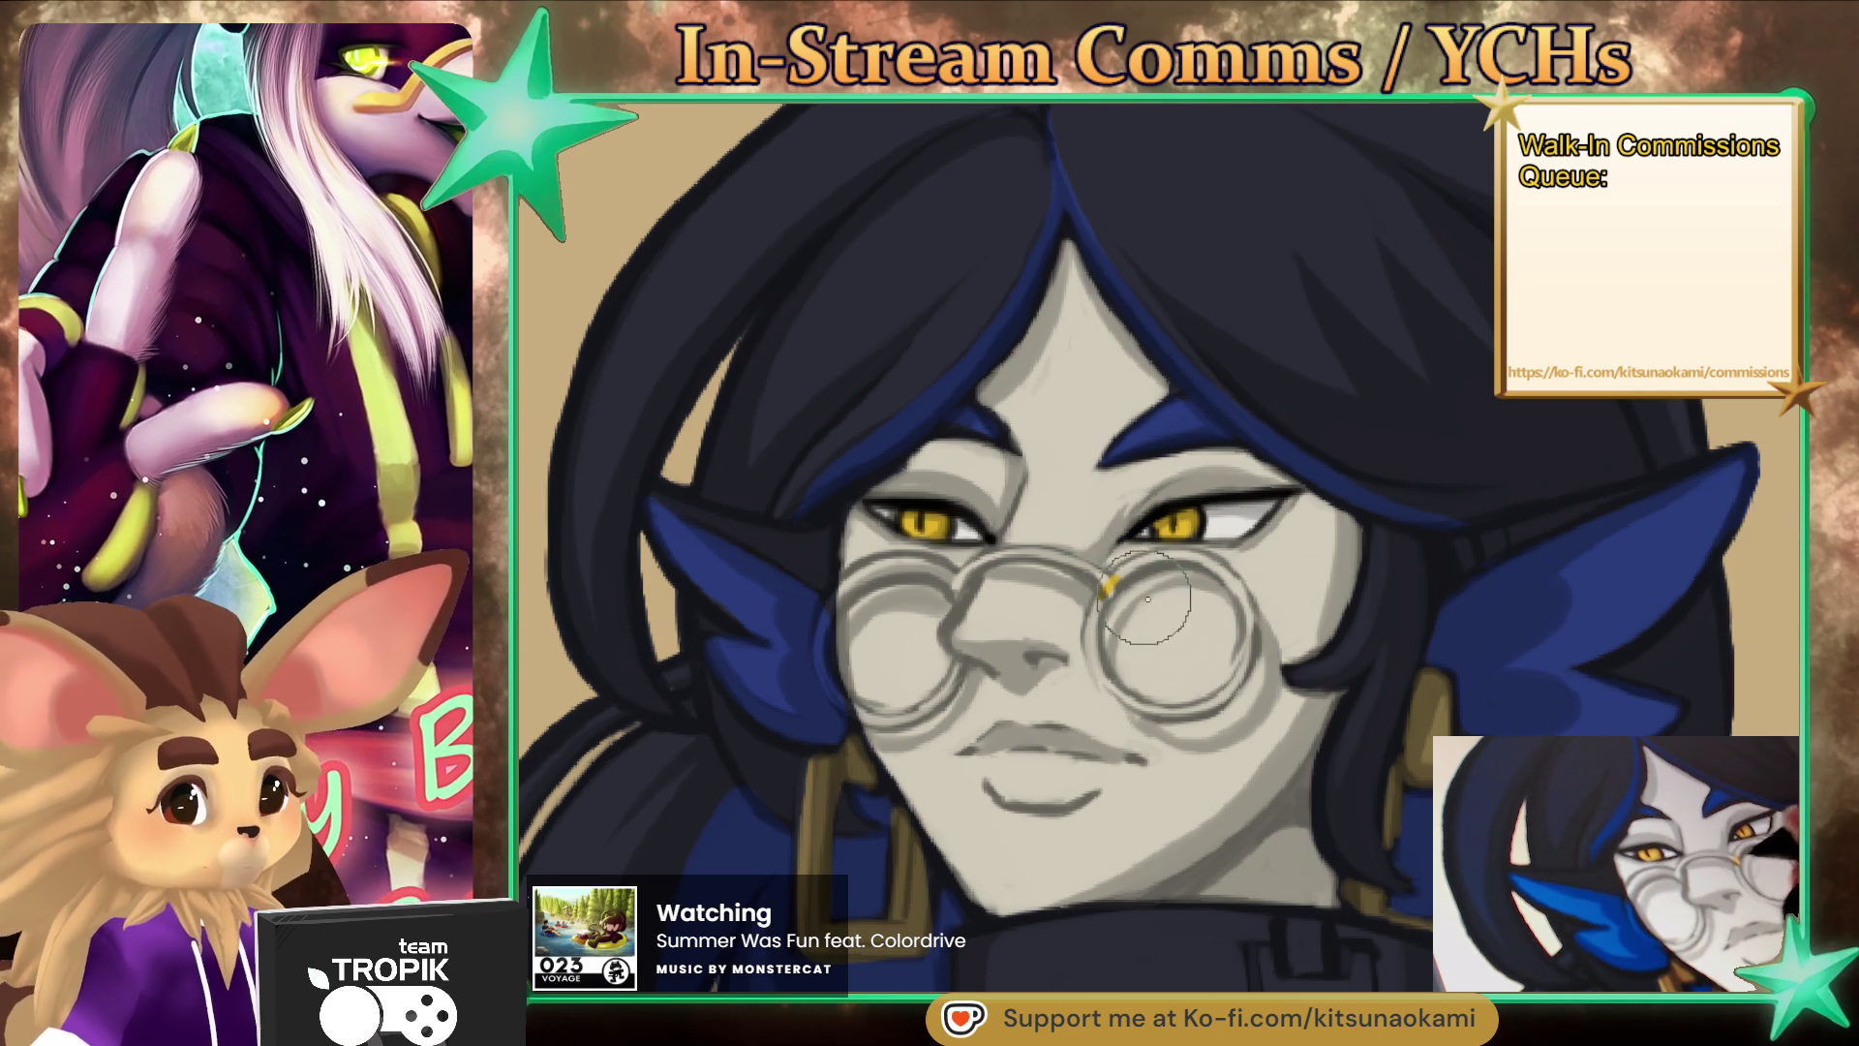
{"action": "left_click_drag", "start_coordinate": [1145, 632], "coordinate": [1171, 649]}
- Paint the left lens yellow, lightening it toward the edge with a paler sampled tone
{"action": "mouse_move", "coordinate": [912, 605]}
{"action": "left_mouse_down"}
{"action": "mouse_move", "coordinate": [876, 639]}
{"action": "mouse_move", "coordinate": [895, 630]}
{"action": "mouse_move", "coordinate": [905, 683]}
{"action": "mouse_move", "coordinate": [864, 680]}
{"action": "mouse_move", "coordinate": [853, 640]}
{"action": "mouse_move", "coordinate": [925, 682]}
{"action": "left_mouse_up"}
{"action": "left_click", "coordinate": [922, 675], "text": "alt"}
{"action": "left_click", "coordinate": [945, 746], "text": "alt"}
{"action": "left_click_drag", "start_coordinate": [843, 629], "coordinate": [840, 697]}
- Highlight the right lens, then ink the glasses' nose bridge and left lens rim dark
{"action": "mouse_move", "coordinate": [1162, 601]}
{"action": "left_mouse_down"}
{"action": "mouse_move", "coordinate": [1190, 678]}
{"action": "mouse_move", "coordinate": [1158, 679]}
{"action": "mouse_move", "coordinate": [1221, 641]}
{"action": "left_mouse_up"}
{"action": "key", "text": "bracketright"}
{"action": "key", "text": "bracketright"}
{"action": "key", "text": "bracketright"}
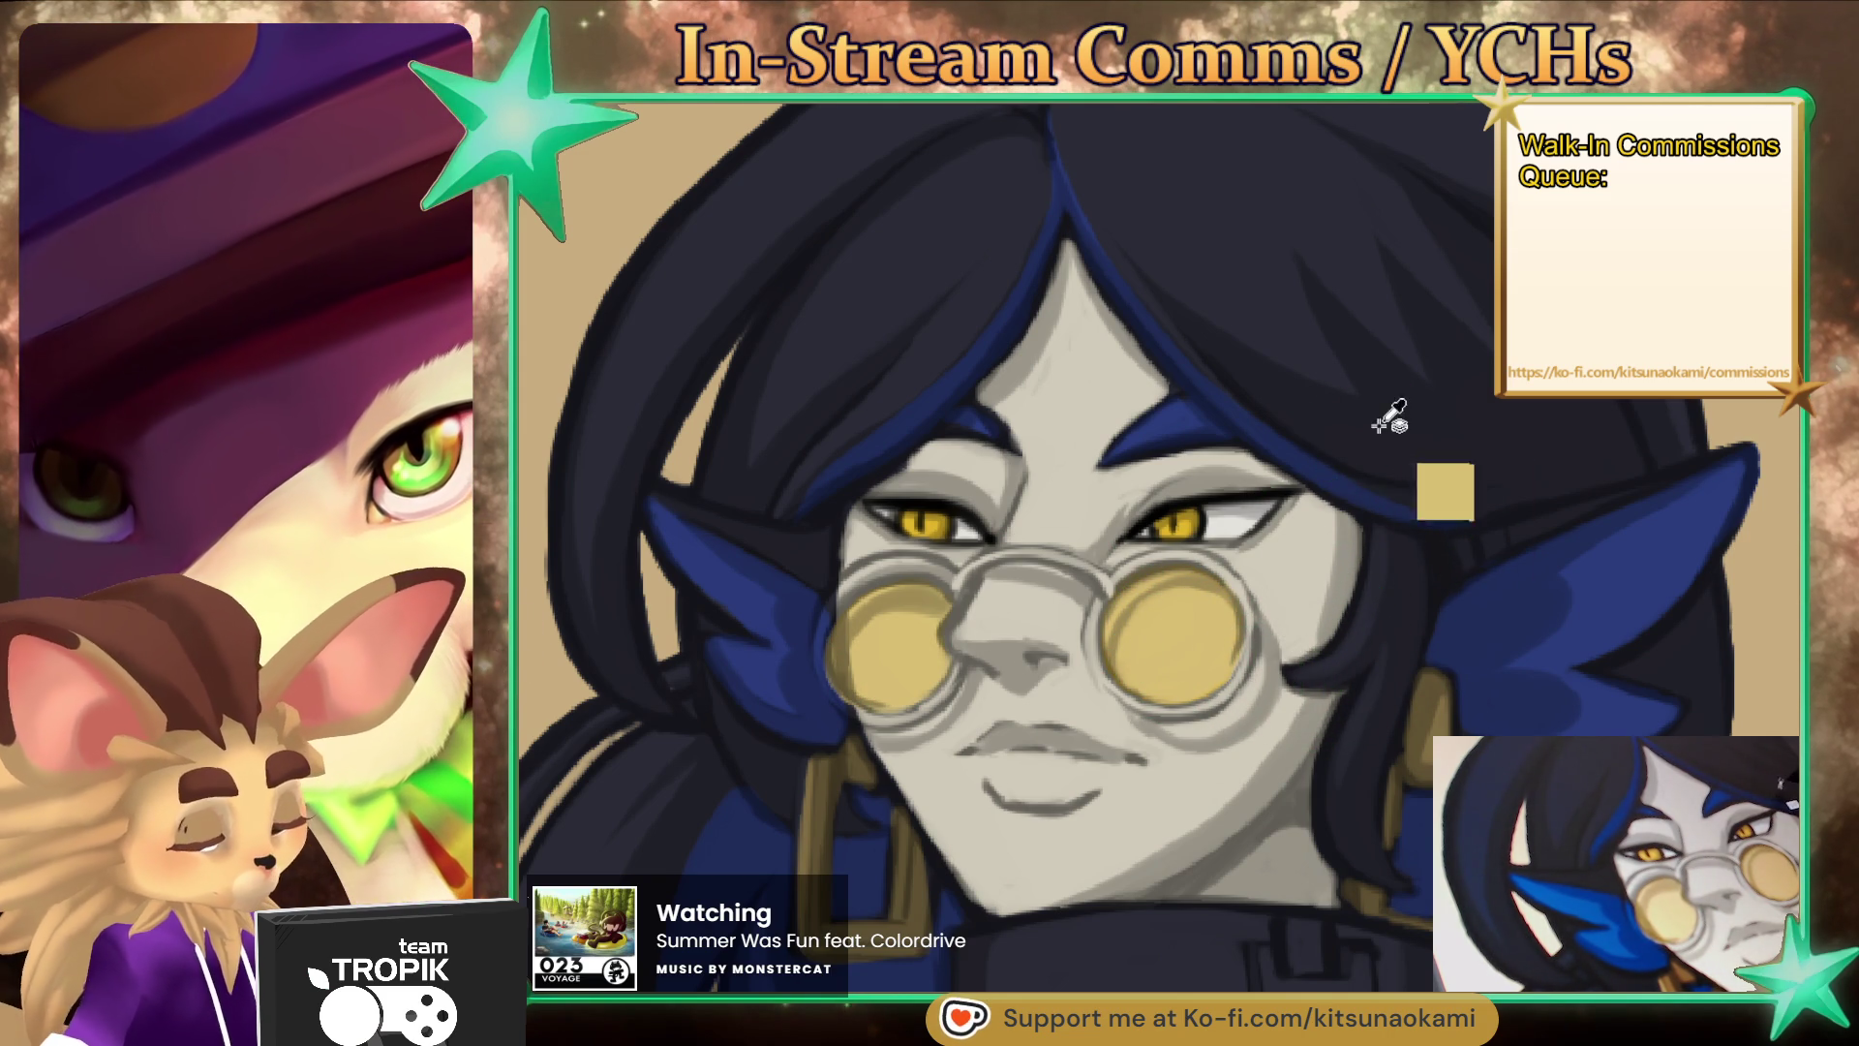
{"action": "mouse_move", "coordinate": [1086, 563]}
{"action": "left_mouse_down"}
{"action": "mouse_move", "coordinate": [990, 560]}
{"action": "mouse_move", "coordinate": [1110, 589]}
{"action": "left_mouse_up"}
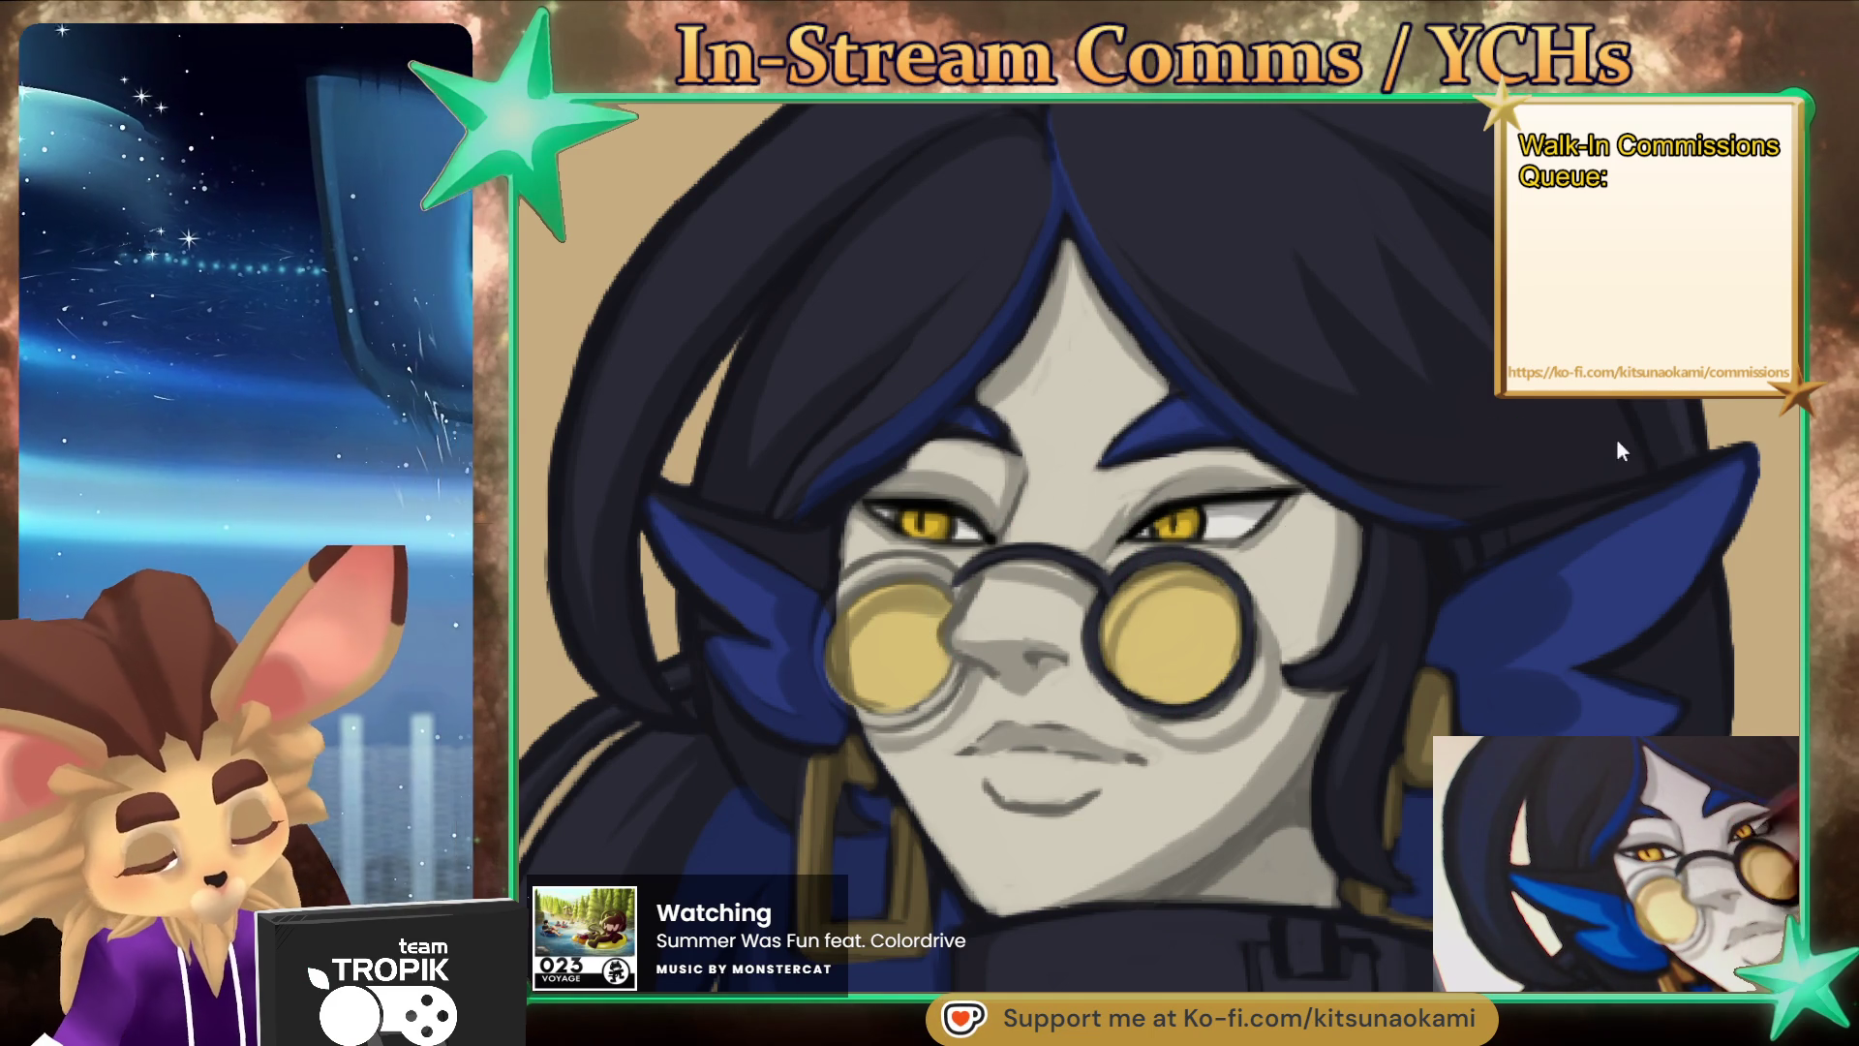
{"action": "mouse_move", "coordinate": [1023, 548]}
{"action": "left_mouse_down"}
{"action": "mouse_move", "coordinate": [986, 560]}
{"action": "mouse_move", "coordinate": [1248, 581]}
{"action": "mouse_move", "coordinate": [1259, 639]}
{"action": "mouse_move", "coordinate": [1227, 684]}
{"action": "left_mouse_up"}
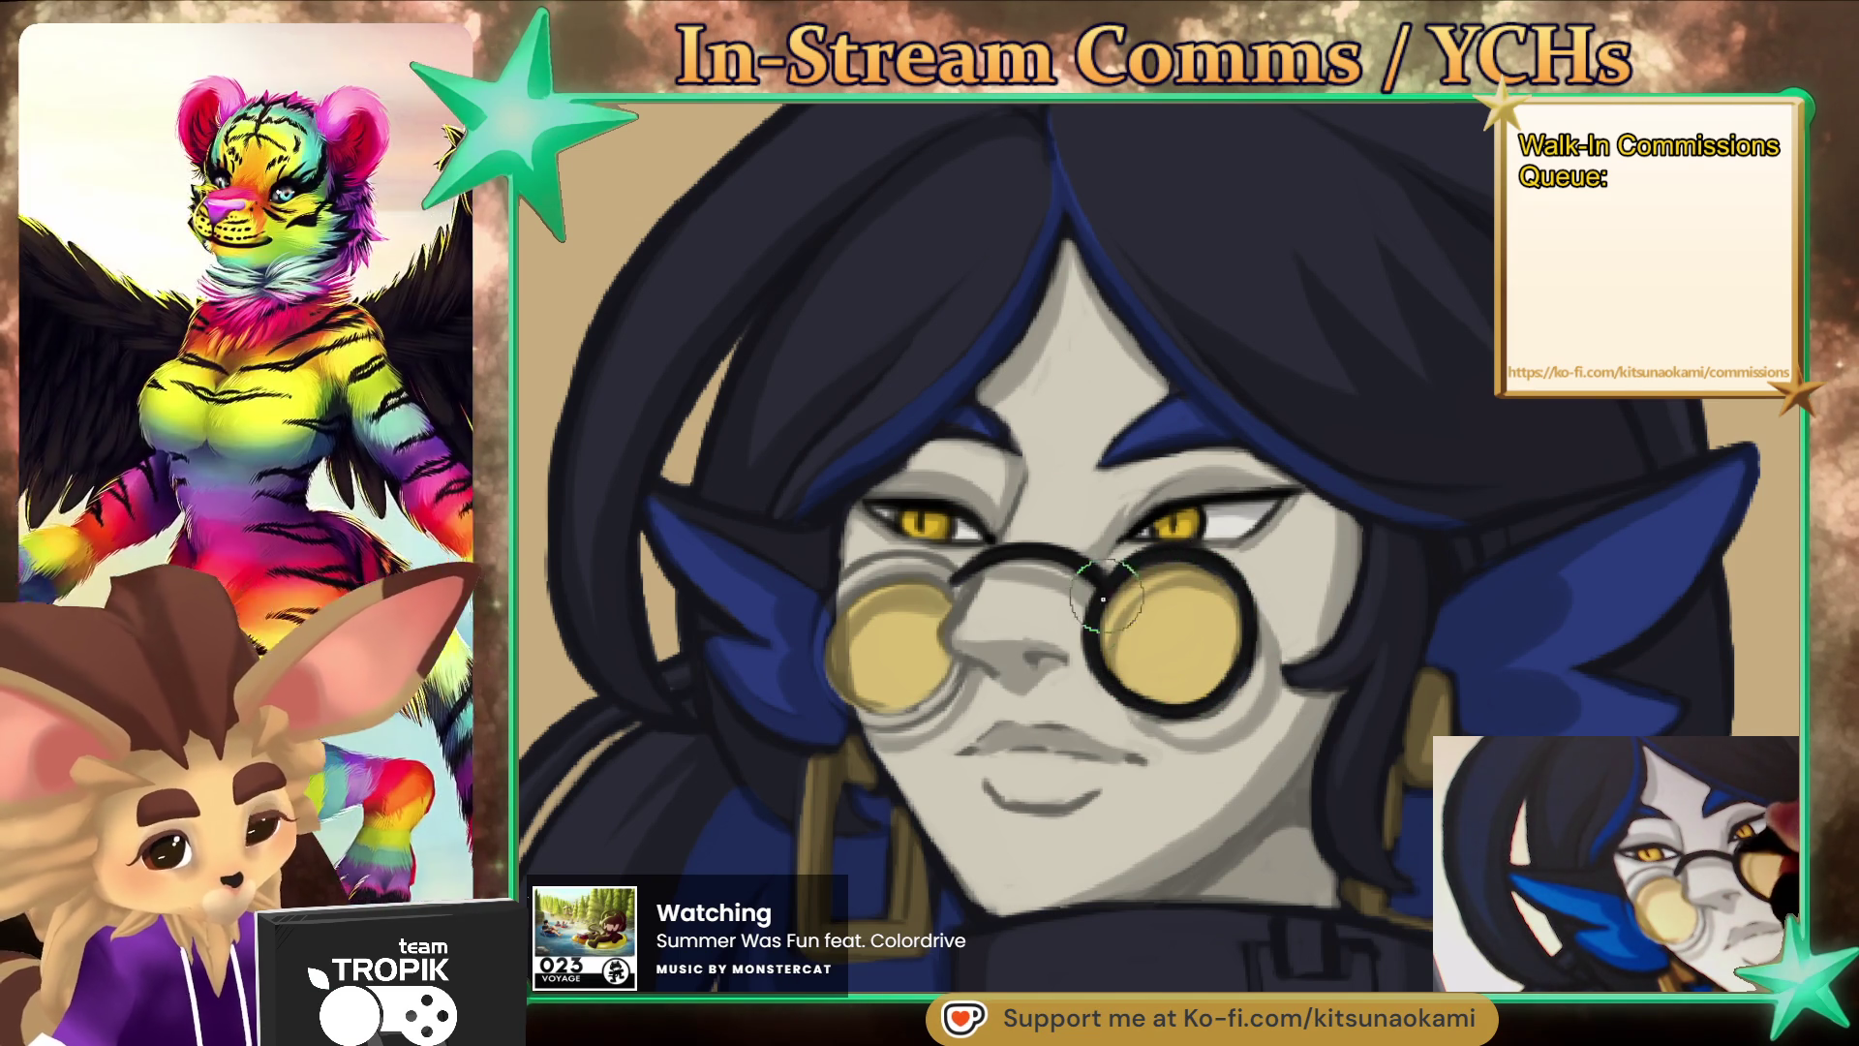
{"action": "mouse_move", "coordinate": [952, 582]}
{"action": "left_mouse_down"}
{"action": "mouse_move", "coordinate": [862, 586]}
{"action": "mouse_move", "coordinate": [818, 658]}
{"action": "mouse_move", "coordinate": [862, 716]}
{"action": "mouse_move", "coordinate": [942, 694]}
{"action": "mouse_move", "coordinate": [830, 606]}
{"action": "mouse_move", "coordinate": [936, 571]}
{"action": "left_mouse_up"}
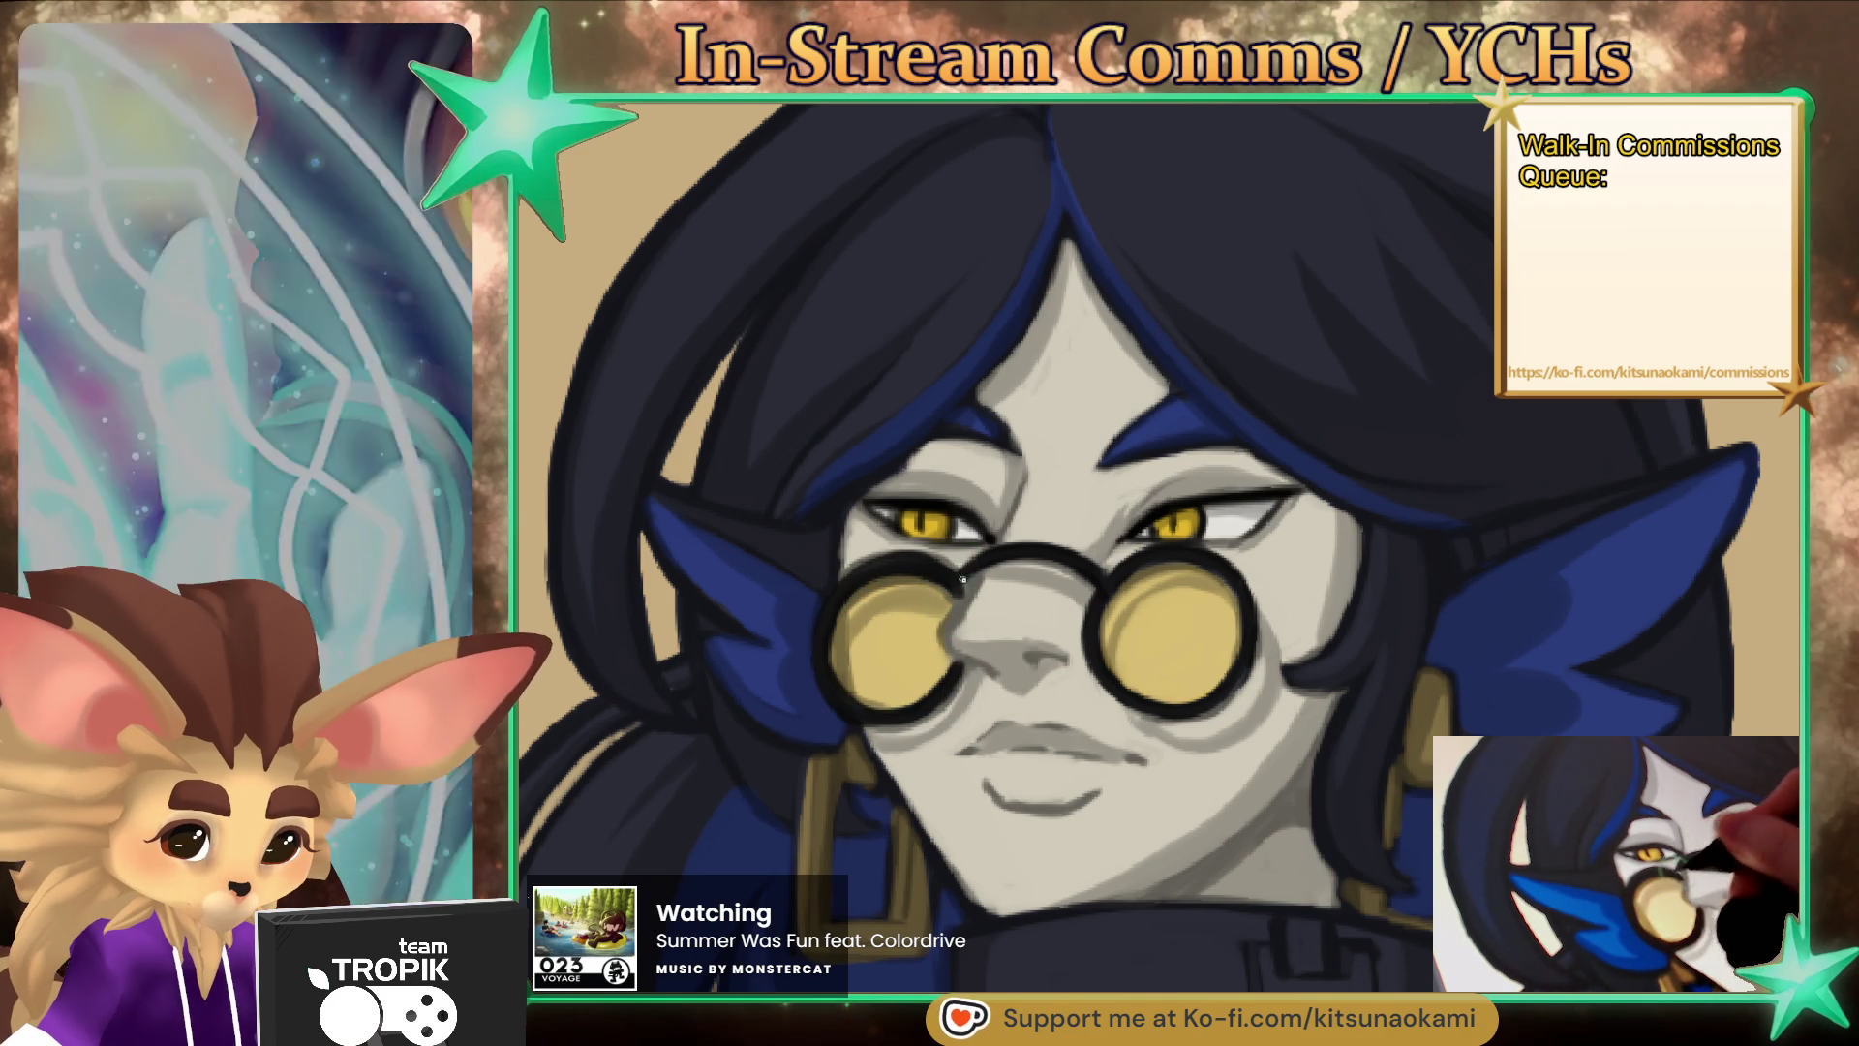
- Zoom out to check the whole figure, then zoom back in close on the face
{"action": "scroll", "coordinate": [1175, 772], "scroll_direction": "down", "scroll_amount": 5}
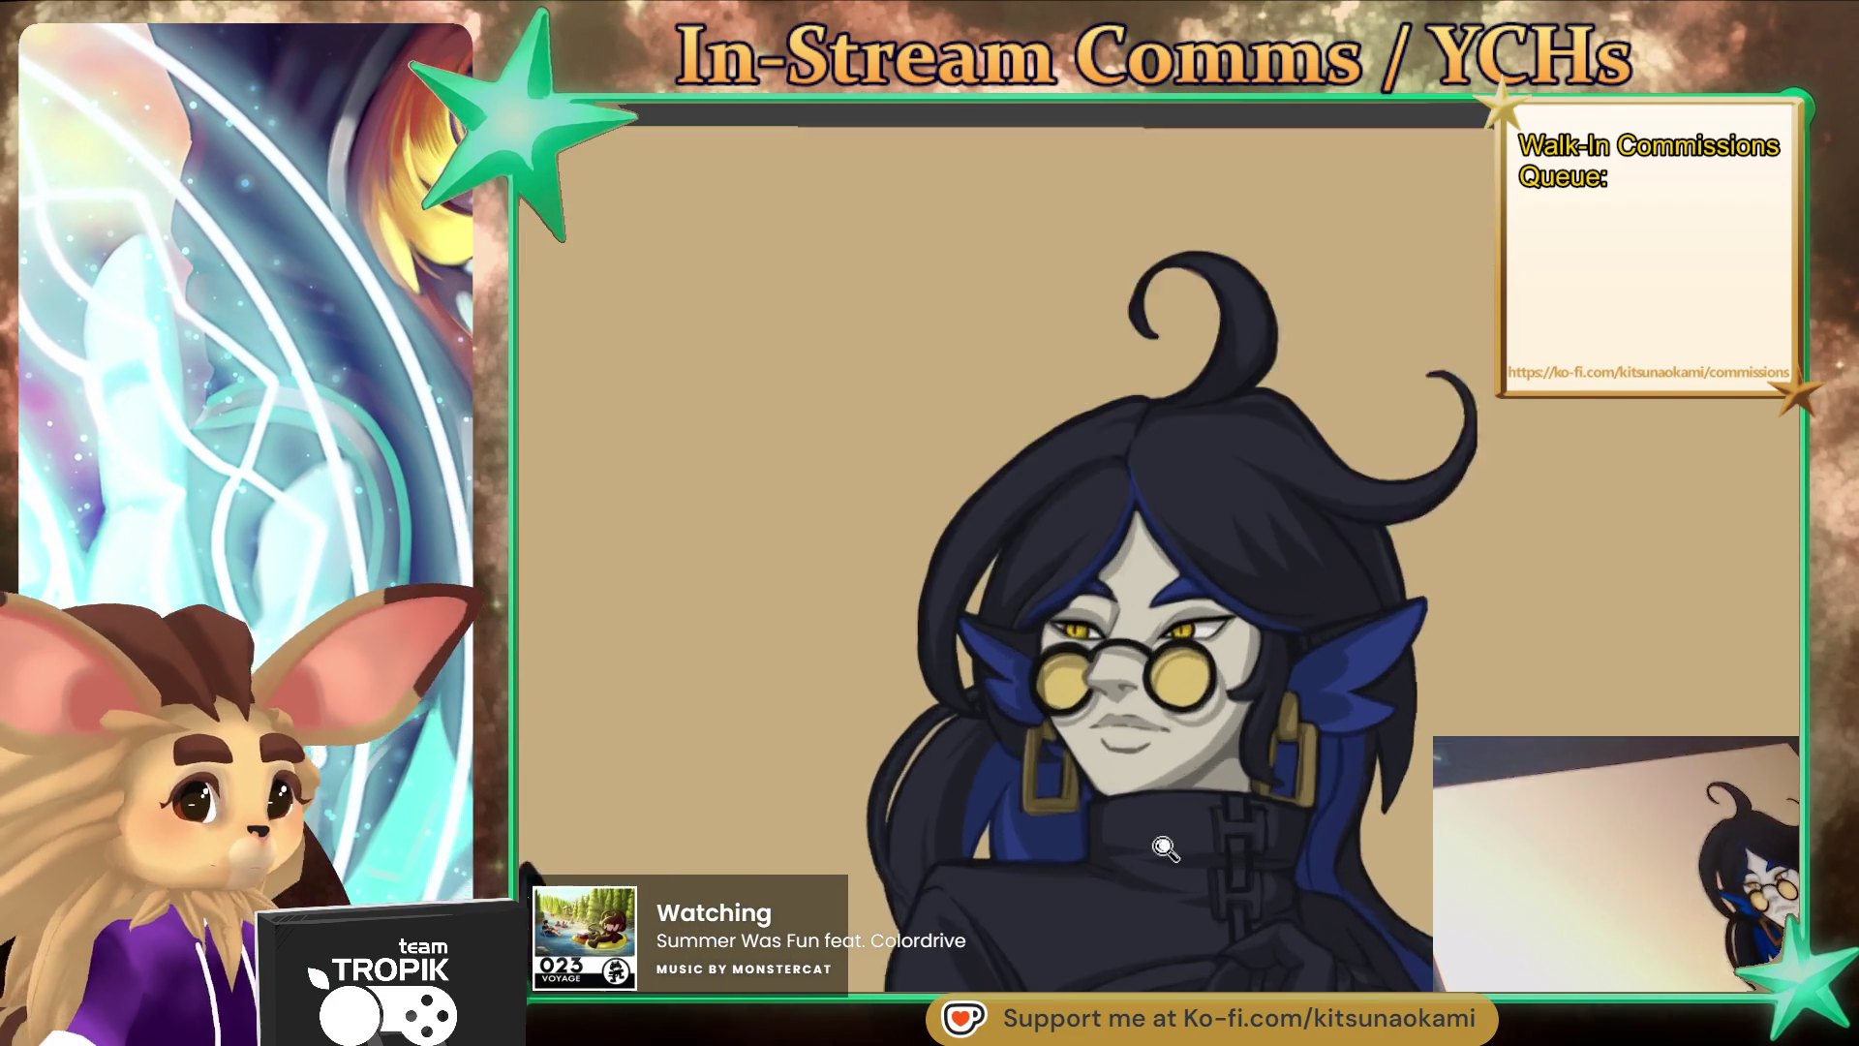
{"action": "scroll", "coordinate": [1313, 730], "scroll_direction": "up", "scroll_amount": 2}
{"action": "left_click_drag", "start_coordinate": [1313, 730], "coordinate": [1315, 713]}
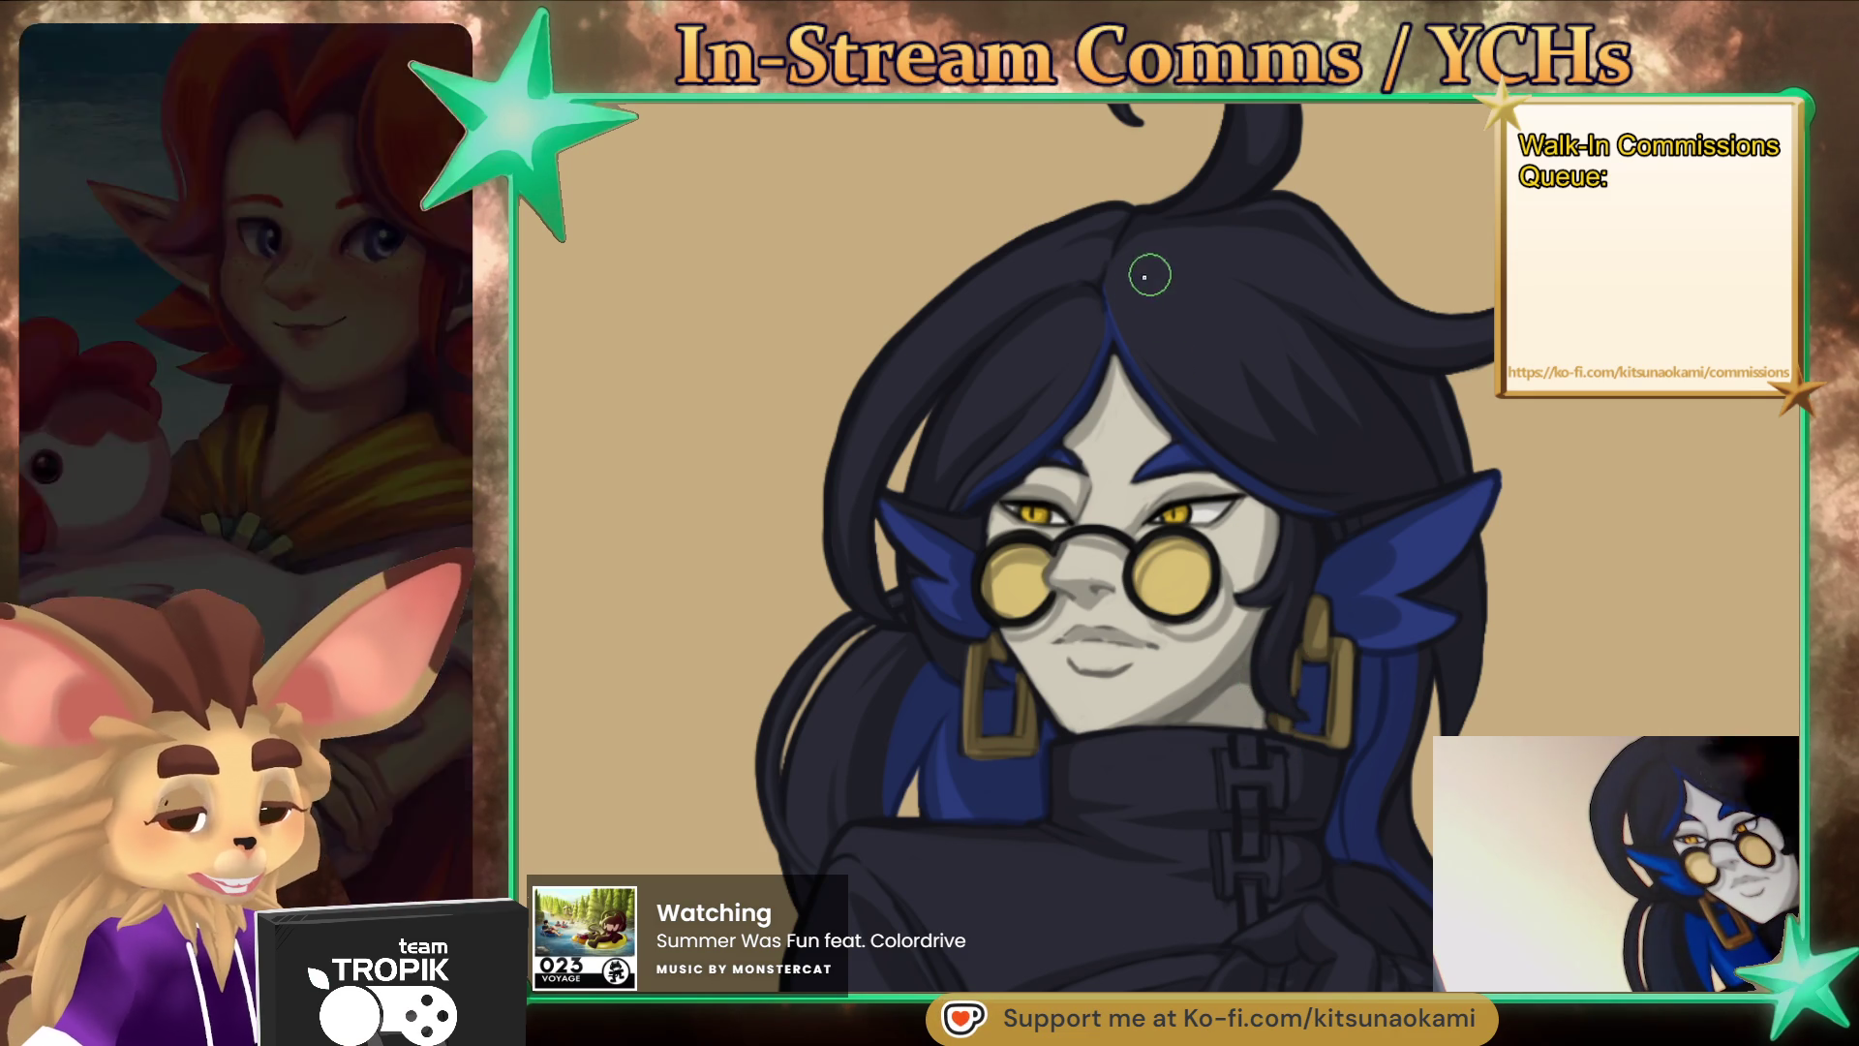
{"action": "left_click_drag", "start_coordinate": [1142, 346], "coordinate": [1045, 230]}
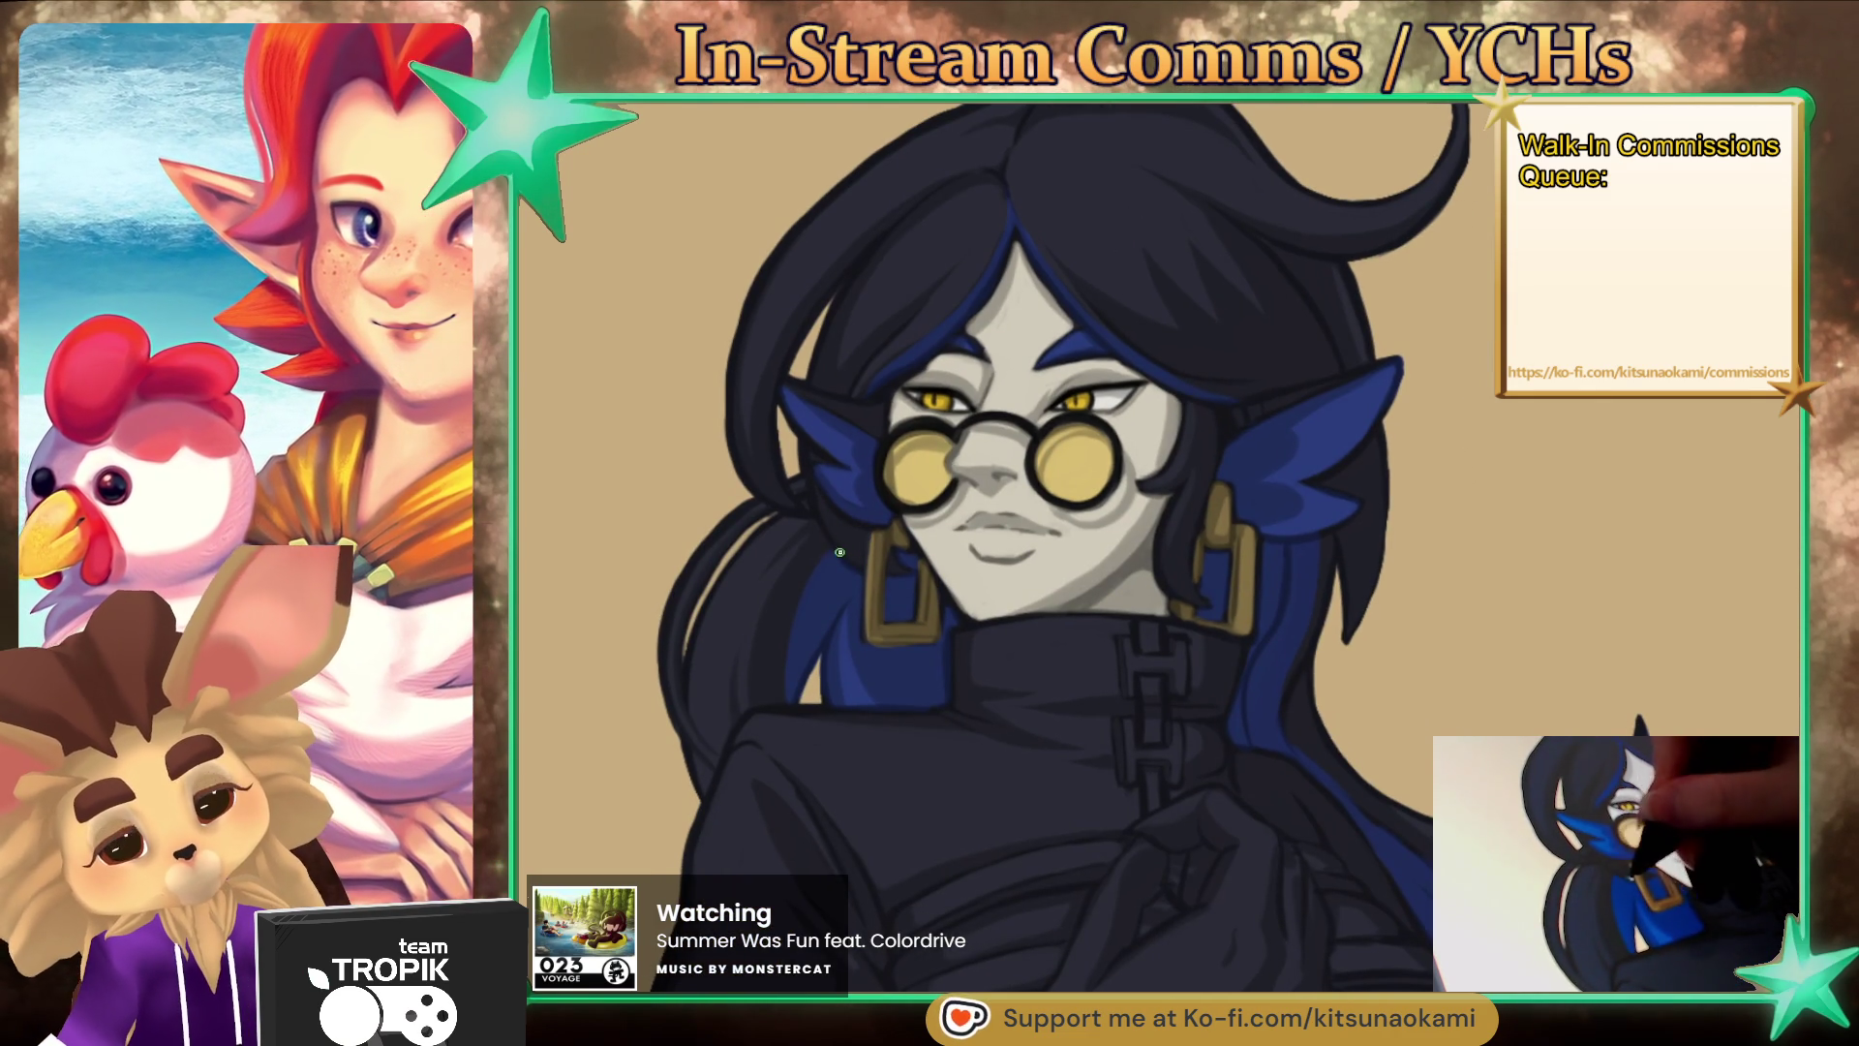
{"action": "key", "text": "ctrl+minus"}
{"action": "left_click_drag", "start_coordinate": [1269, 462], "coordinate": [1225, 335]}
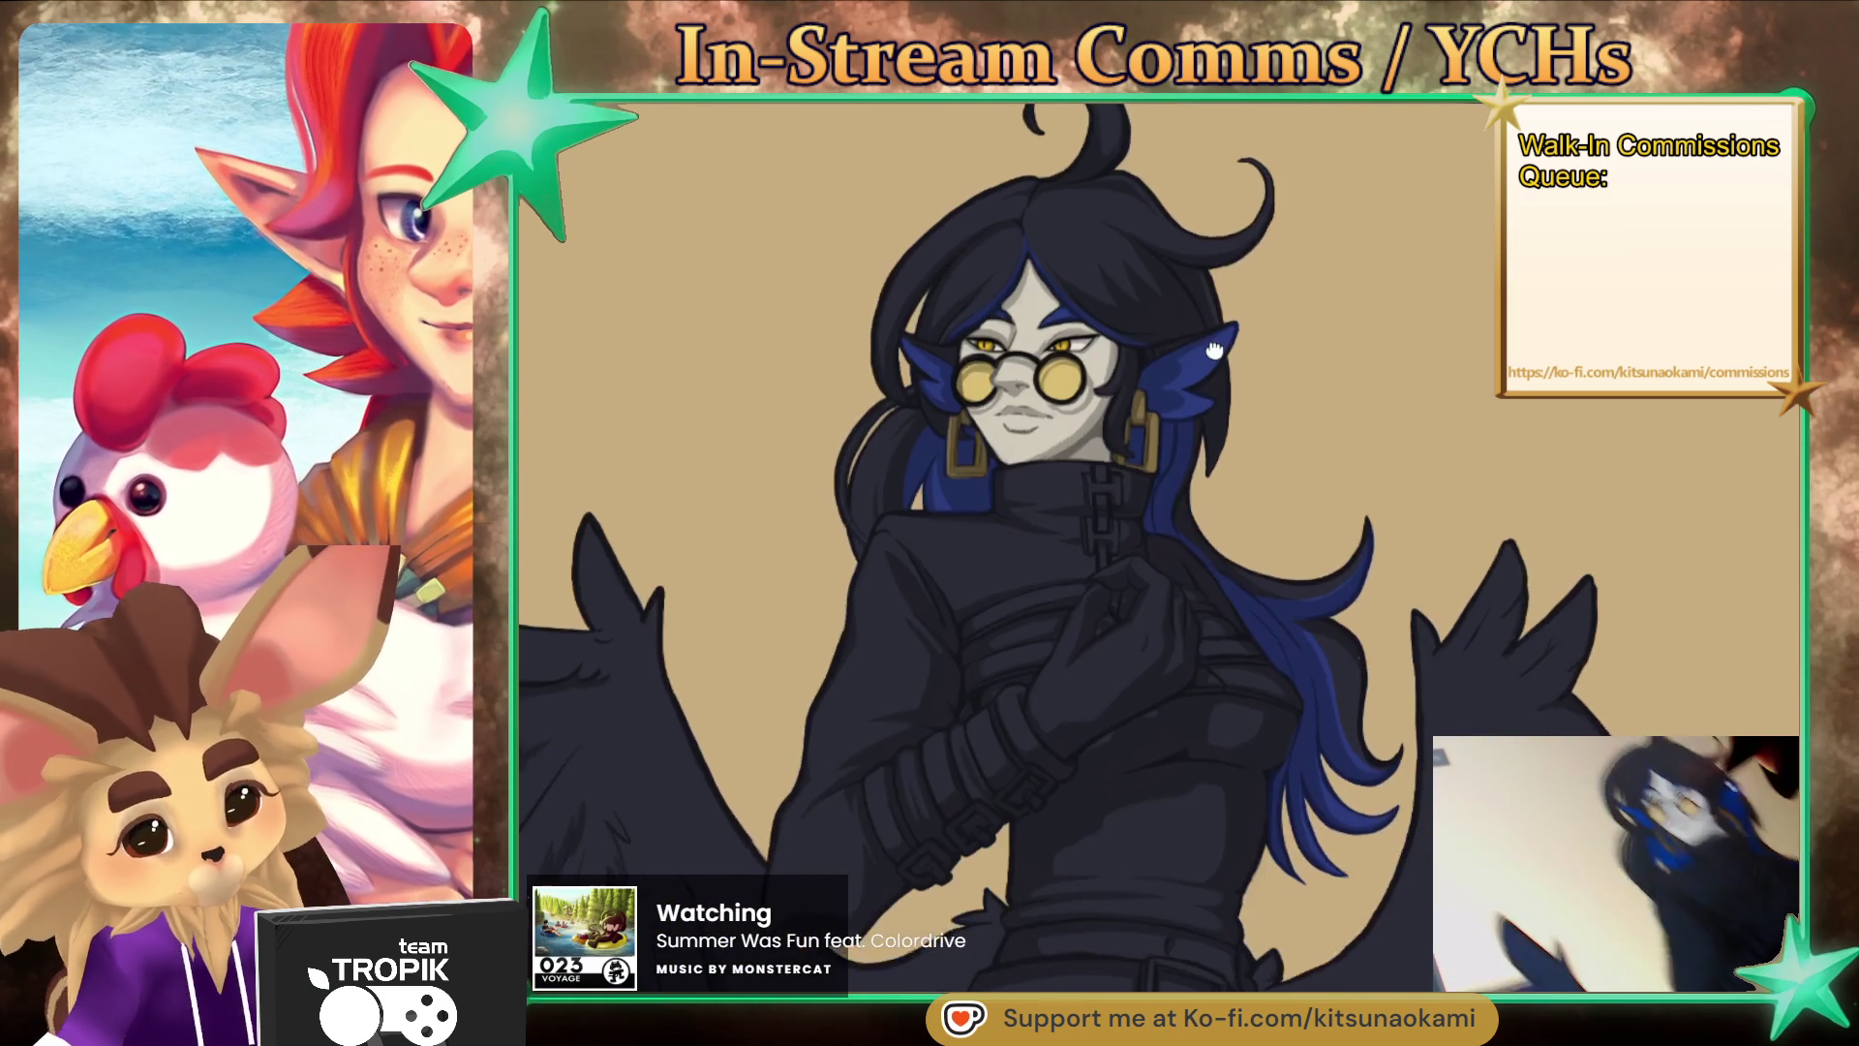
{"action": "left_click", "coordinate": [1149, 275]}
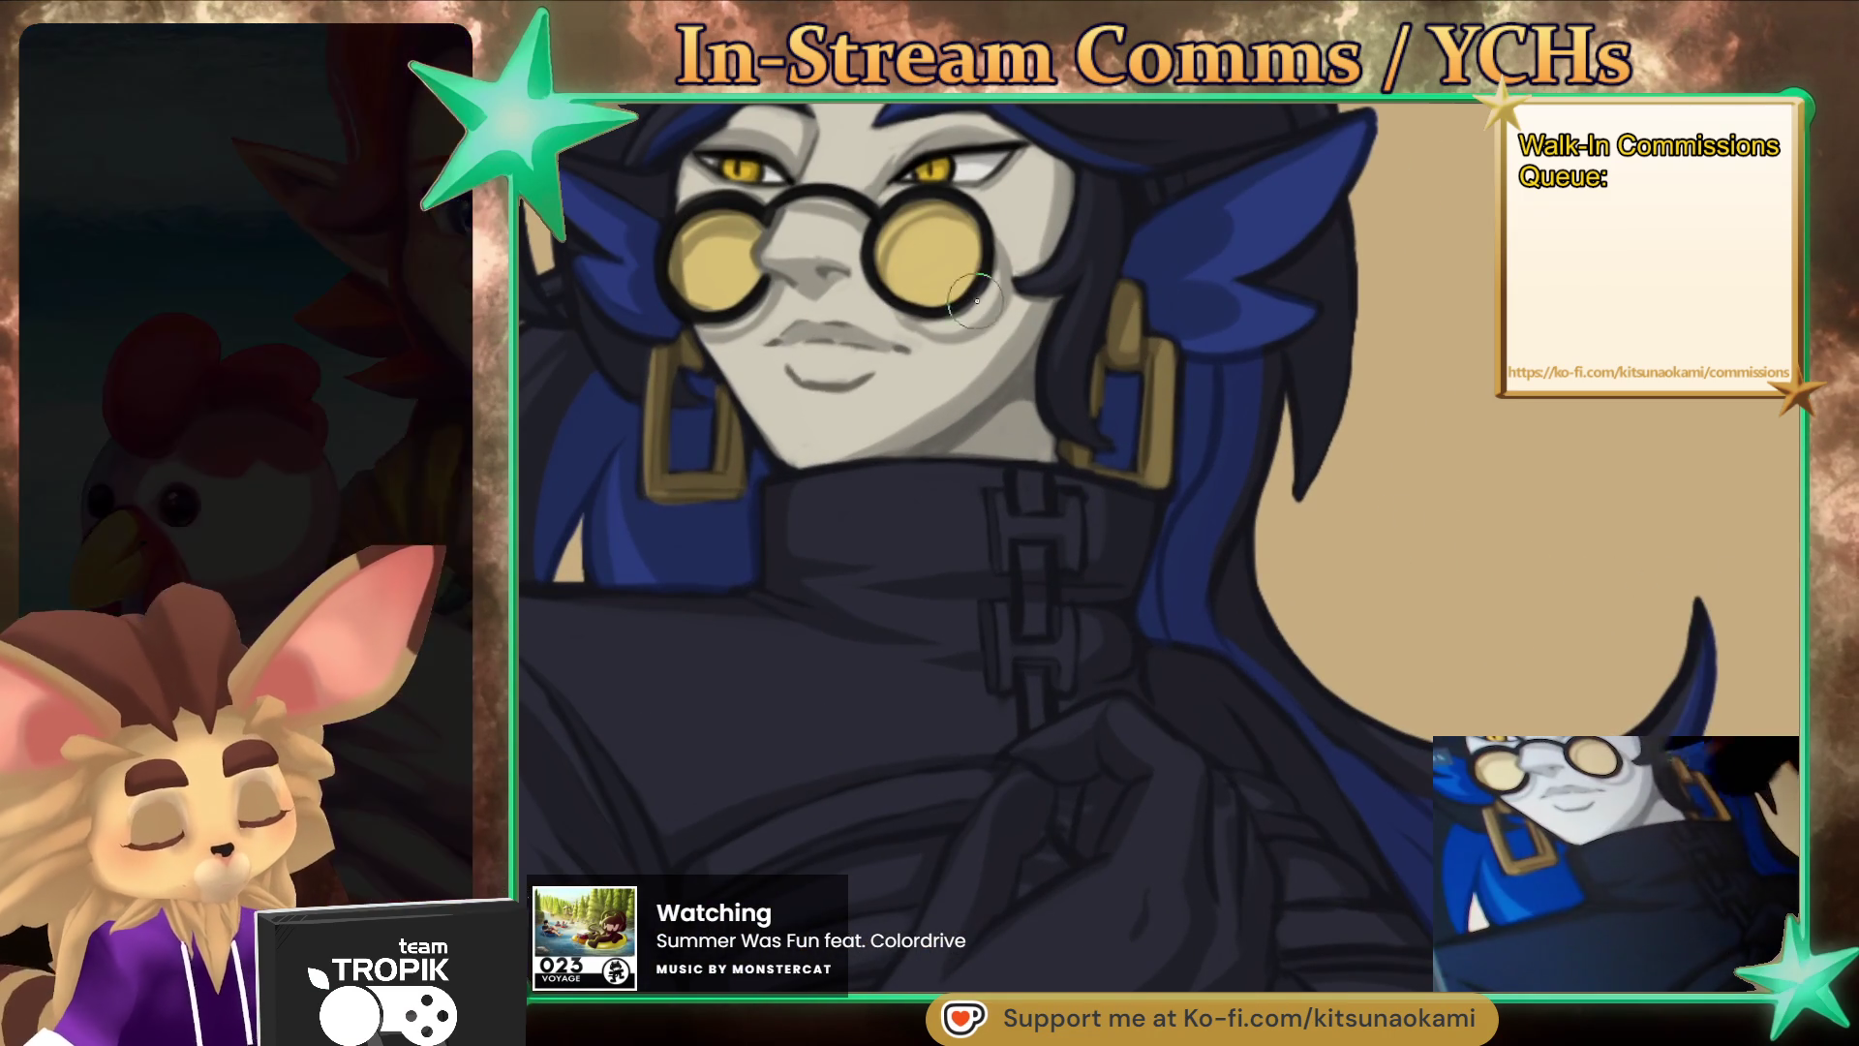
- Ink a dark line along the coat fold
{"action": "scroll", "coordinate": [992, 592], "scroll_direction": "down", "scroll_amount": 3}
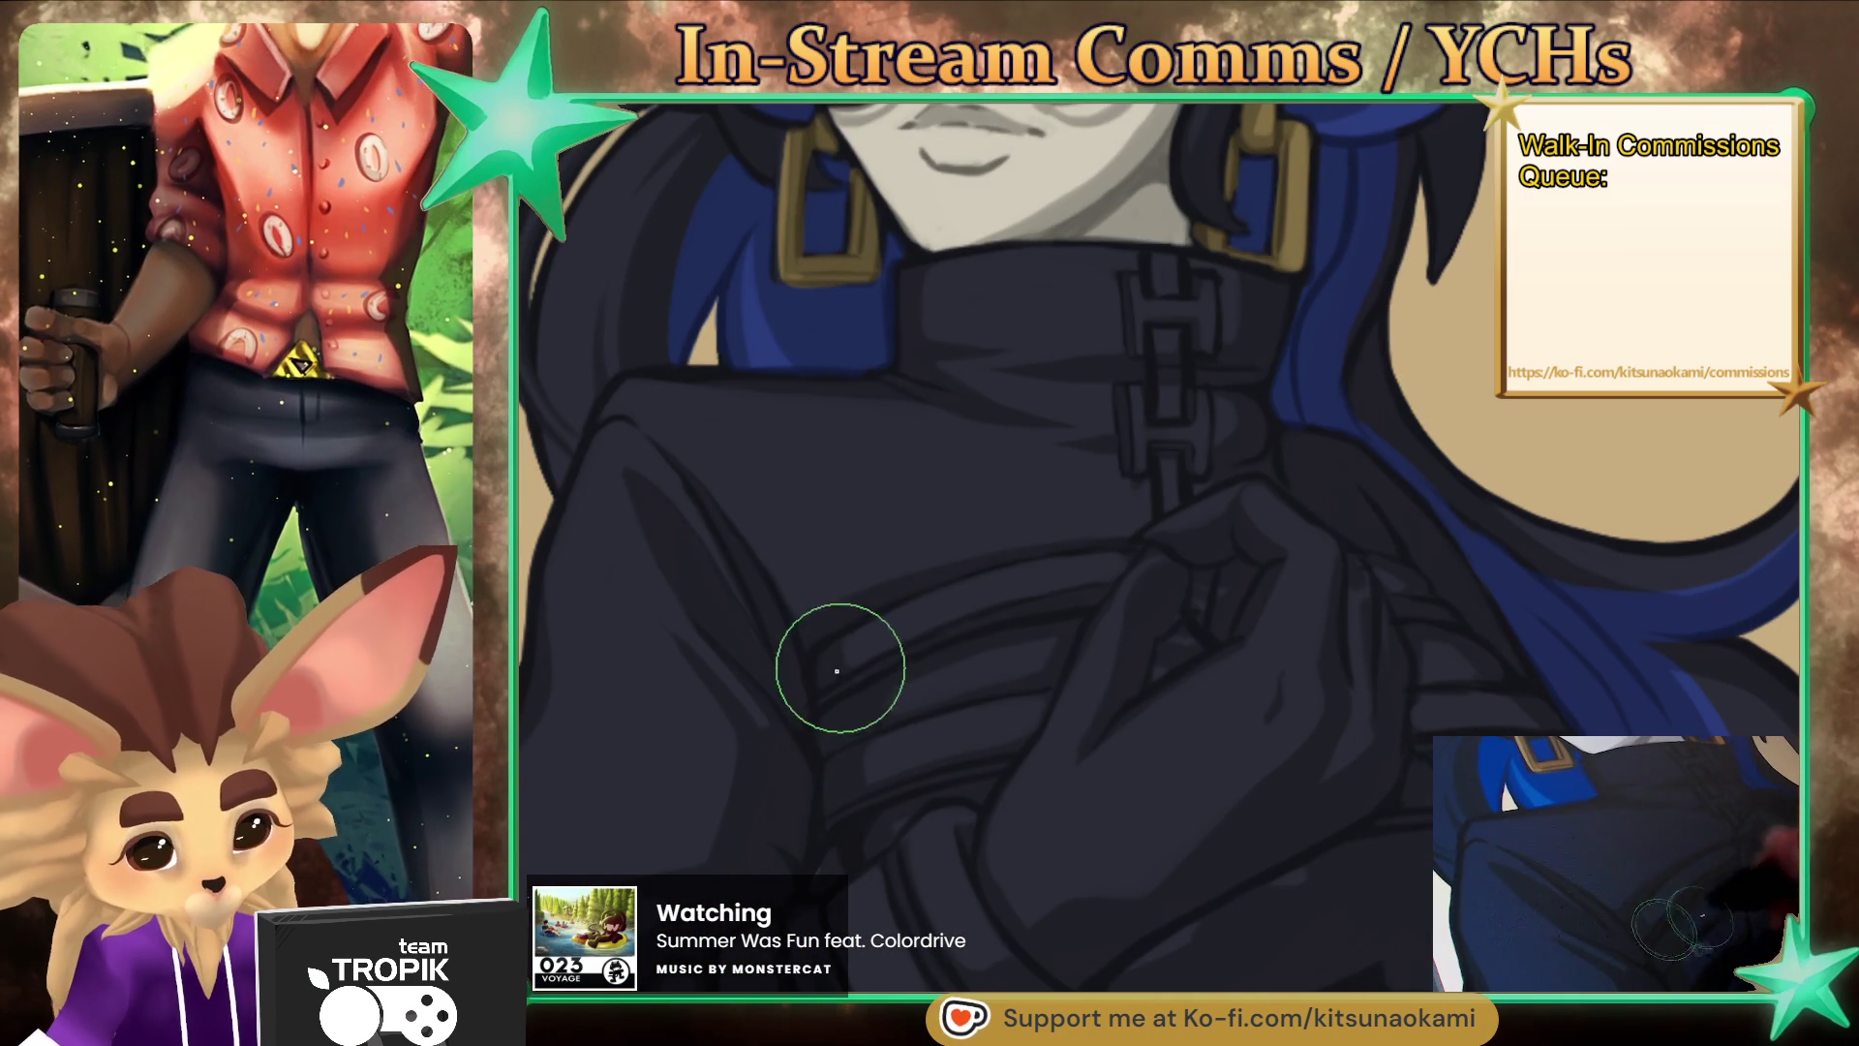
{"action": "mouse_move", "coordinate": [822, 684]}
{"action": "left_mouse_down"}
{"action": "mouse_move", "coordinate": [1033, 608]}
{"action": "mouse_move", "coordinate": [842, 655]}
{"action": "mouse_move", "coordinate": [962, 589]}
{"action": "mouse_move", "coordinate": [1071, 581]}
{"action": "mouse_move", "coordinate": [1053, 602]}
{"action": "mouse_move", "coordinate": [1112, 563]}
{"action": "mouse_move", "coordinate": [1101, 592]}
{"action": "left_mouse_up"}
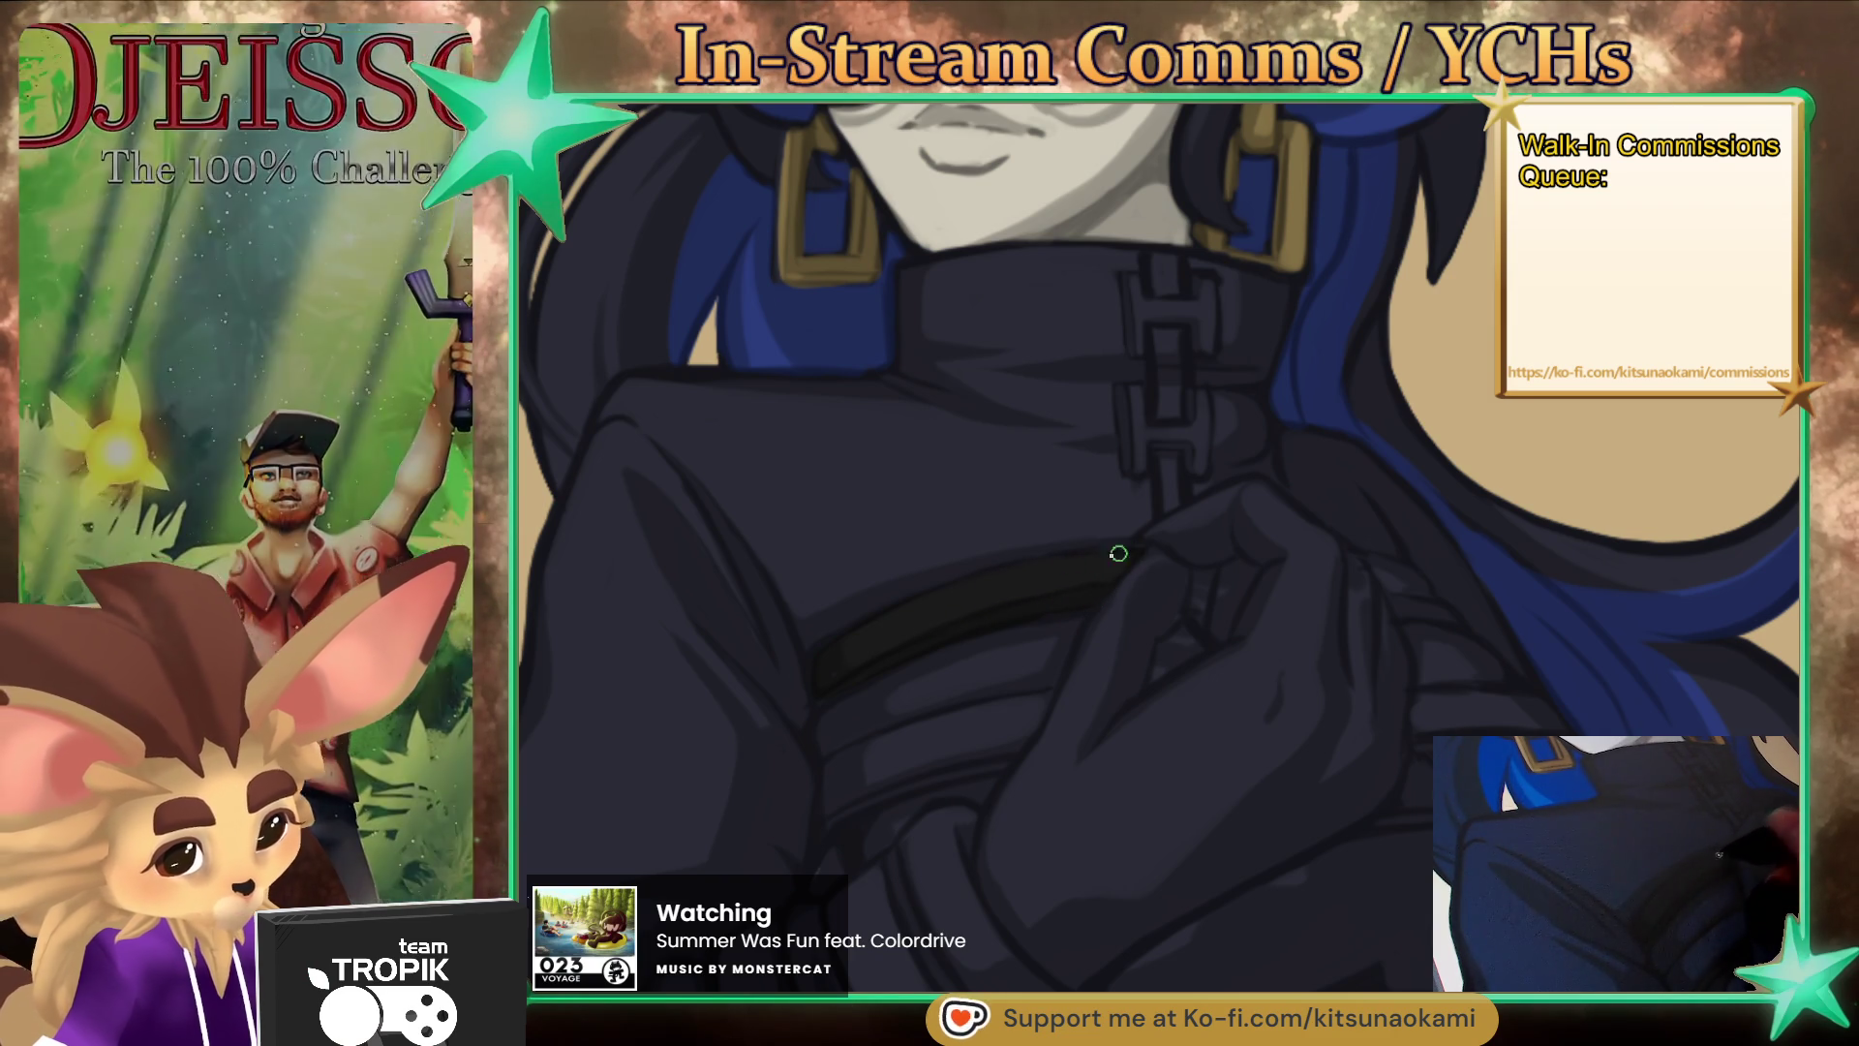
{"action": "key", "text": "bracketright"}
{"action": "left_click_drag", "start_coordinate": [1245, 601], "coordinate": [1182, 713]}
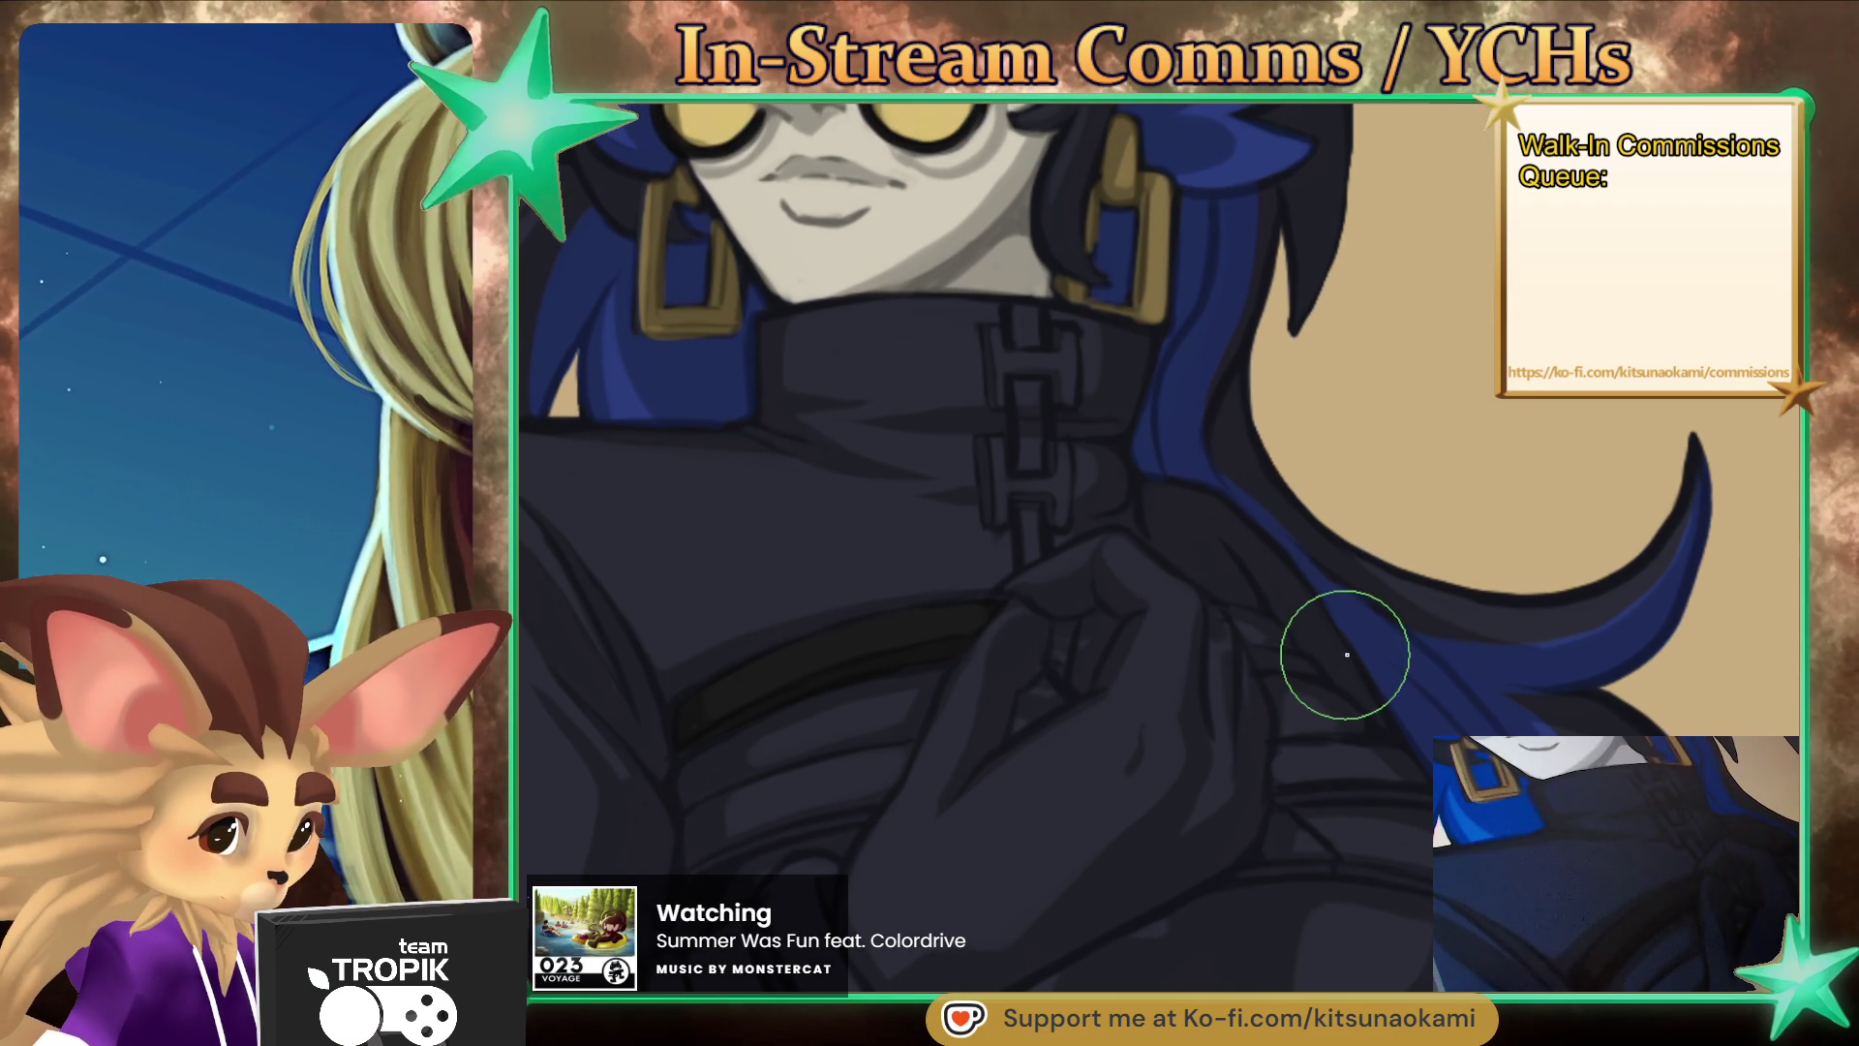
{"action": "key", "text": "bracketleft"}
{"action": "key", "text": "bracketleft"}
{"action": "key", "text": "bracketleft"}
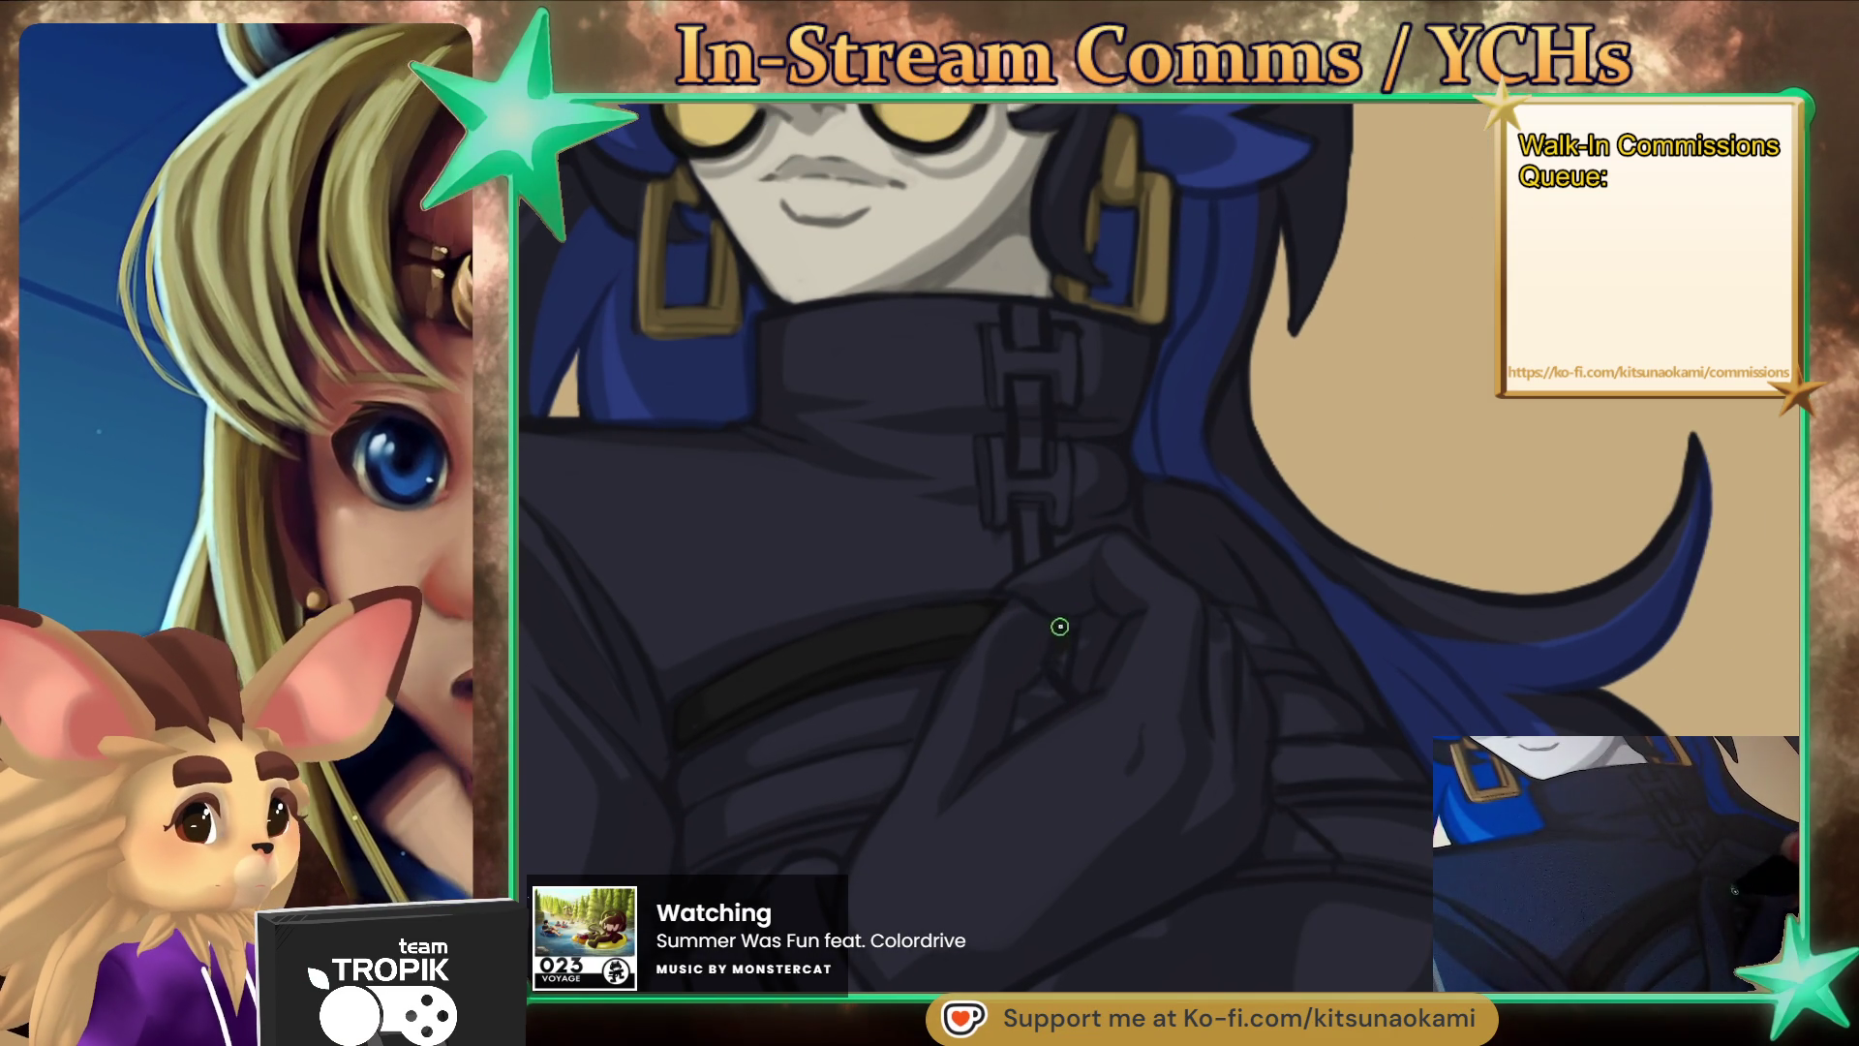
{"action": "key", "text": "bracketright"}
{"action": "key", "text": "bracketright"}
{"action": "key", "text": "bracketright"}
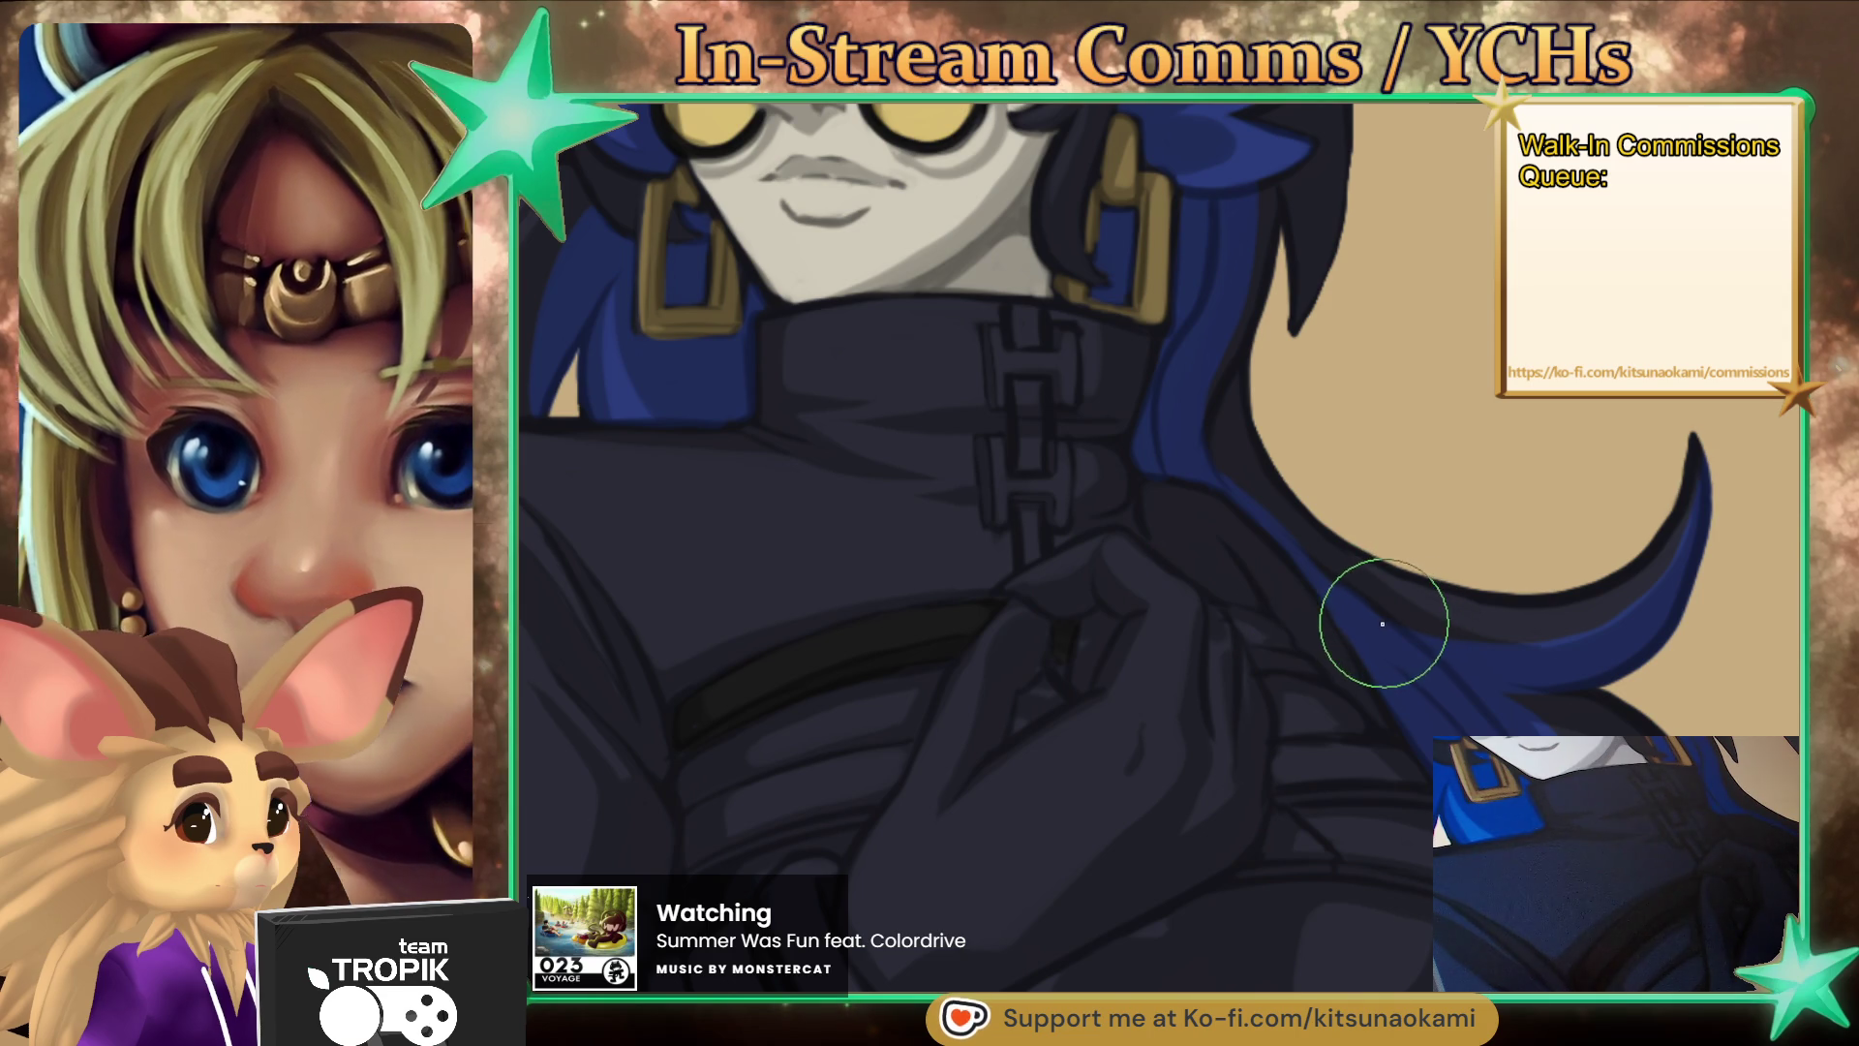
{"action": "key", "text": "bracketleft"}
{"action": "key", "text": "bracketleft"}
{"action": "key", "text": "bracketleft"}
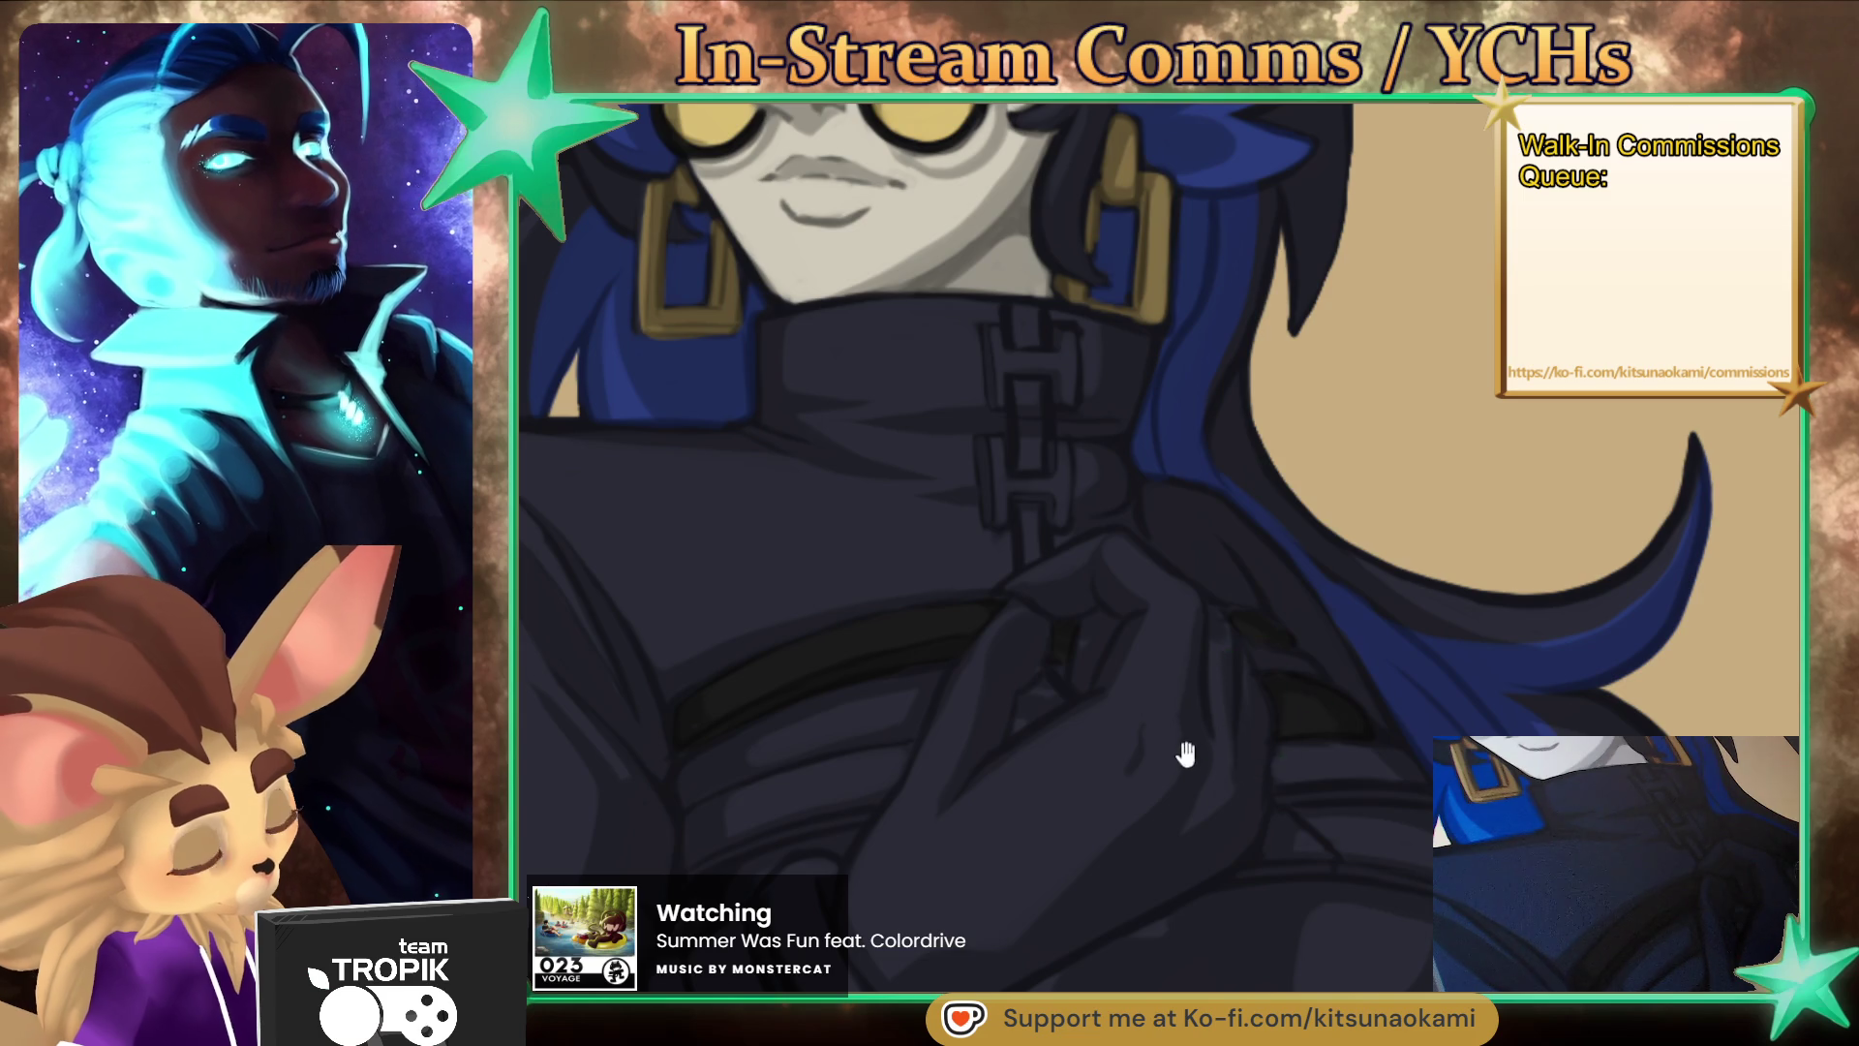
- Darken the strap across the coat and ink a dark line along the belt
{"action": "left_click_drag", "start_coordinate": [1186, 751], "coordinate": [1380, 660]}
{"action": "mouse_move", "coordinate": [1085, 663]}
{"action": "left_mouse_down"}
{"action": "mouse_move", "coordinate": [896, 714]}
{"action": "mouse_move", "coordinate": [871, 768]}
{"action": "mouse_move", "coordinate": [982, 713]}
{"action": "mouse_move", "coordinate": [909, 756]}
{"action": "mouse_move", "coordinate": [1003, 722]}
{"action": "mouse_move", "coordinate": [871, 775]}
{"action": "mouse_move", "coordinate": [962, 711]}
{"action": "left_mouse_up"}
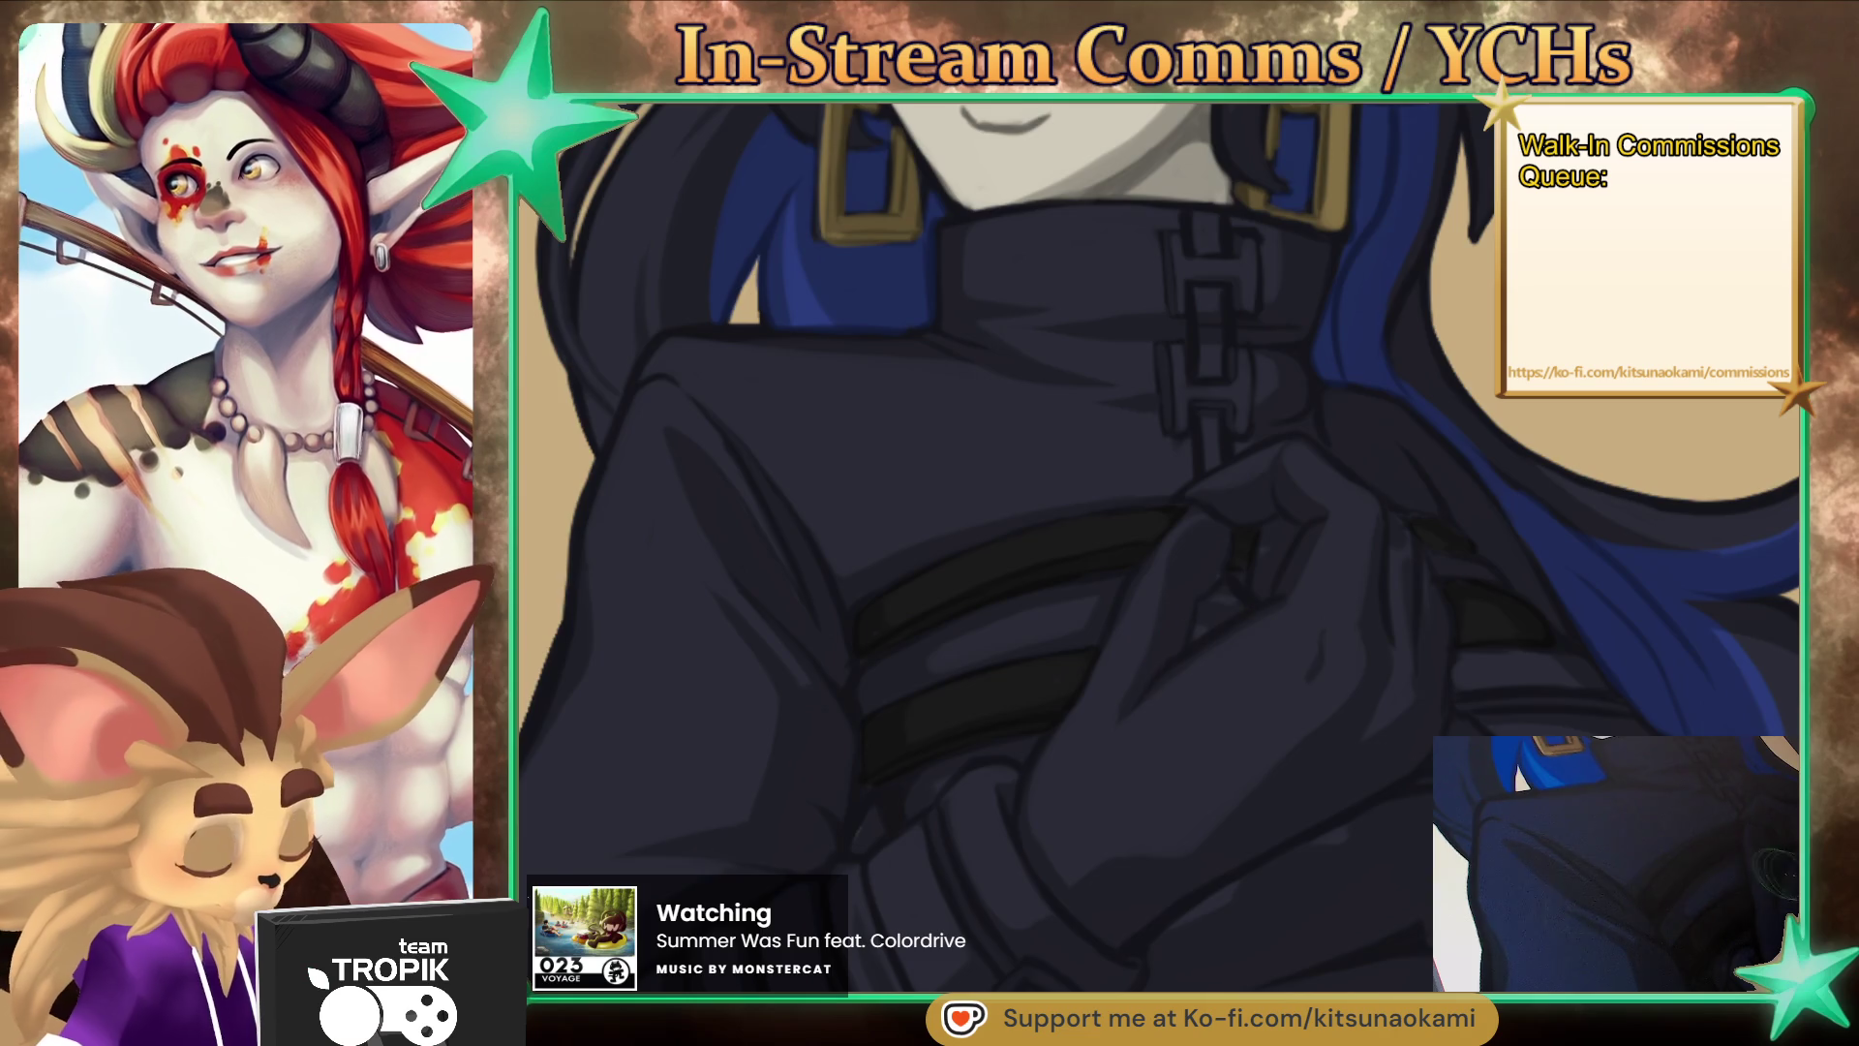
{"action": "left_click_drag", "start_coordinate": [1457, 843], "coordinate": [1225, 818]}
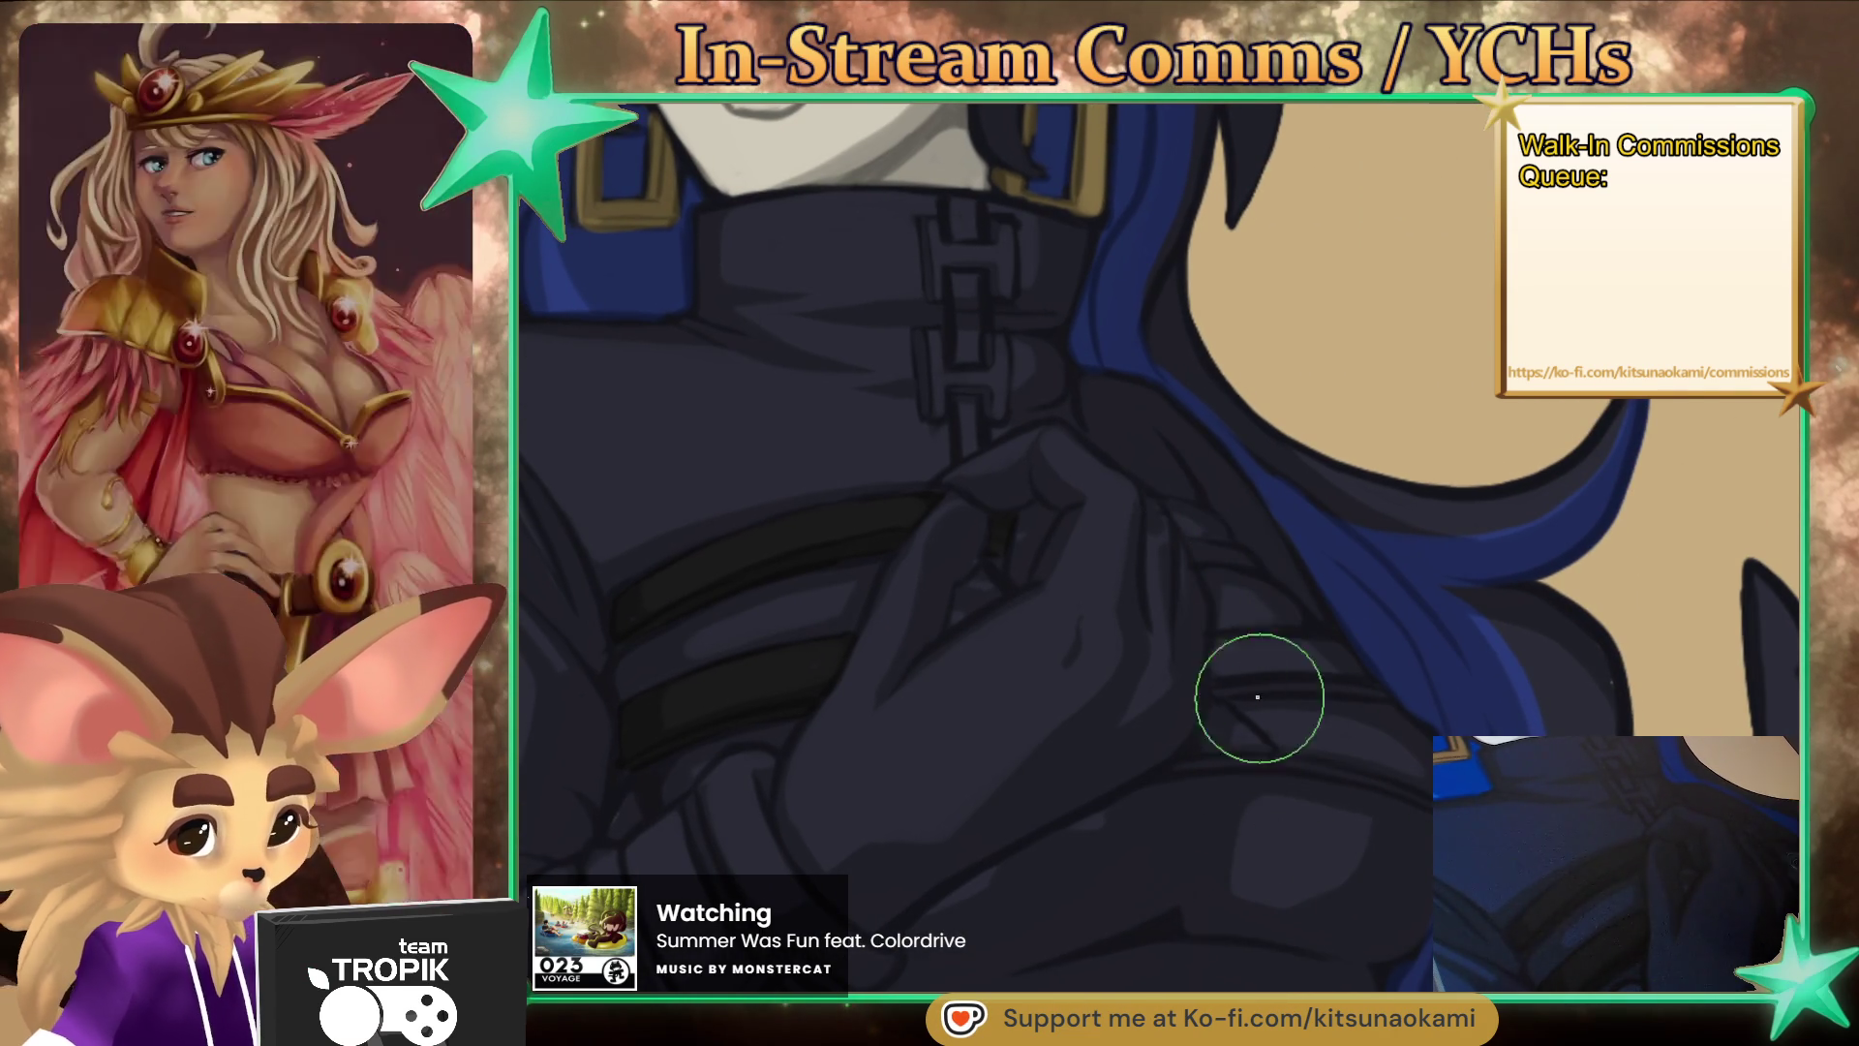
{"action": "key", "text": "bracketright"}
{"action": "key", "text": "bracketleft"}
{"action": "key", "text": "bracketleft"}
{"action": "key", "text": "bracketleft"}
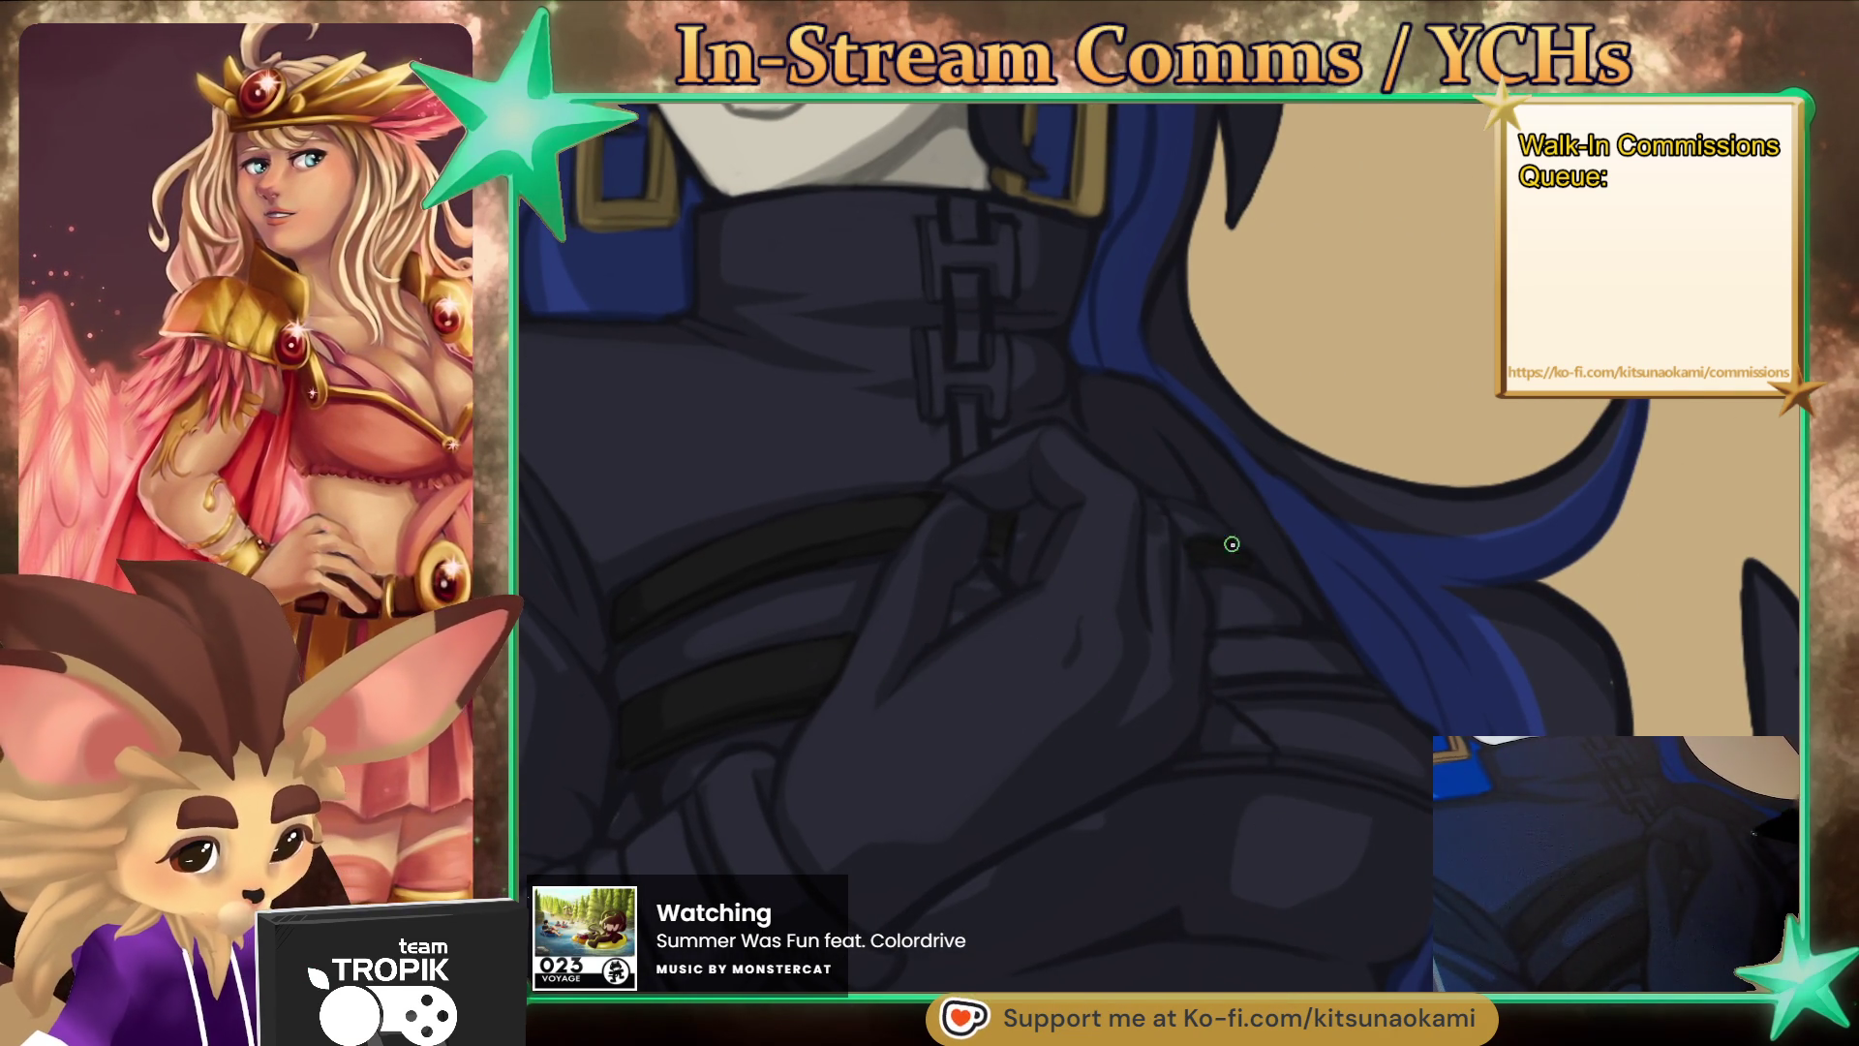
{"action": "key", "text": "bracketright"}
{"action": "key", "text": "bracketright"}
{"action": "key", "text": "bracketright"}
{"action": "key", "text": "bracketleft"}
{"action": "key", "text": "bracketleft"}
{"action": "key", "text": "bracketleft"}
{"action": "left_click_drag", "start_coordinate": [1218, 675], "coordinate": [1260, 685]}
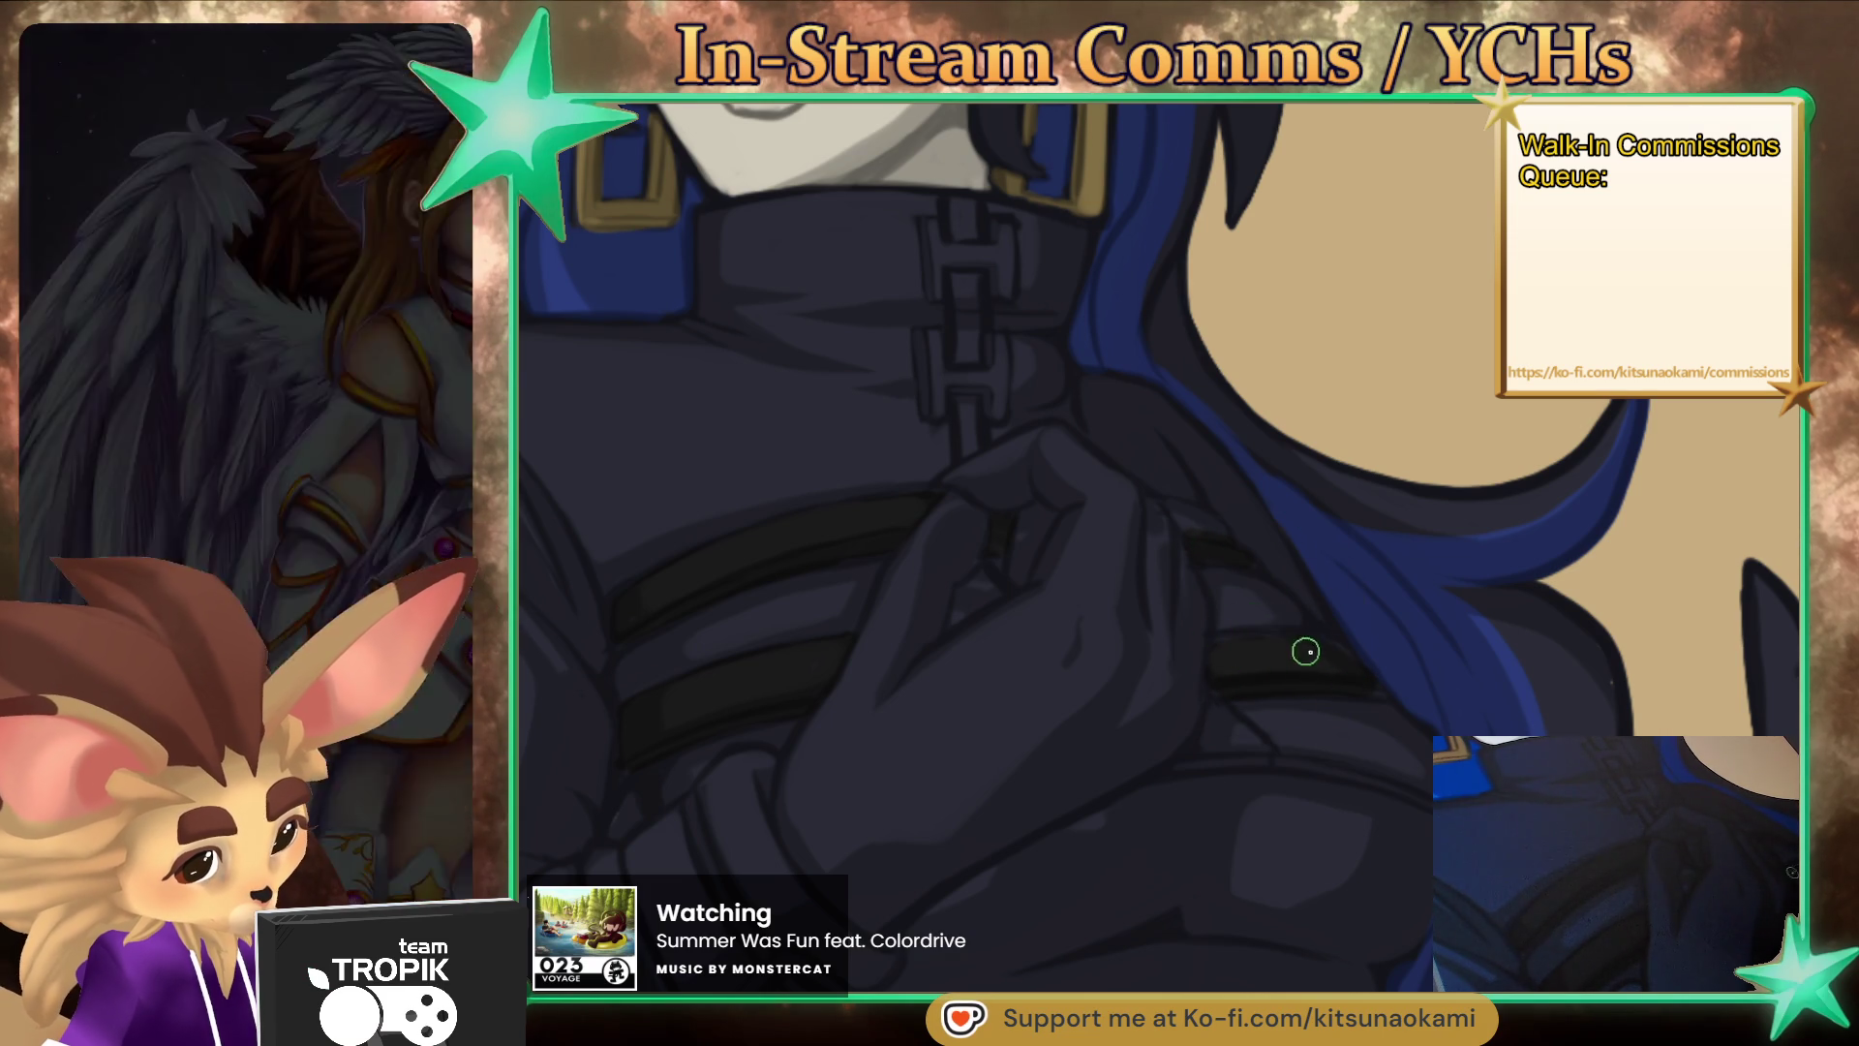
{"action": "mouse_move", "coordinate": [1274, 792]}
{"action": "left_mouse_down"}
{"action": "mouse_move", "coordinate": [1199, 630]}
{"action": "mouse_move", "coordinate": [1225, 712]}
{"action": "mouse_move", "coordinate": [1291, 797]}
{"action": "mouse_move", "coordinate": [1265, 884]}
{"action": "left_mouse_up"}
{"action": "key", "text": "["}
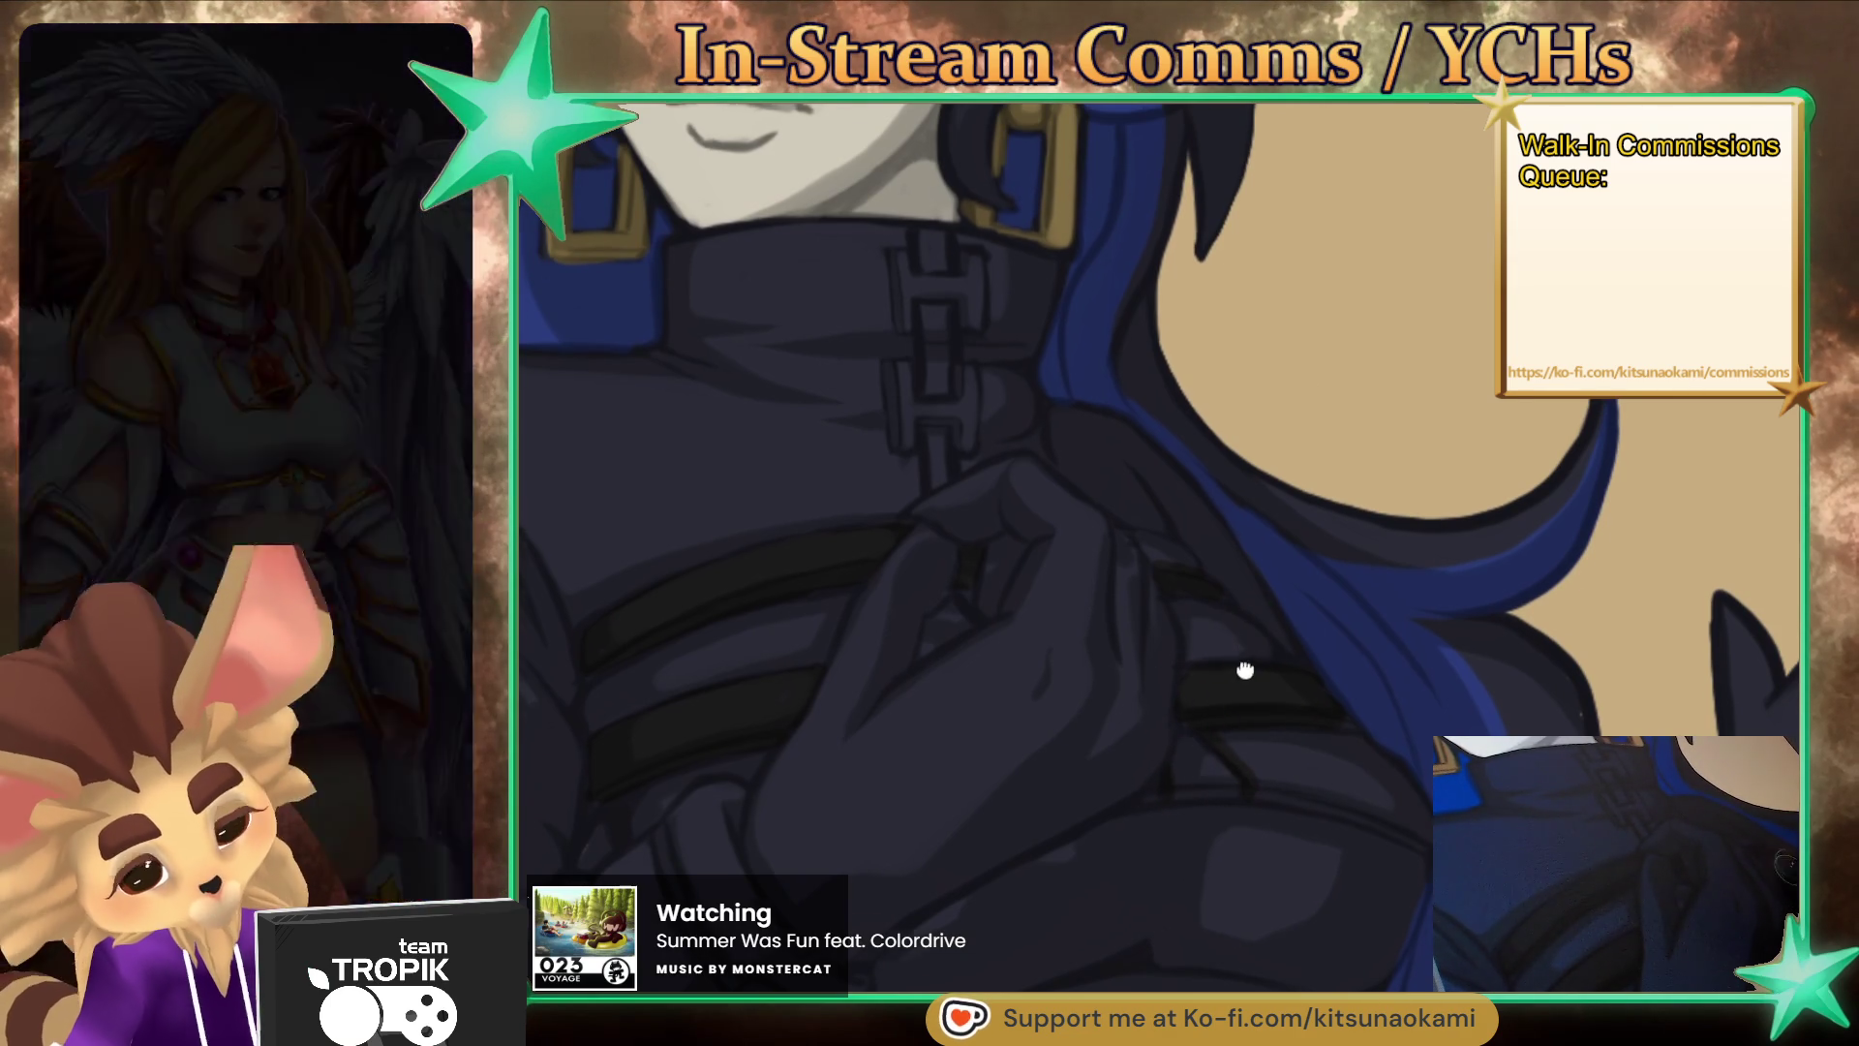
{"action": "left_click_drag", "start_coordinate": [1243, 653], "coordinate": [1291, 818]}
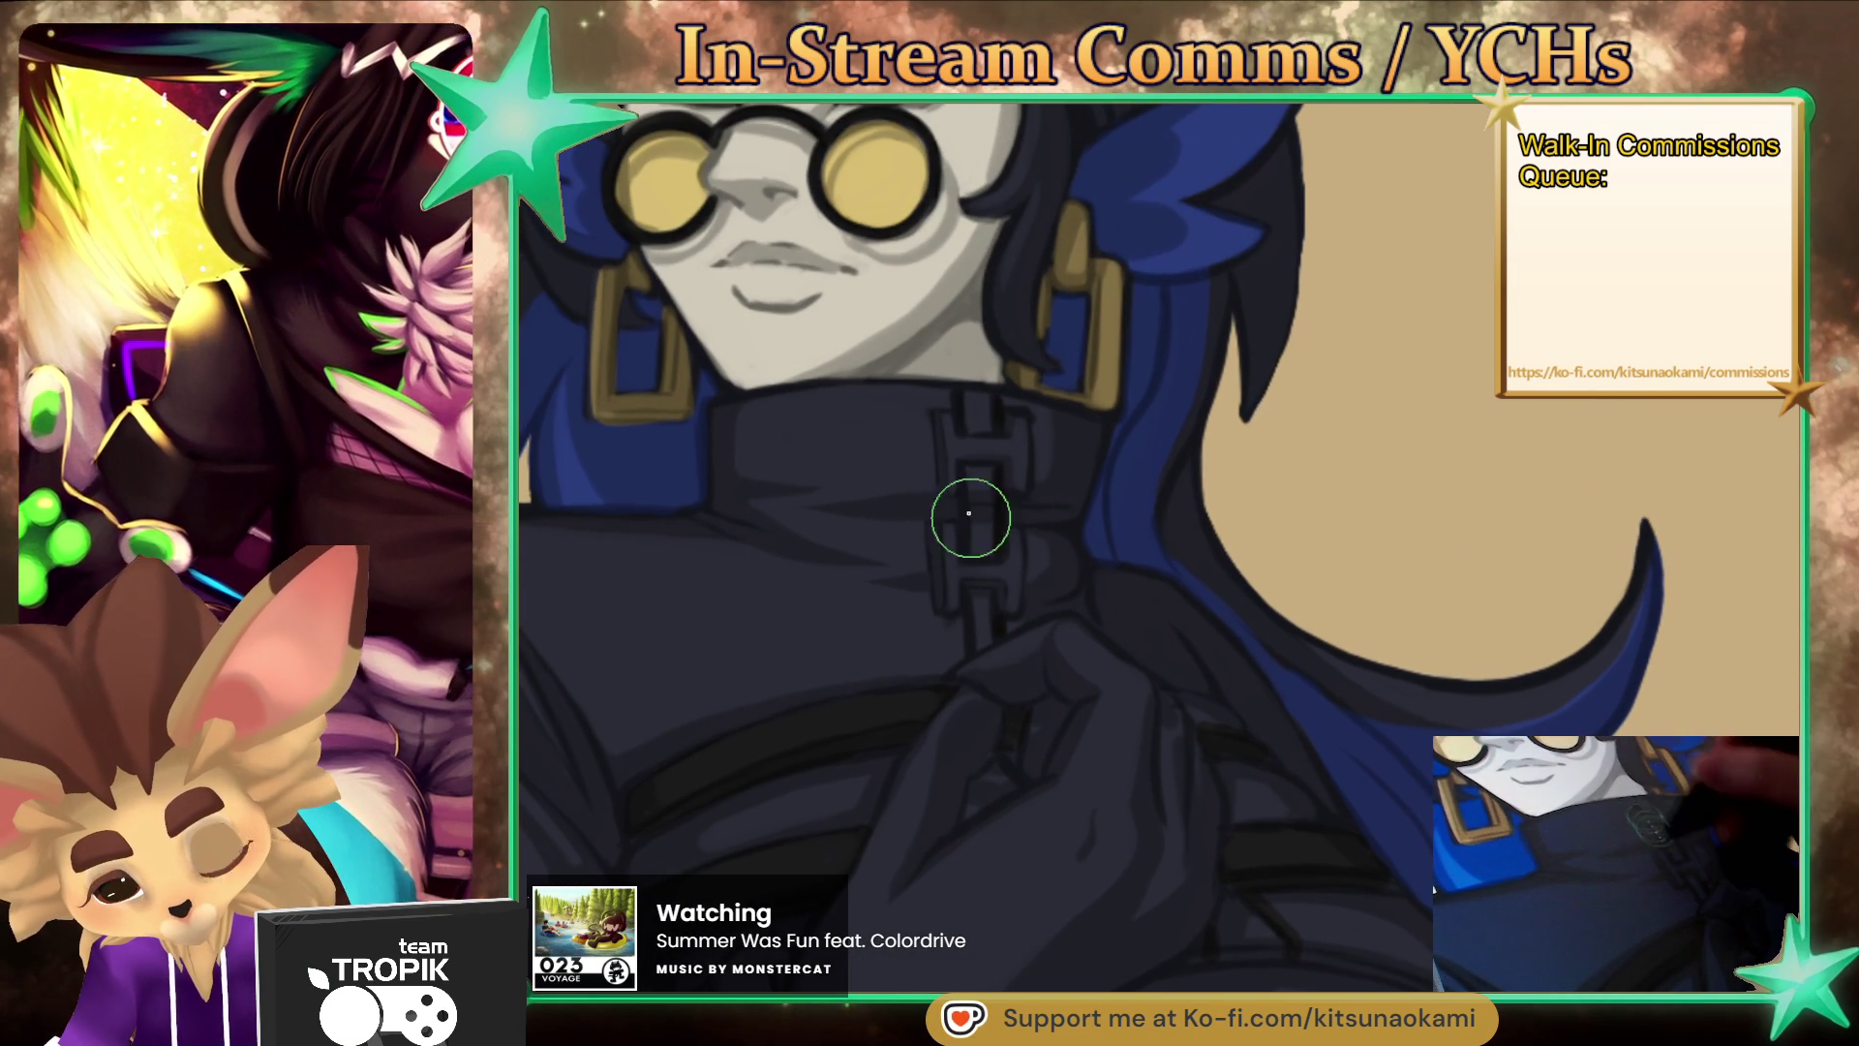
- Paint gold strokes on the collar clasps to form H-shaped buckles, then view the whole character
{"action": "left_click_drag", "start_coordinate": [947, 421], "coordinate": [947, 489]}
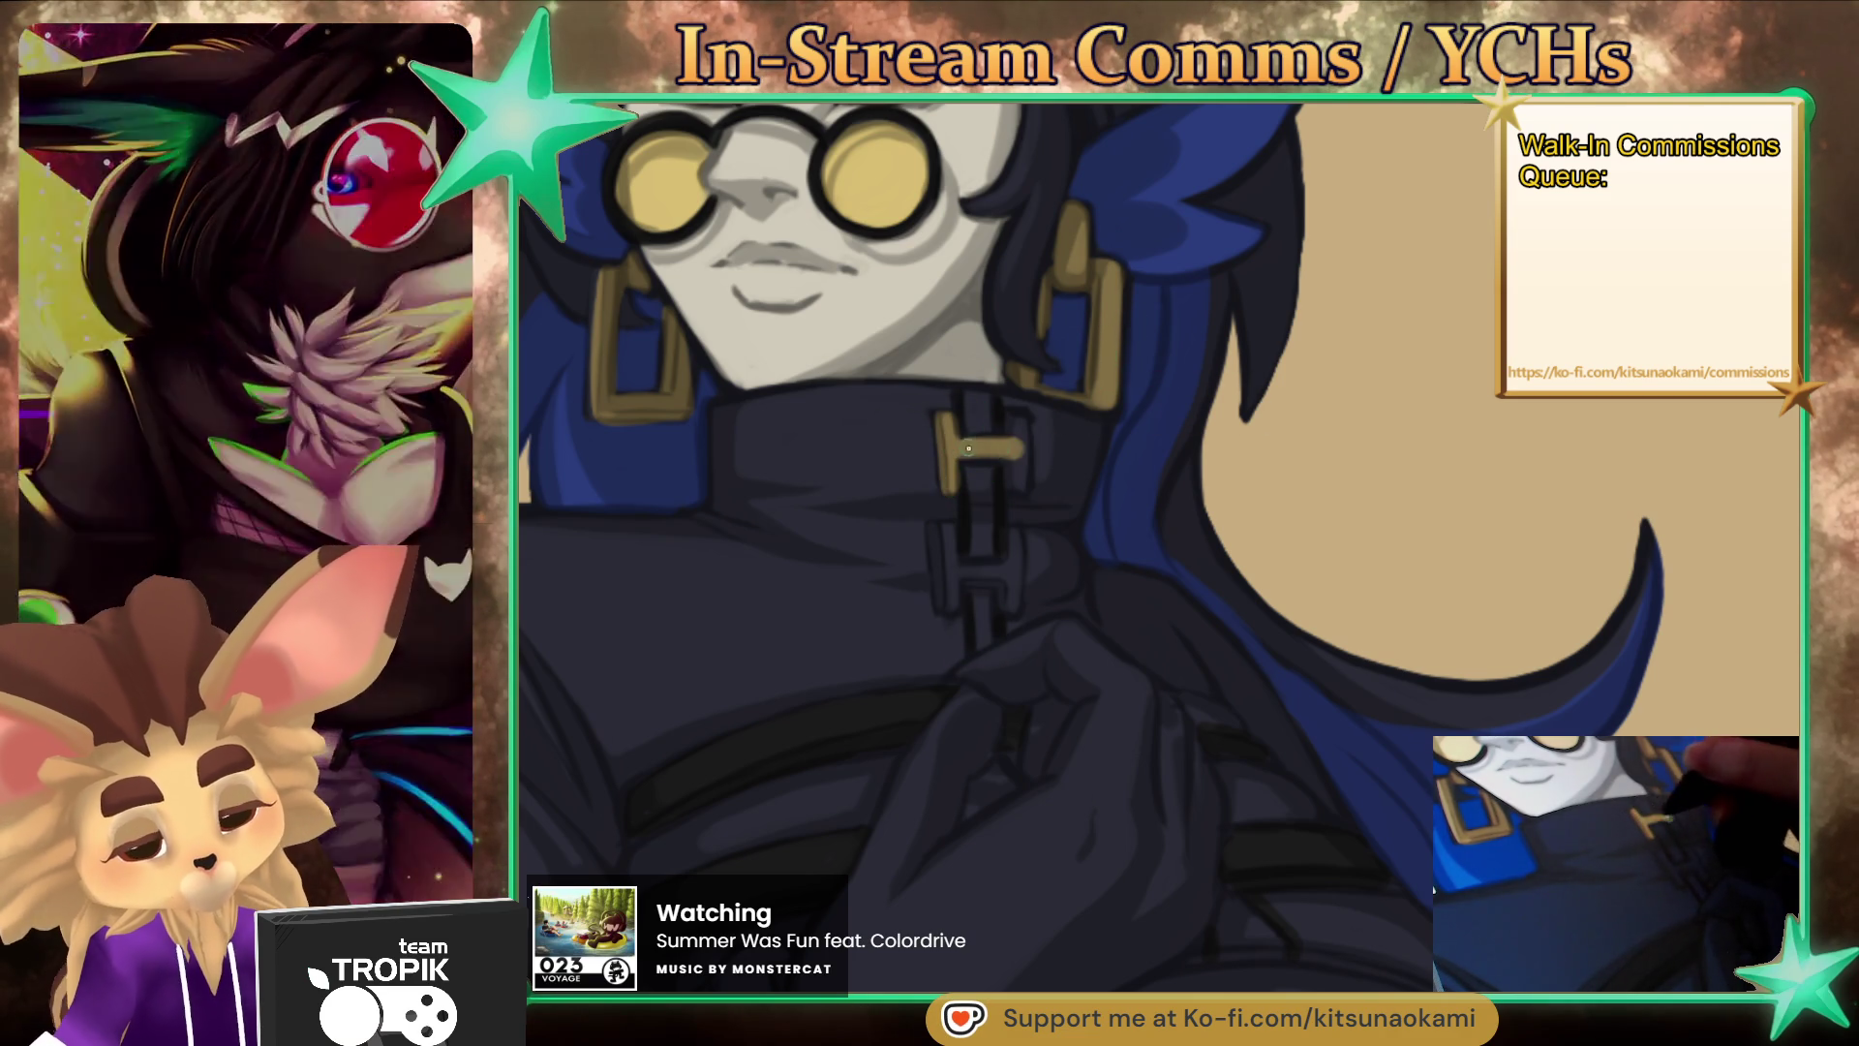
{"action": "mouse_move", "coordinate": [1016, 416]}
{"action": "left_mouse_down"}
{"action": "mouse_move", "coordinate": [1018, 485]}
{"action": "mouse_move", "coordinate": [947, 610]}
{"action": "mouse_move", "coordinate": [1007, 577]}
{"action": "mouse_move", "coordinate": [1016, 615]}
{"action": "left_mouse_up"}
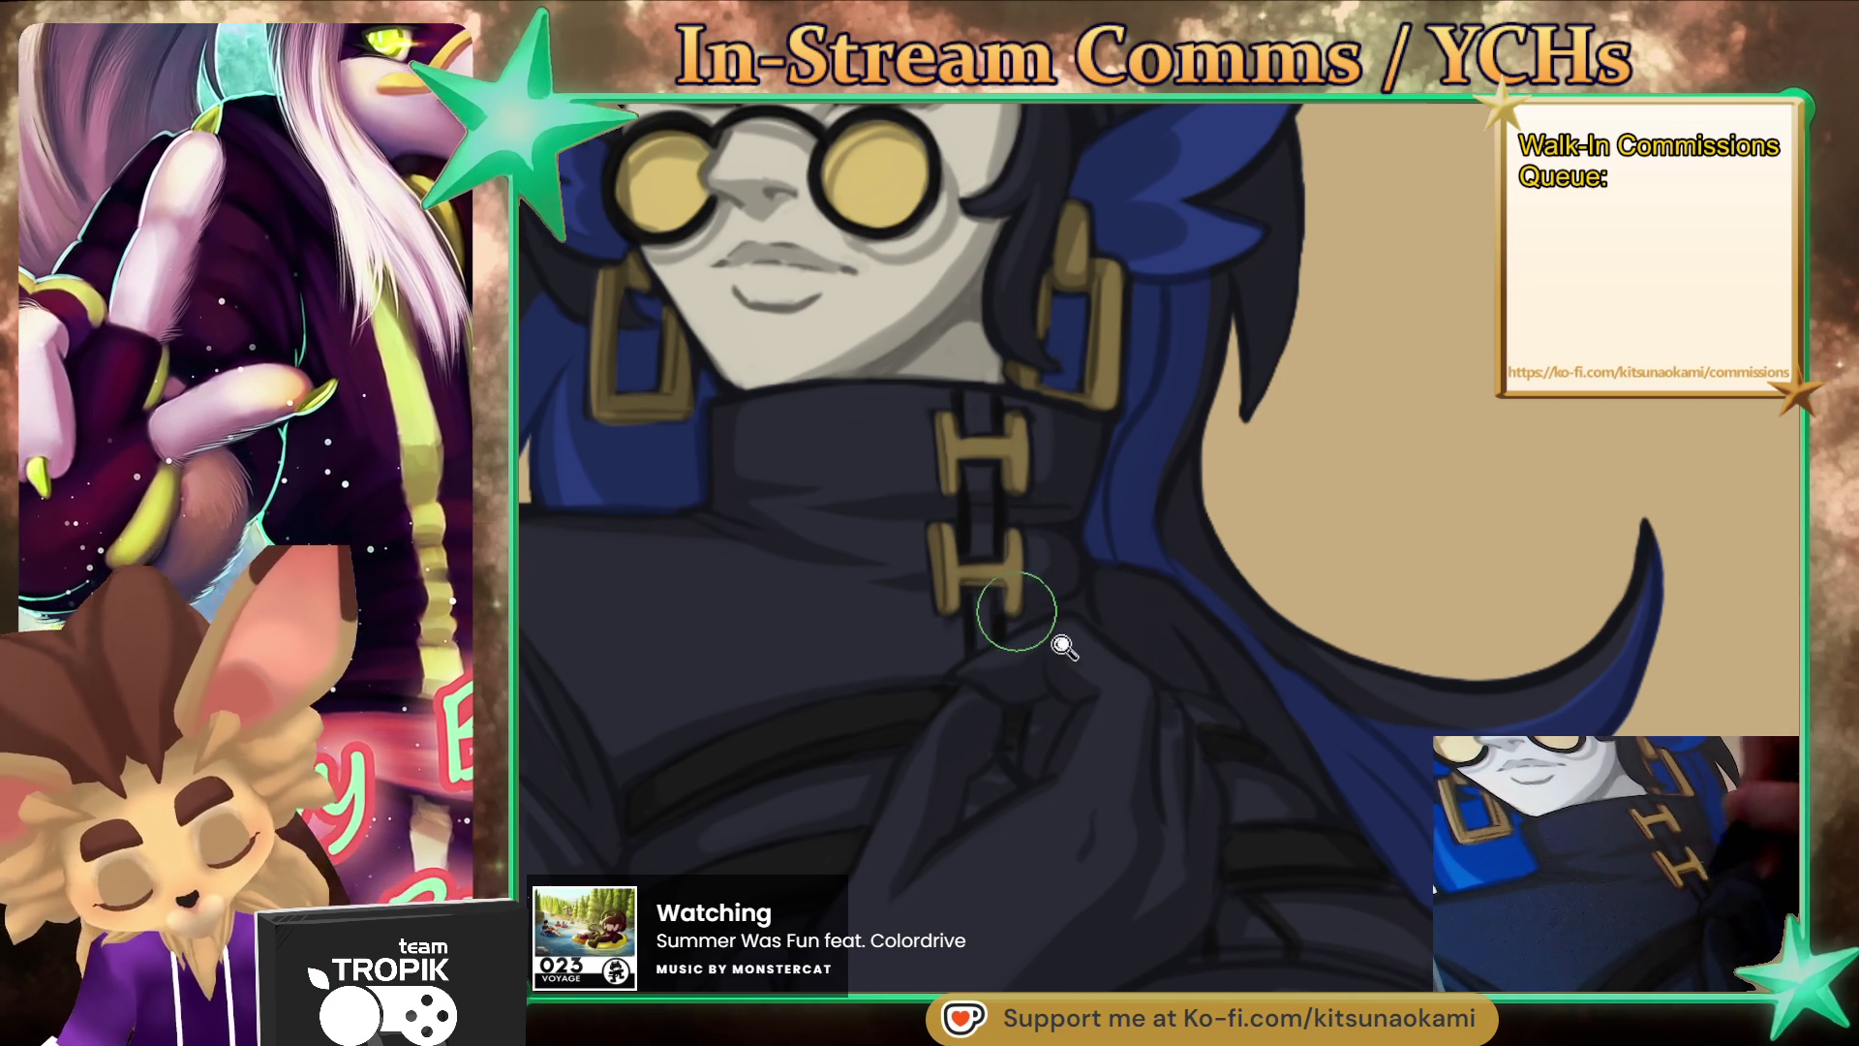
{"action": "key", "text": "ctrl+0"}
{"action": "scroll", "coordinate": [1151, 825], "scroll_direction": "up", "scroll_amount": 3}
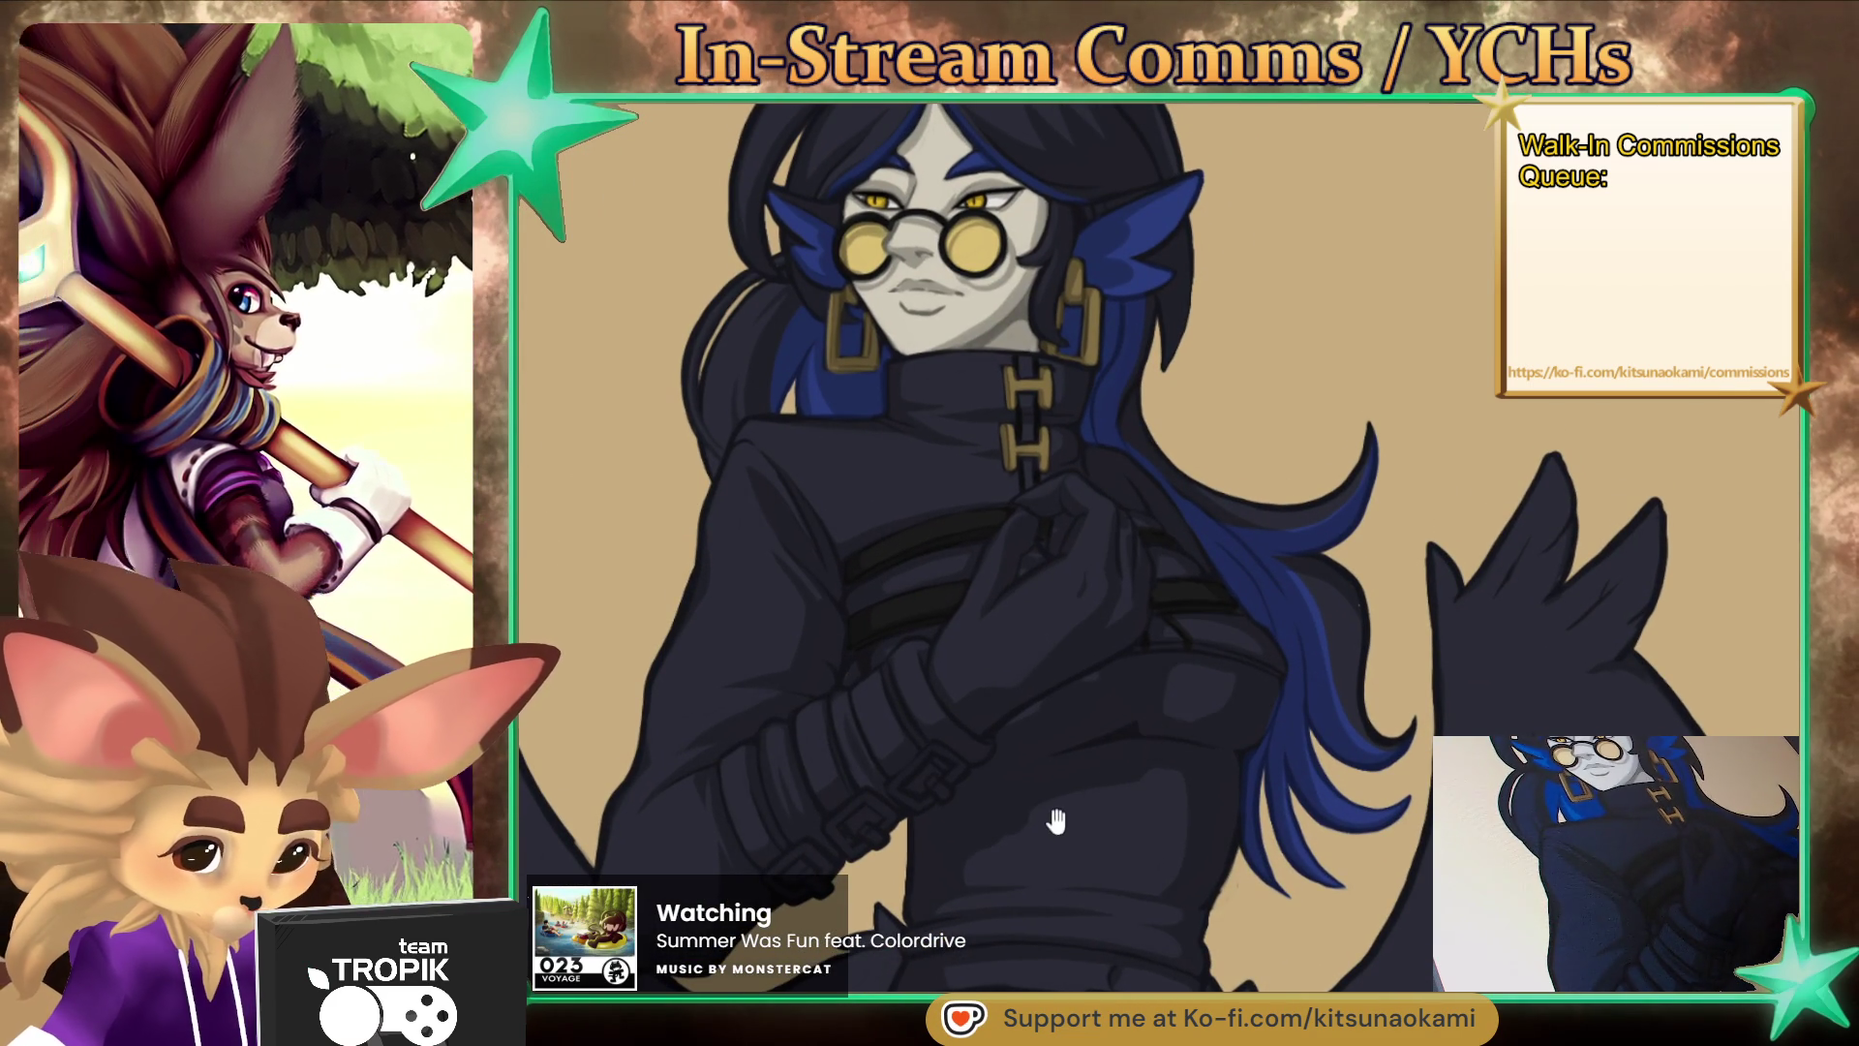
- Zoom in on the wrist and shade the buckle strap darker with a fine brush
{"action": "left_click_drag", "start_coordinate": [1036, 818], "coordinate": [1109, 782]}
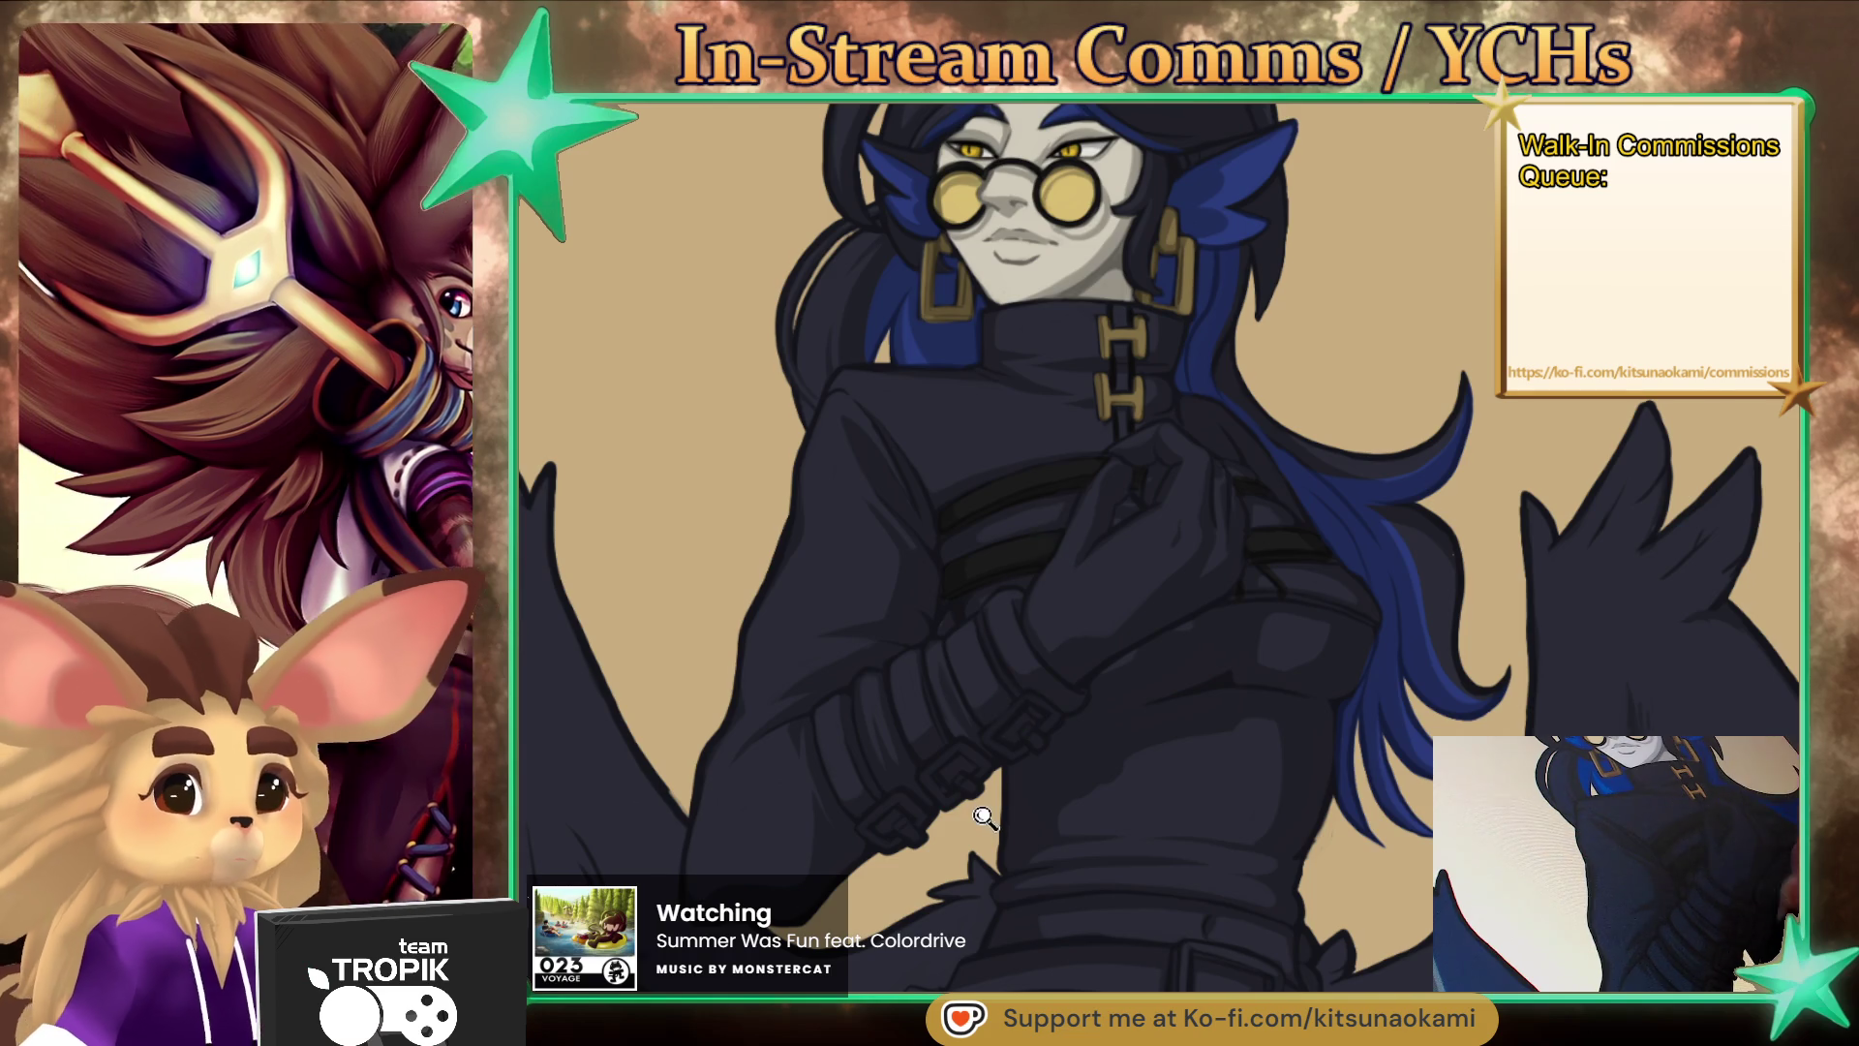
{"action": "scroll", "coordinate": [1024, 678], "scroll_direction": "up", "scroll_amount": 5}
{"action": "key", "text": "bracketright"}
{"action": "key", "text": "bracketright"}
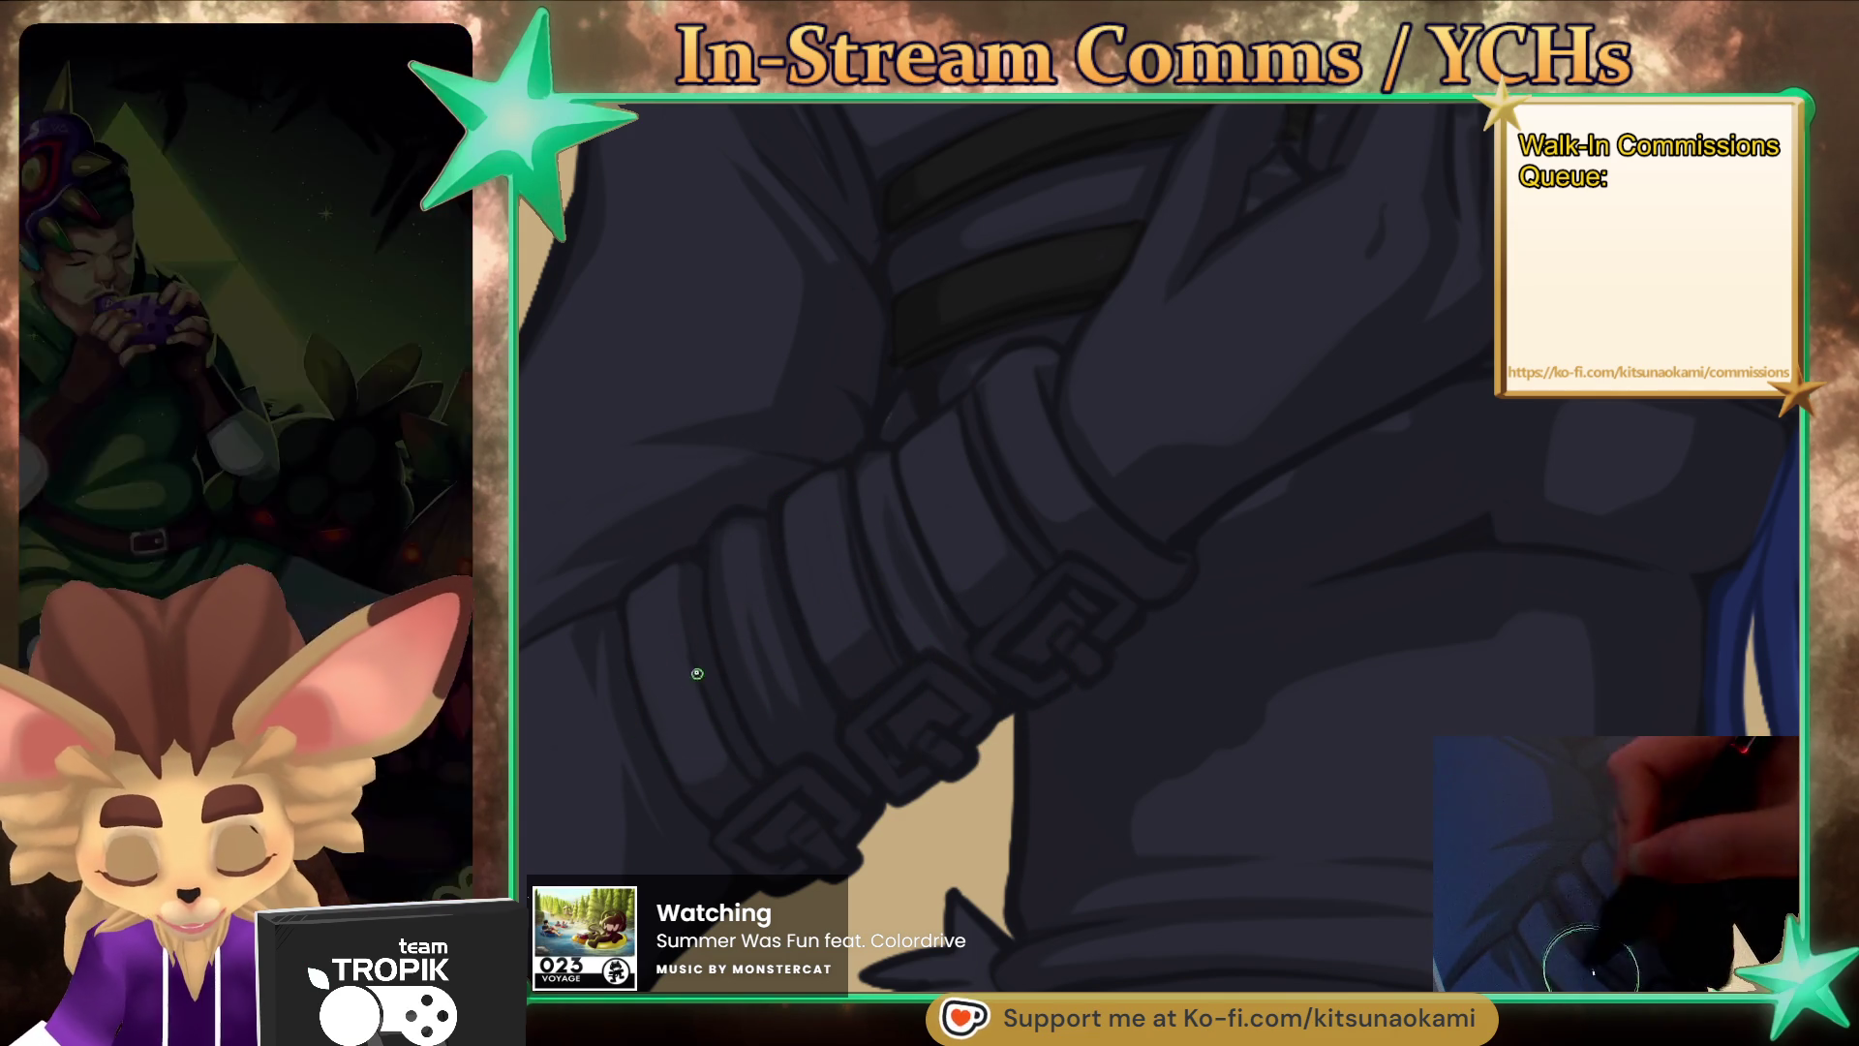
{"action": "key", "text": "bracketleft"}
{"action": "mouse_move", "coordinate": [738, 767]}
{"action": "left_mouse_down"}
{"action": "mouse_move", "coordinate": [782, 843]}
{"action": "mouse_move", "coordinate": [639, 648]}
{"action": "mouse_move", "coordinate": [639, 606]}
{"action": "mouse_move", "coordinate": [703, 743]}
{"action": "mouse_move", "coordinate": [689, 622]}
{"action": "mouse_move", "coordinate": [726, 755]}
{"action": "mouse_move", "coordinate": [687, 578]}
{"action": "left_mouse_up"}
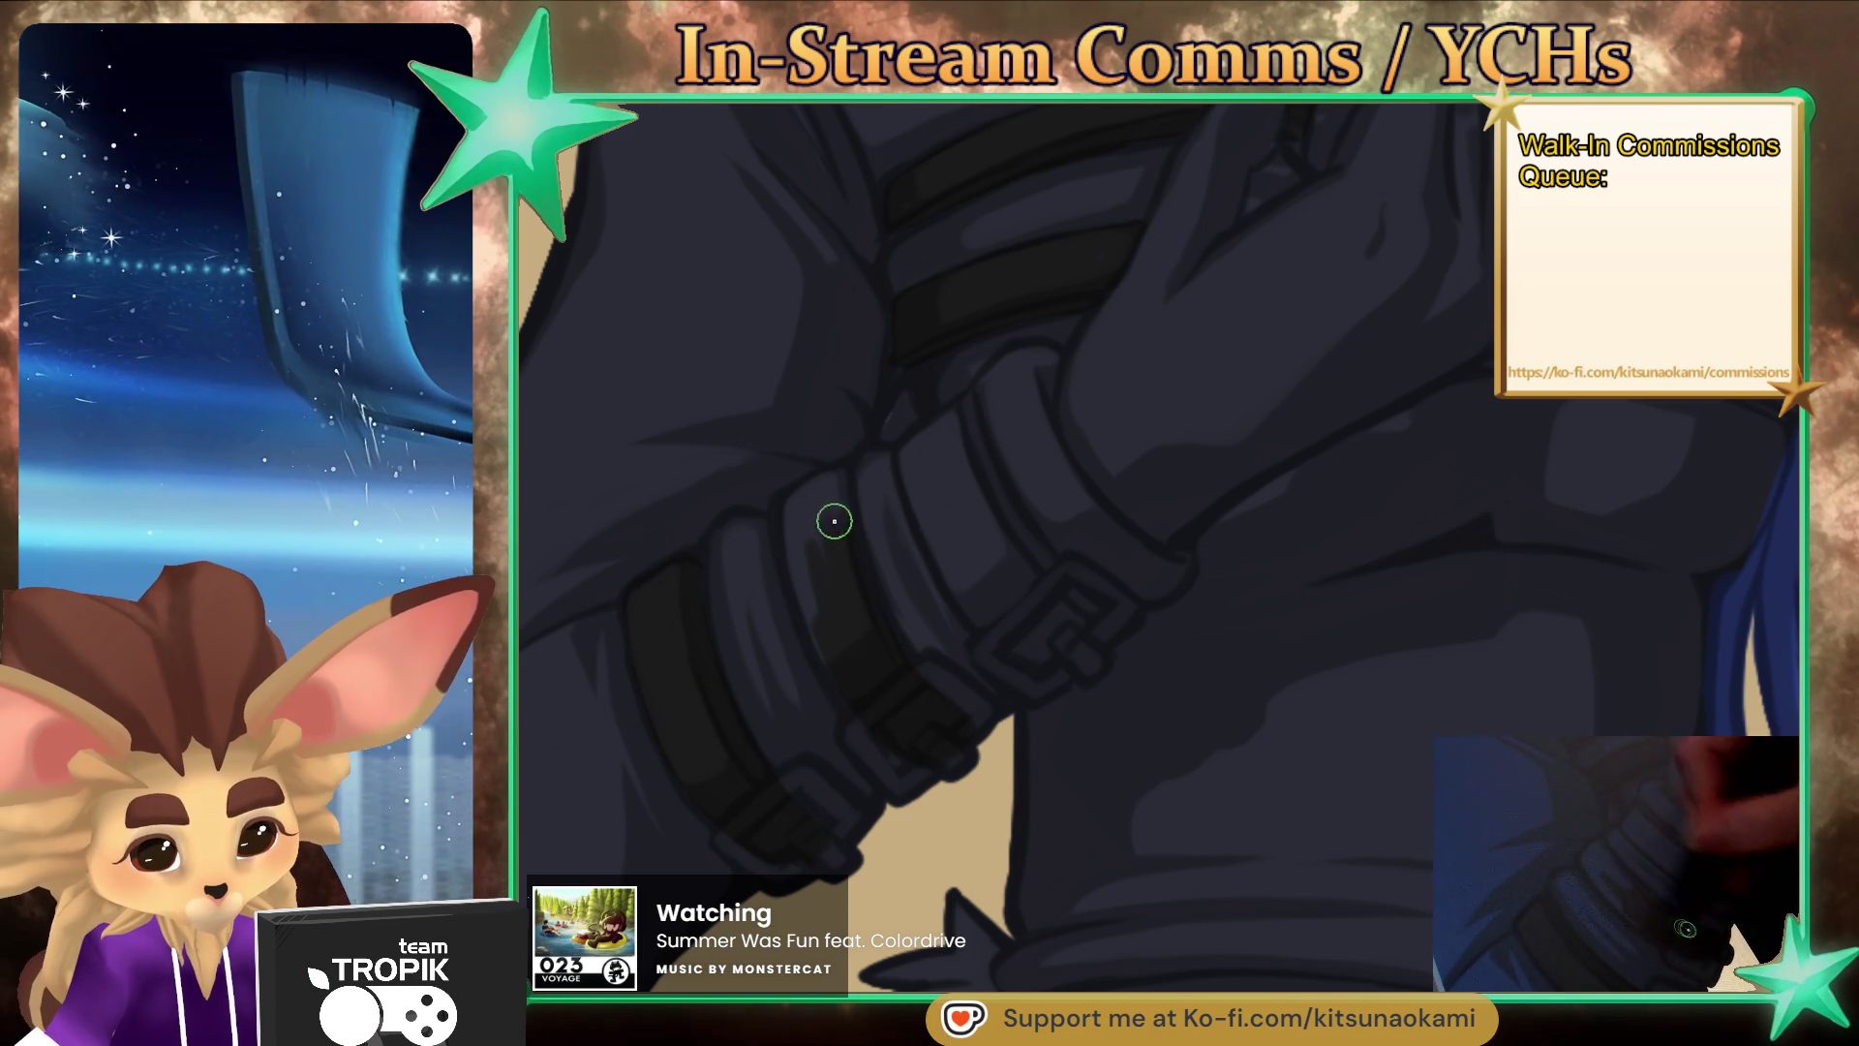
- Darken the wrist strap's bands and top edge, then pan back to the hand and hair
{"action": "left_click_drag", "start_coordinate": [799, 507], "coordinate": [799, 590]}
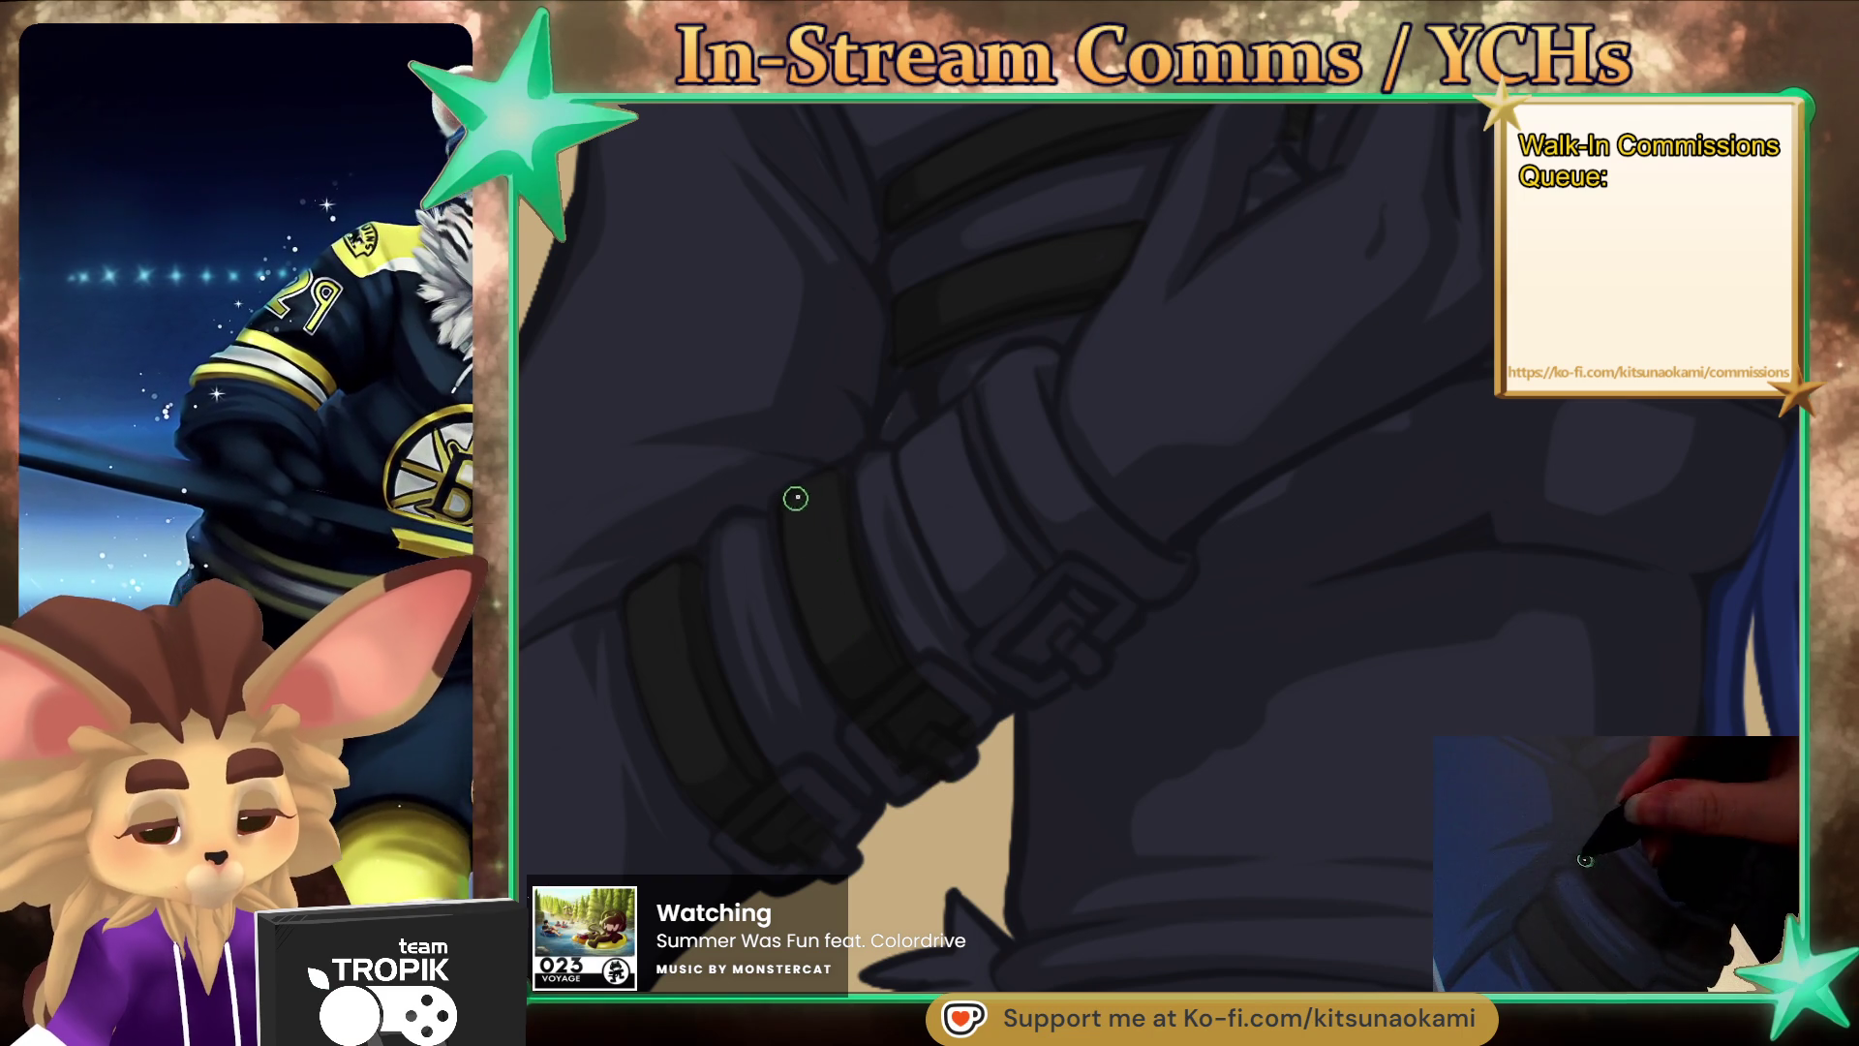
{"action": "mouse_move", "coordinate": [975, 477]}
{"action": "left_mouse_down"}
{"action": "mouse_move", "coordinate": [942, 478]}
{"action": "mouse_move", "coordinate": [929, 523]}
{"action": "mouse_move", "coordinate": [1050, 631]}
{"action": "mouse_move", "coordinate": [990, 496]}
{"action": "left_mouse_up"}
{"action": "left_click_drag", "start_coordinate": [966, 402], "coordinate": [941, 432]}
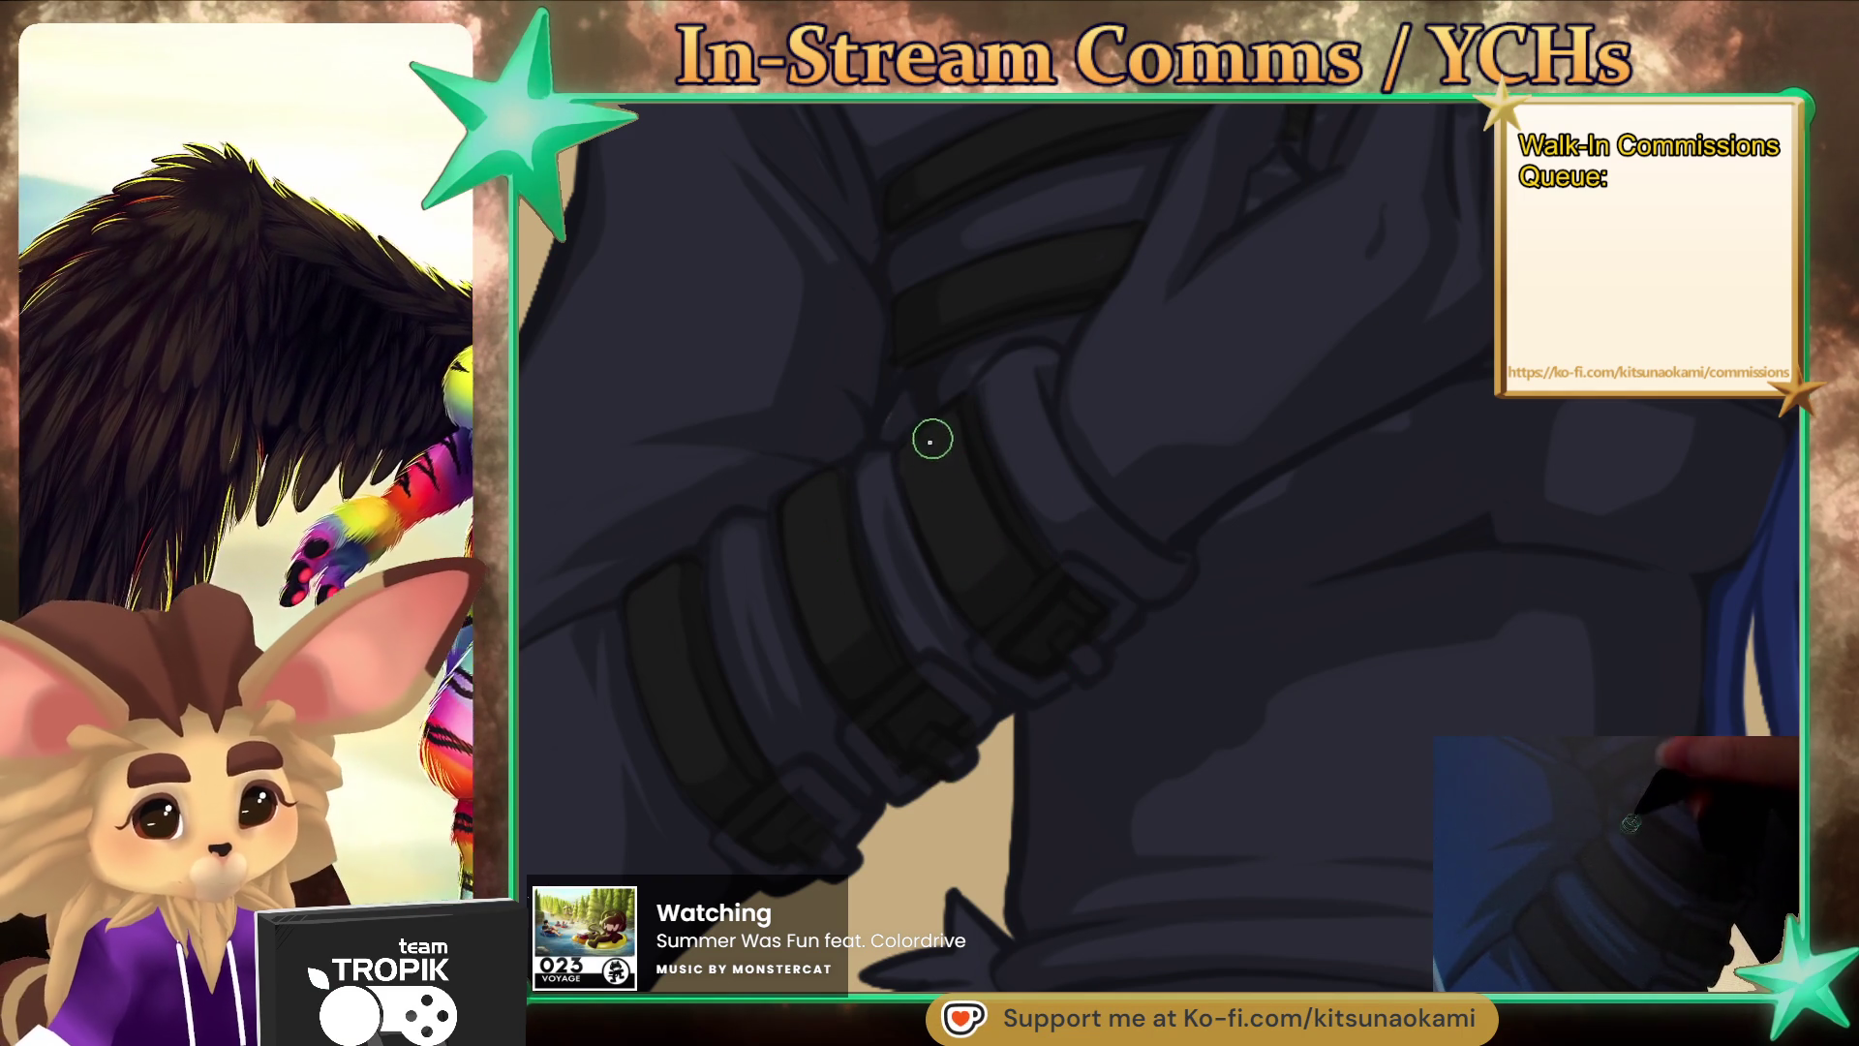
{"action": "mouse_move", "coordinate": [1053, 643]}
{"action": "left_mouse_down"}
{"action": "mouse_move", "coordinate": [1103, 684]}
{"action": "mouse_move", "coordinate": [1361, 780]}
{"action": "mouse_move", "coordinate": [1196, 811]}
{"action": "left_mouse_up"}
{"action": "scroll", "coordinate": [1178, 830], "scroll_direction": "down", "scroll_amount": 5}
{"action": "scroll", "coordinate": [1239, 587], "scroll_direction": "up", "scroll_amount": 3}
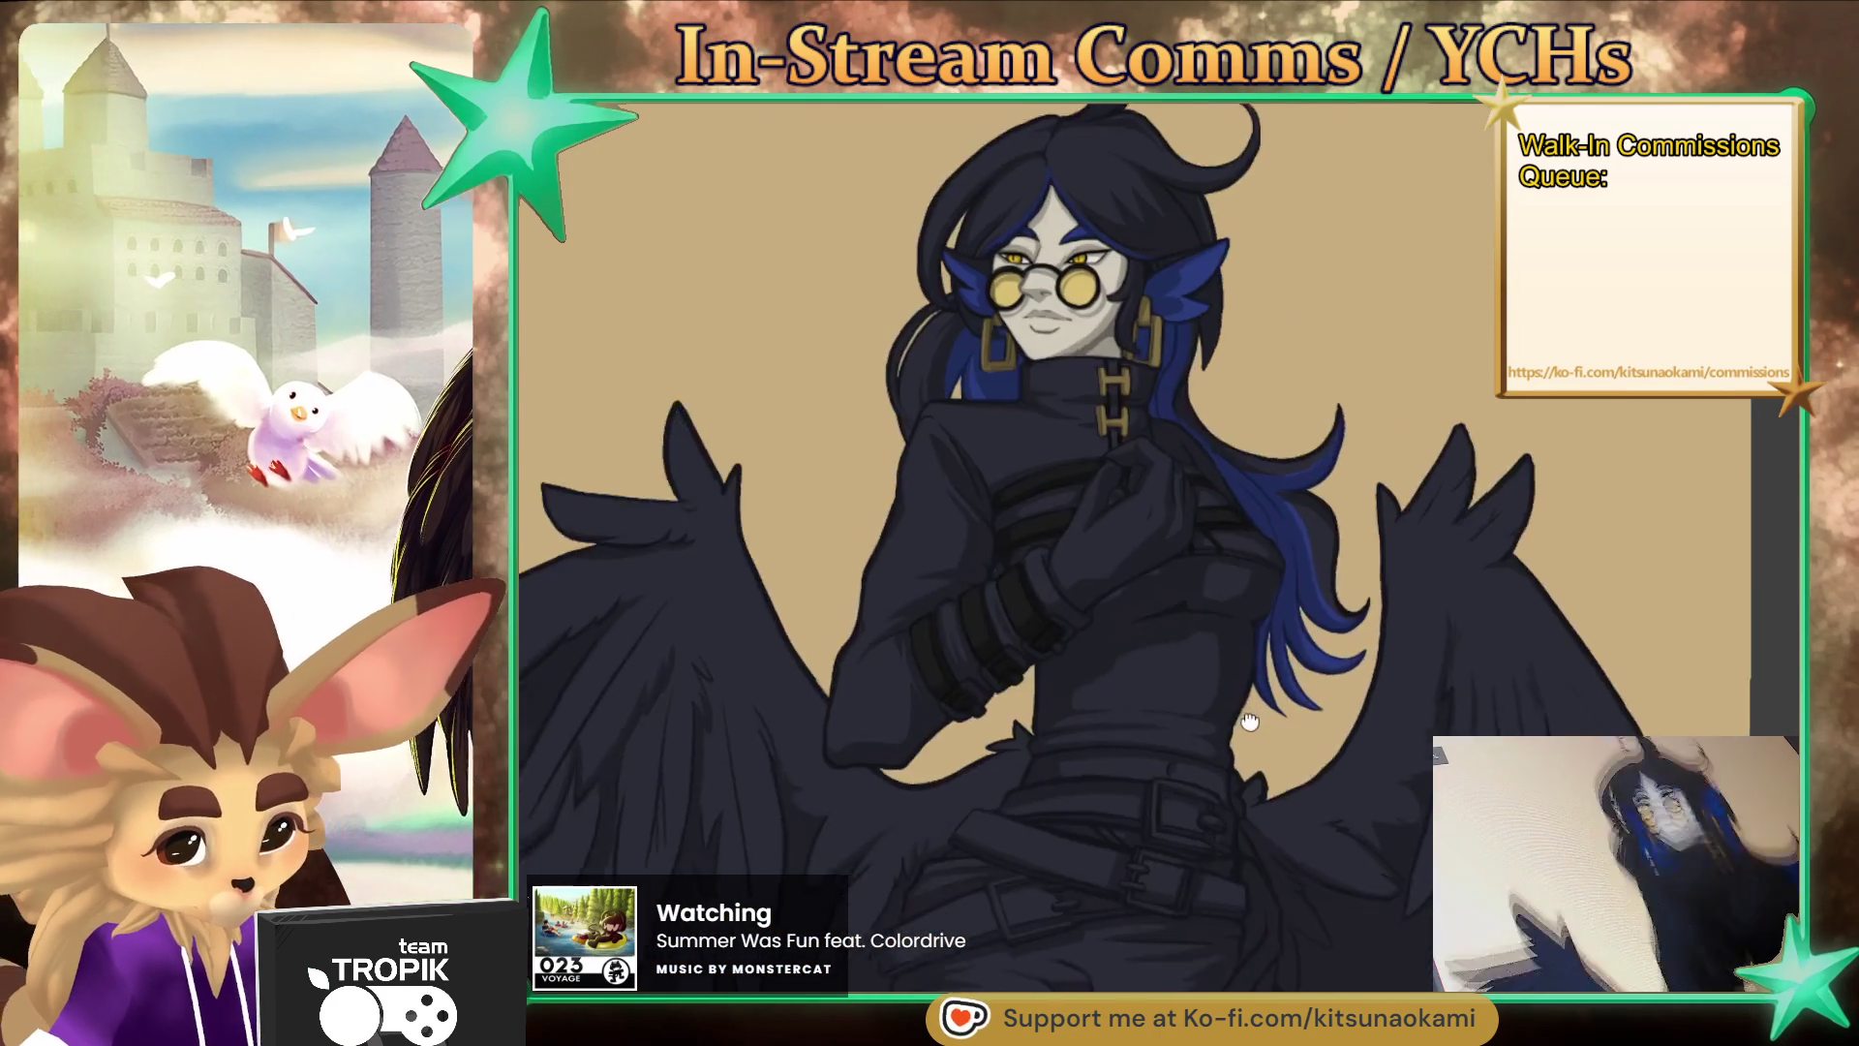
- Zoom onto the belt and paint a light grey band along its top
{"action": "scroll", "coordinate": [1239, 586], "scroll_direction": "up", "scroll_amount": 2}
{"action": "scroll", "coordinate": [1175, 527], "scroll_direction": "down", "scroll_amount": 4}
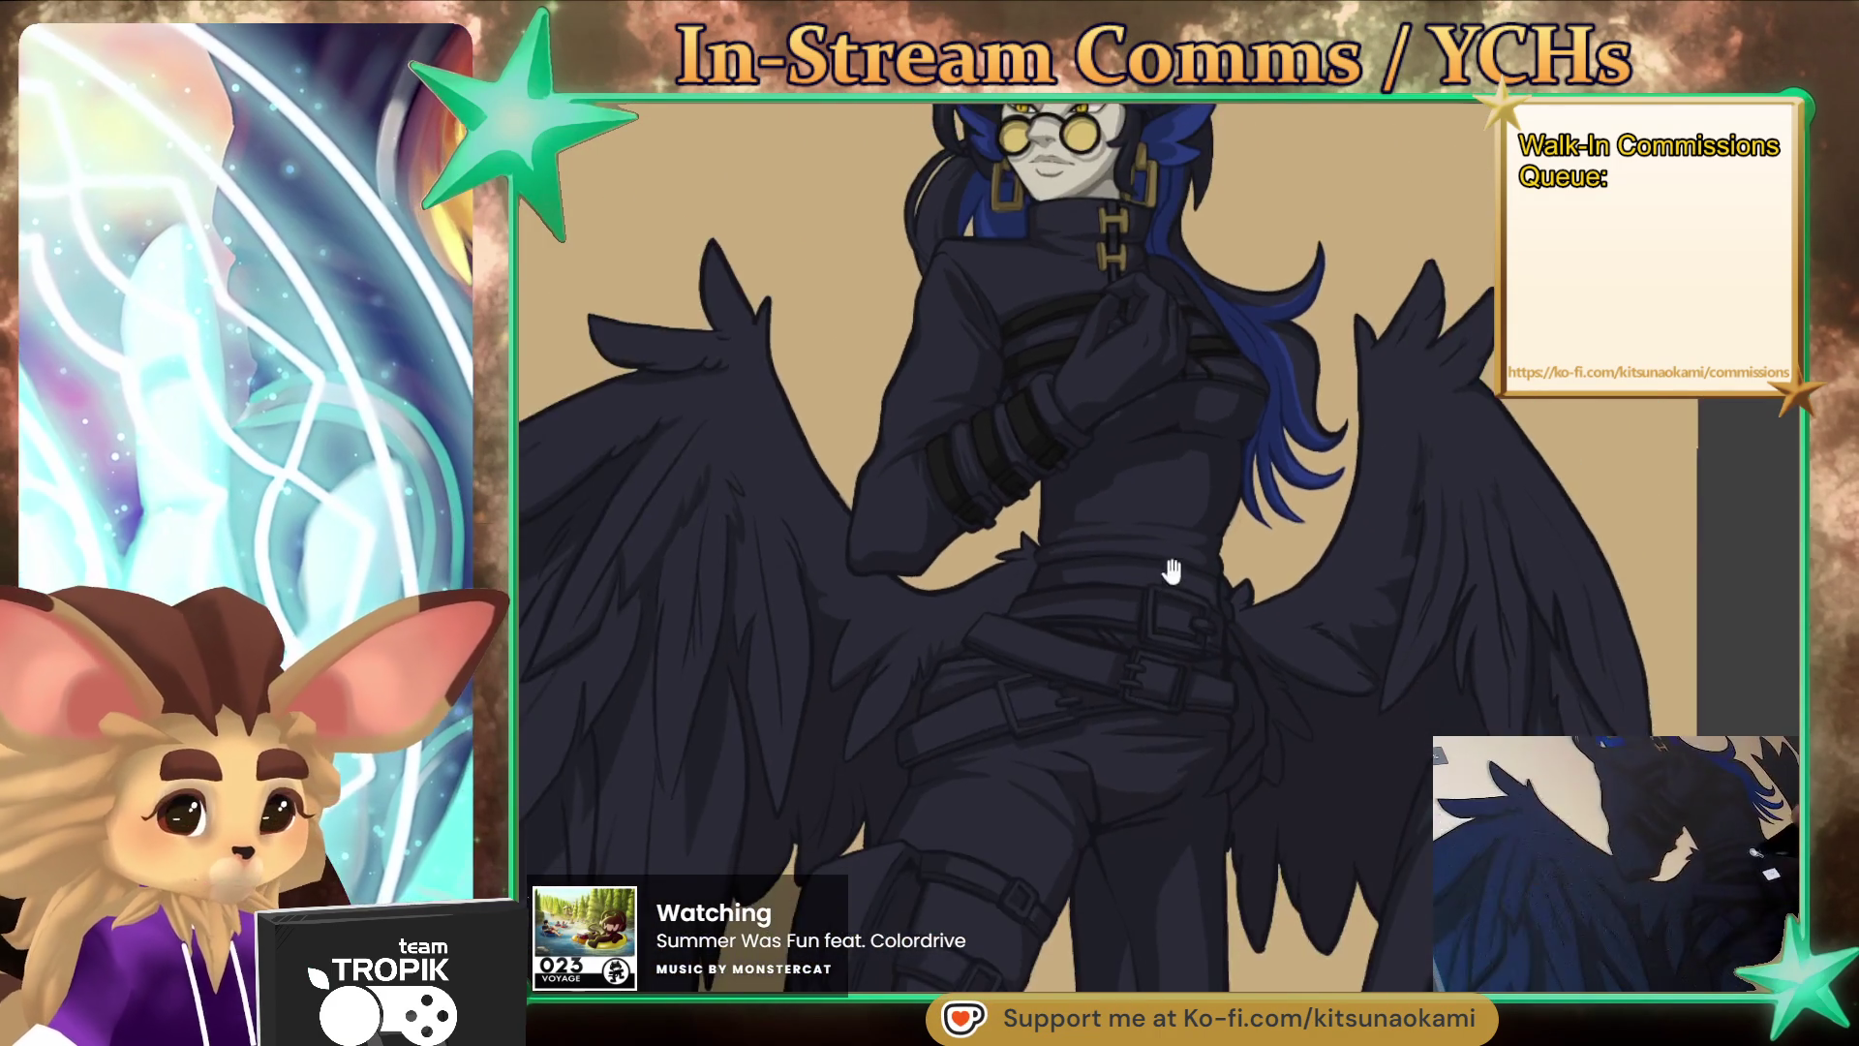
{"action": "scroll", "coordinate": [1124, 739], "scroll_direction": "up", "scroll_amount": 4}
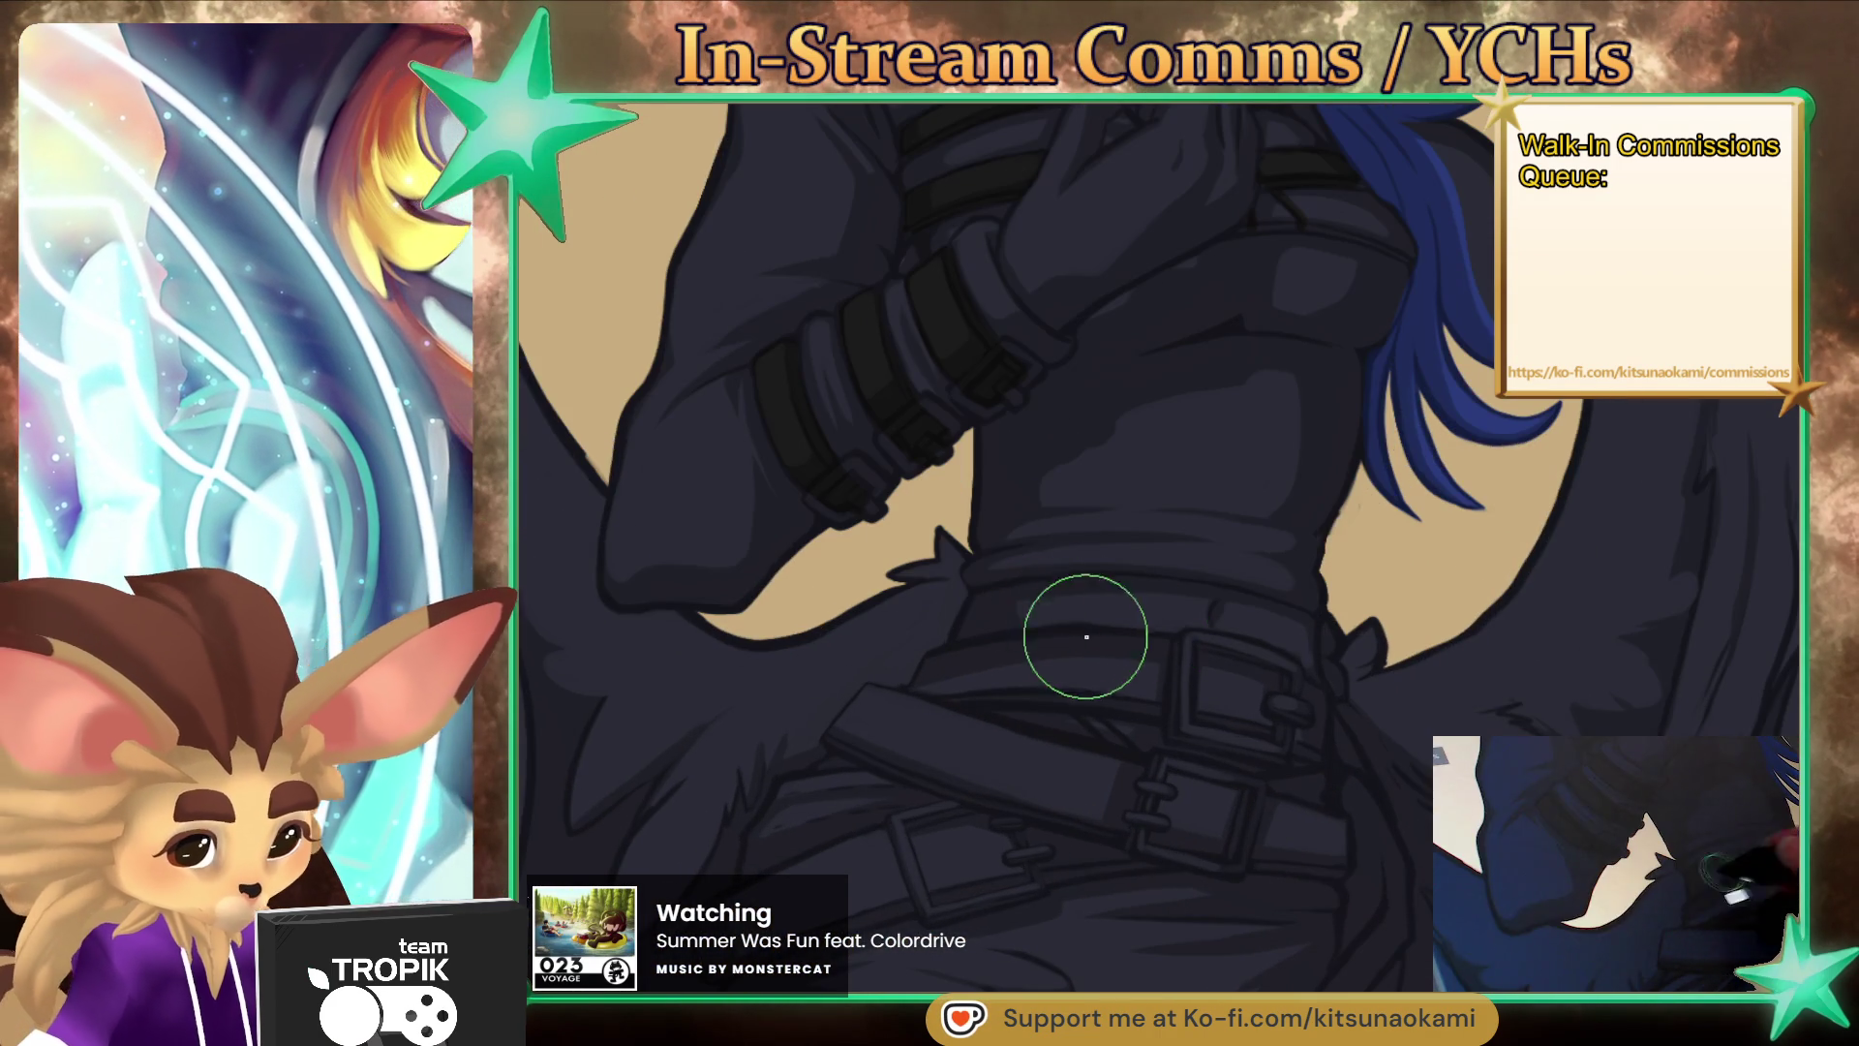
{"action": "mouse_move", "coordinate": [971, 627]}
{"action": "left_mouse_down"}
{"action": "mouse_move", "coordinate": [1113, 598]}
{"action": "mouse_move", "coordinate": [1065, 586]}
{"action": "mouse_move", "coordinate": [1191, 613]}
{"action": "mouse_move", "coordinate": [1055, 618]}
{"action": "mouse_move", "coordinate": [1249, 610]}
{"action": "mouse_move", "coordinate": [1191, 598]}
{"action": "mouse_move", "coordinate": [1205, 593]}
{"action": "left_mouse_up"}
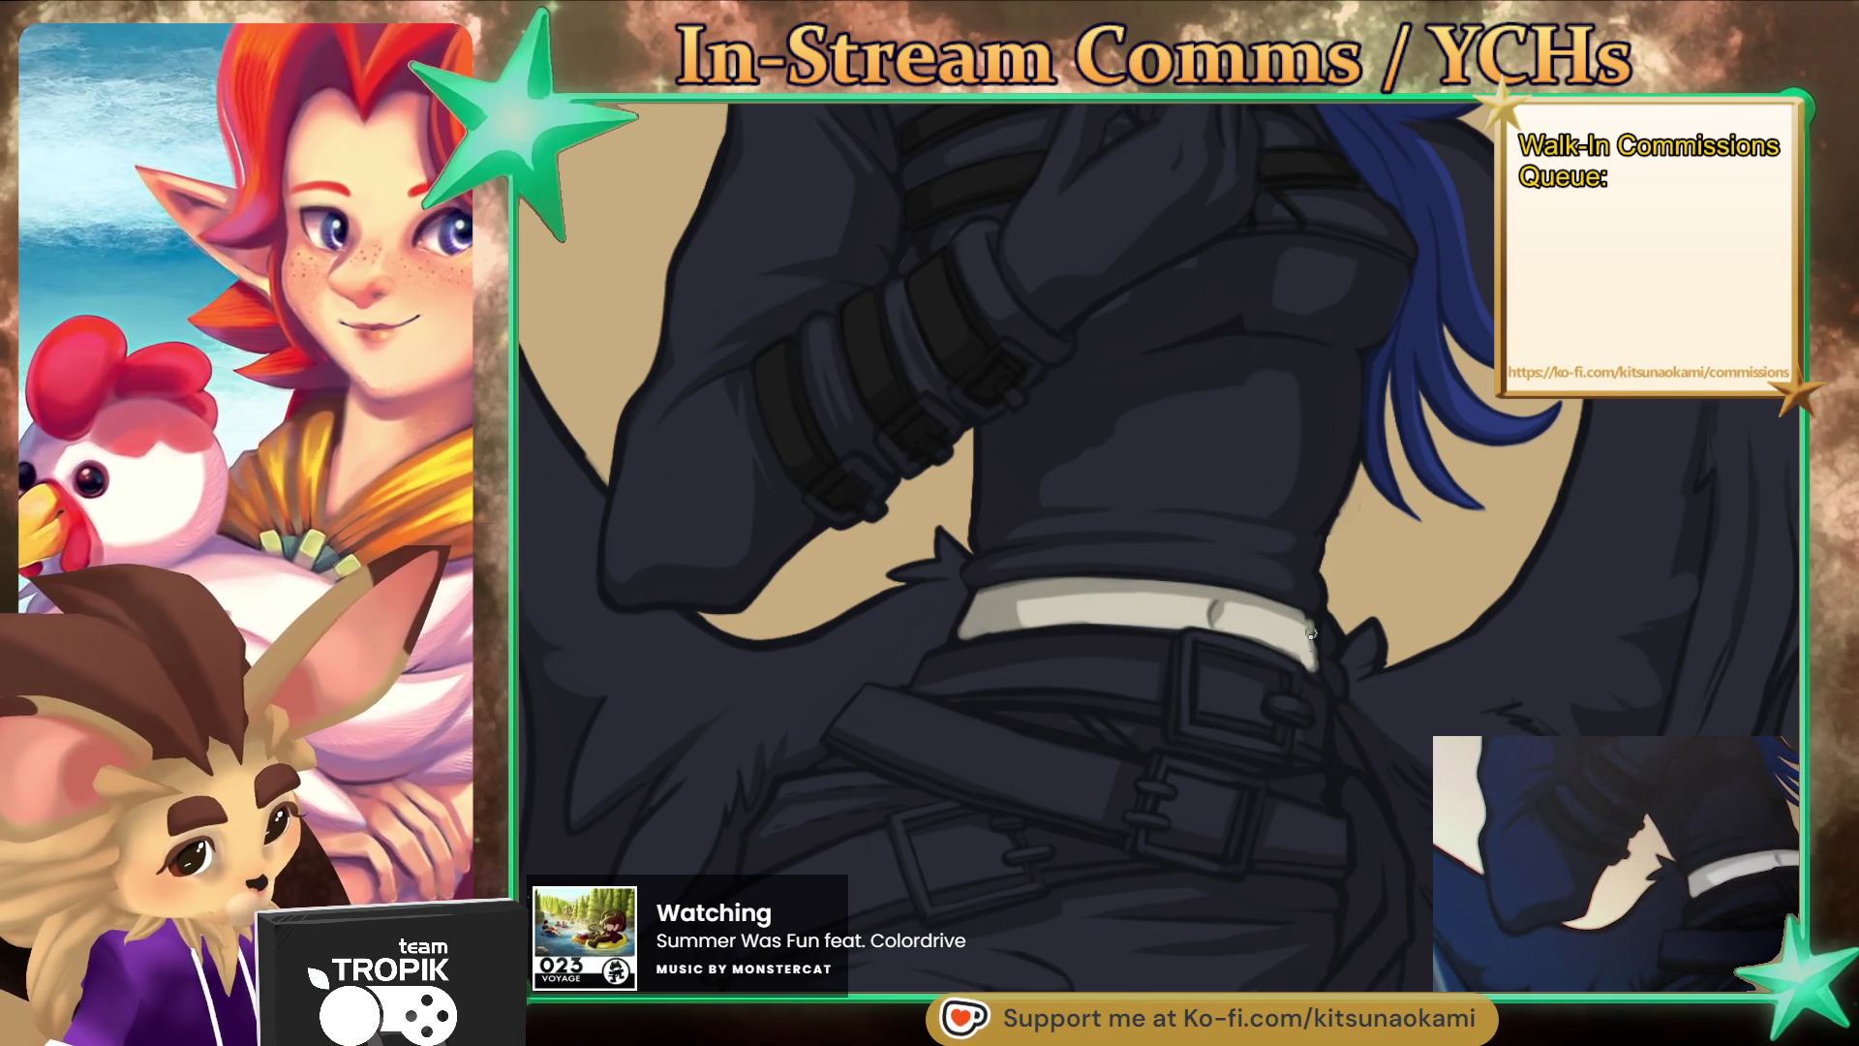
- Paint a thin light-grey strap hanging down beside the belt
{"action": "left_click_drag", "start_coordinate": [1440, 697], "coordinate": [1107, 506]}
{"action": "left_click_drag", "start_coordinate": [1056, 612], "coordinate": [1060, 818]}
{"action": "mouse_move", "coordinate": [1067, 738]}
{"action": "left_mouse_down"}
{"action": "mouse_move", "coordinate": [1015, 856]}
{"action": "mouse_move", "coordinate": [1055, 824]}
{"action": "left_mouse_up"}
{"action": "mouse_move", "coordinate": [1084, 708]}
{"action": "left_mouse_down"}
{"action": "mouse_move", "coordinate": [1072, 839]}
{"action": "mouse_move", "coordinate": [1101, 722]}
{"action": "left_mouse_up"}
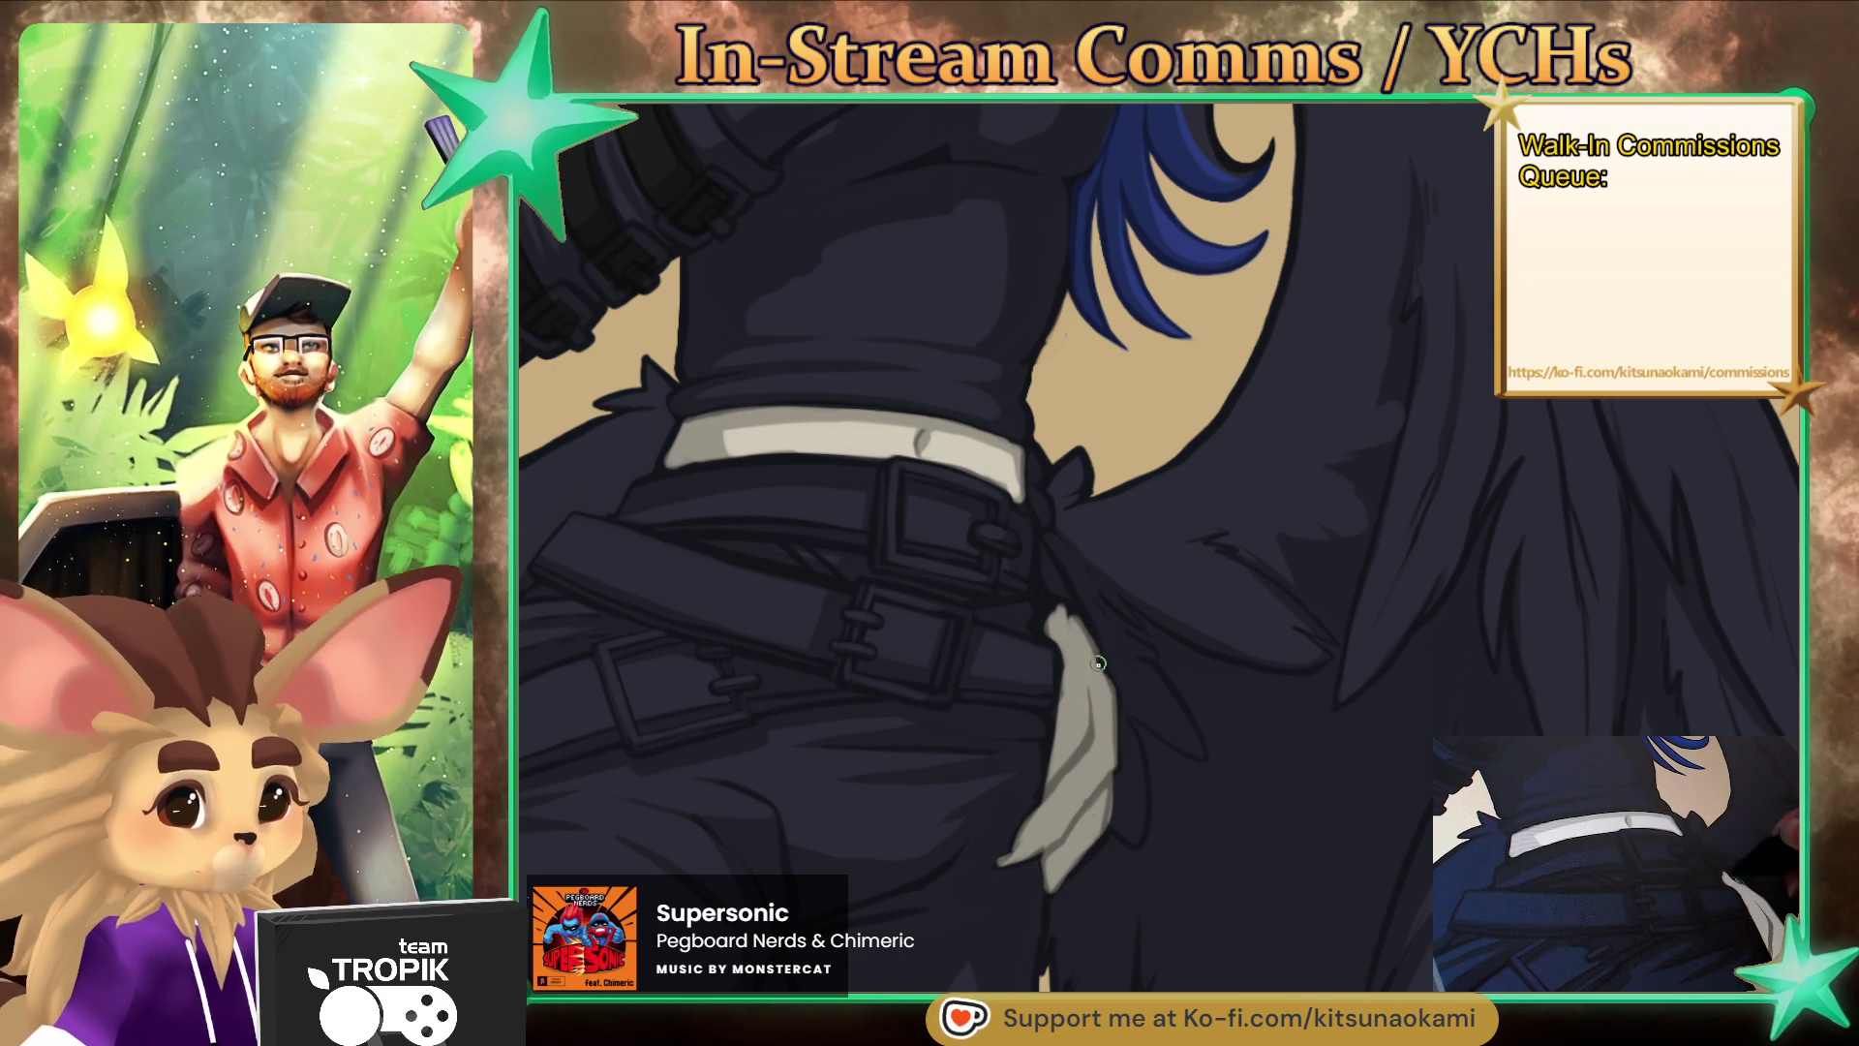
{"action": "scroll", "coordinate": [1065, 613], "scroll_direction": "up", "scroll_amount": 1}
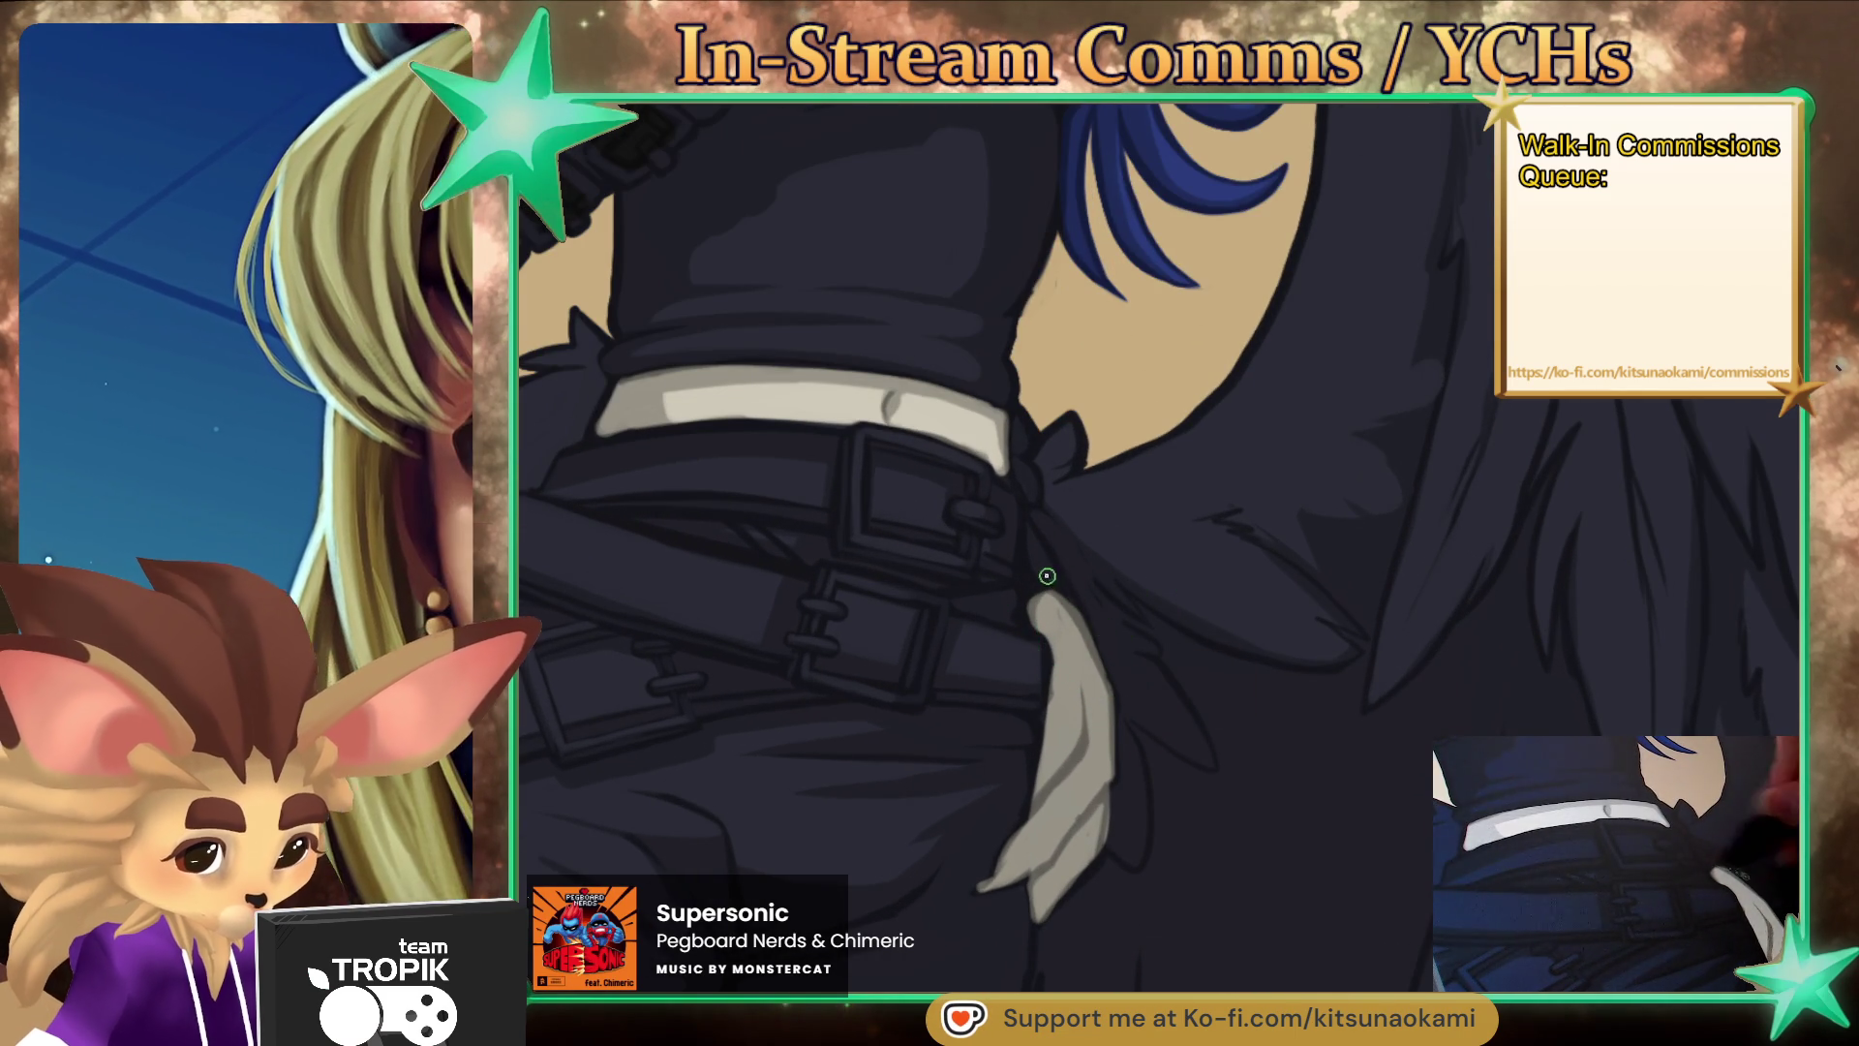
{"action": "key", "text": "bracketright"}
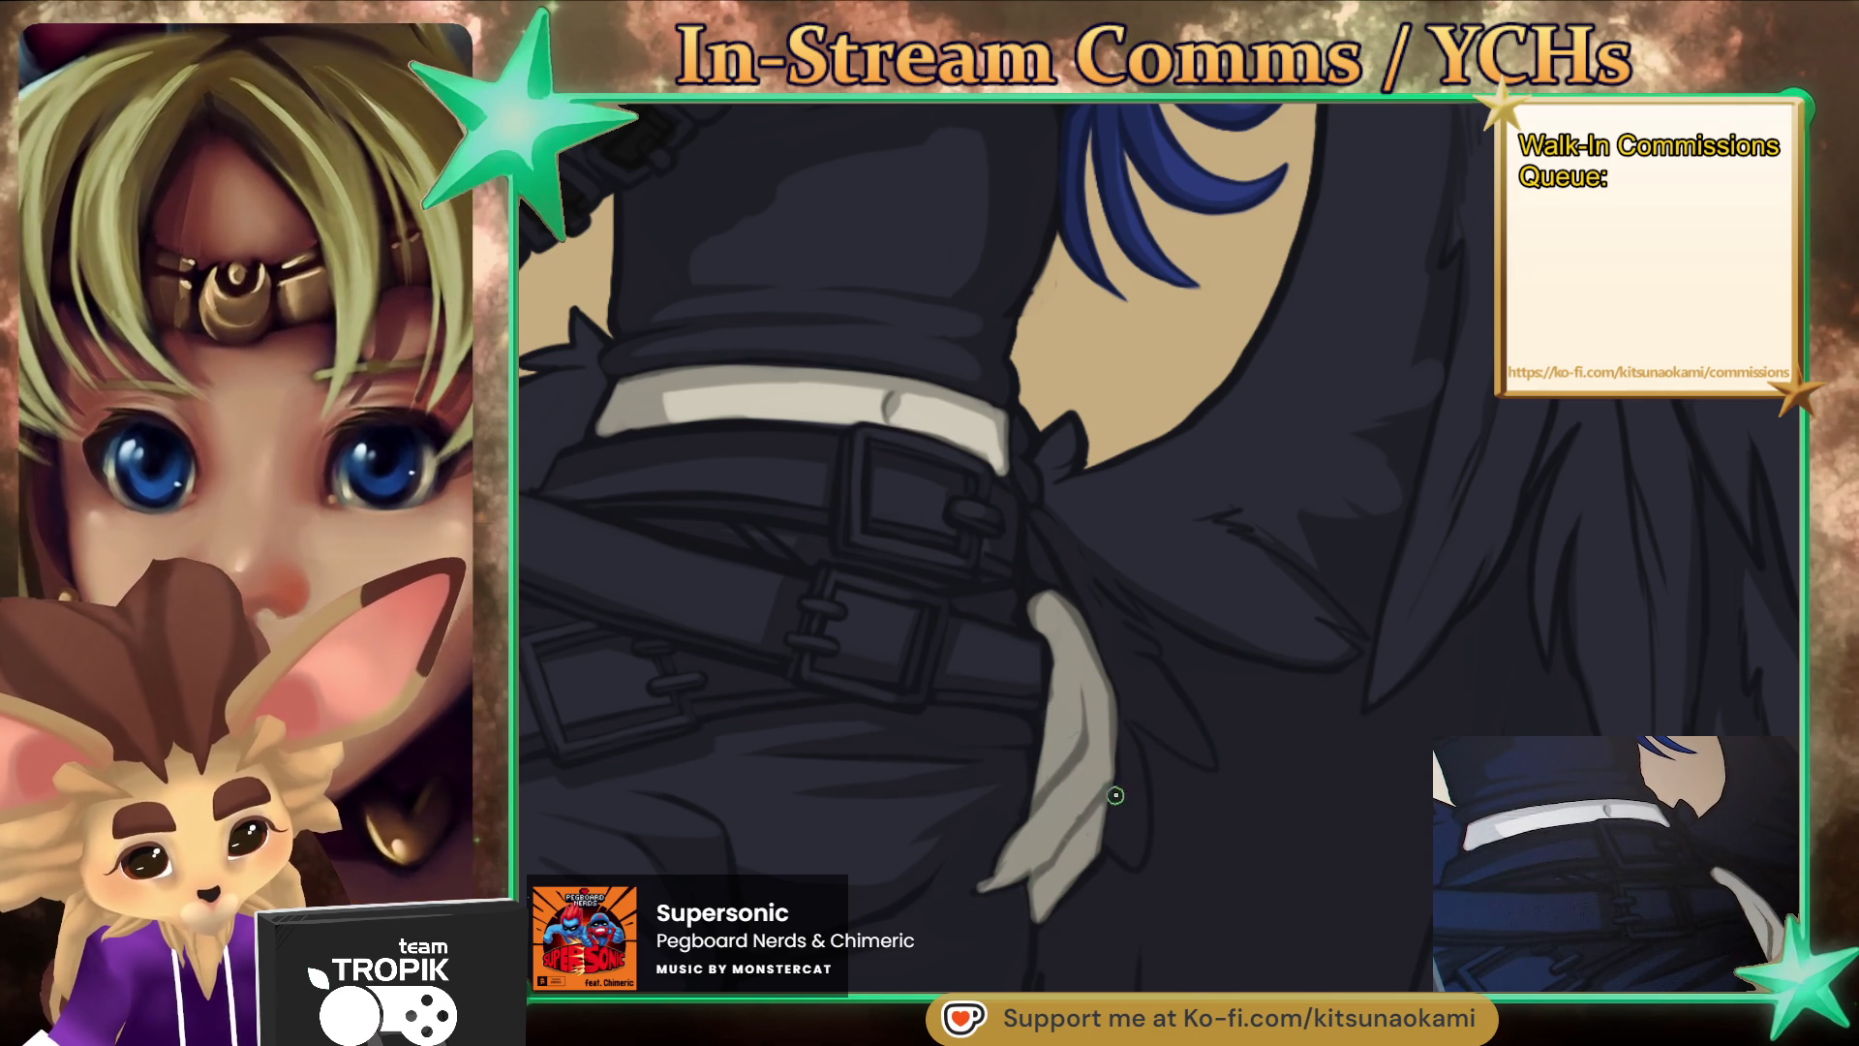
{"action": "scroll", "coordinate": [1115, 802], "scroll_direction": "down", "scroll_amount": 5}
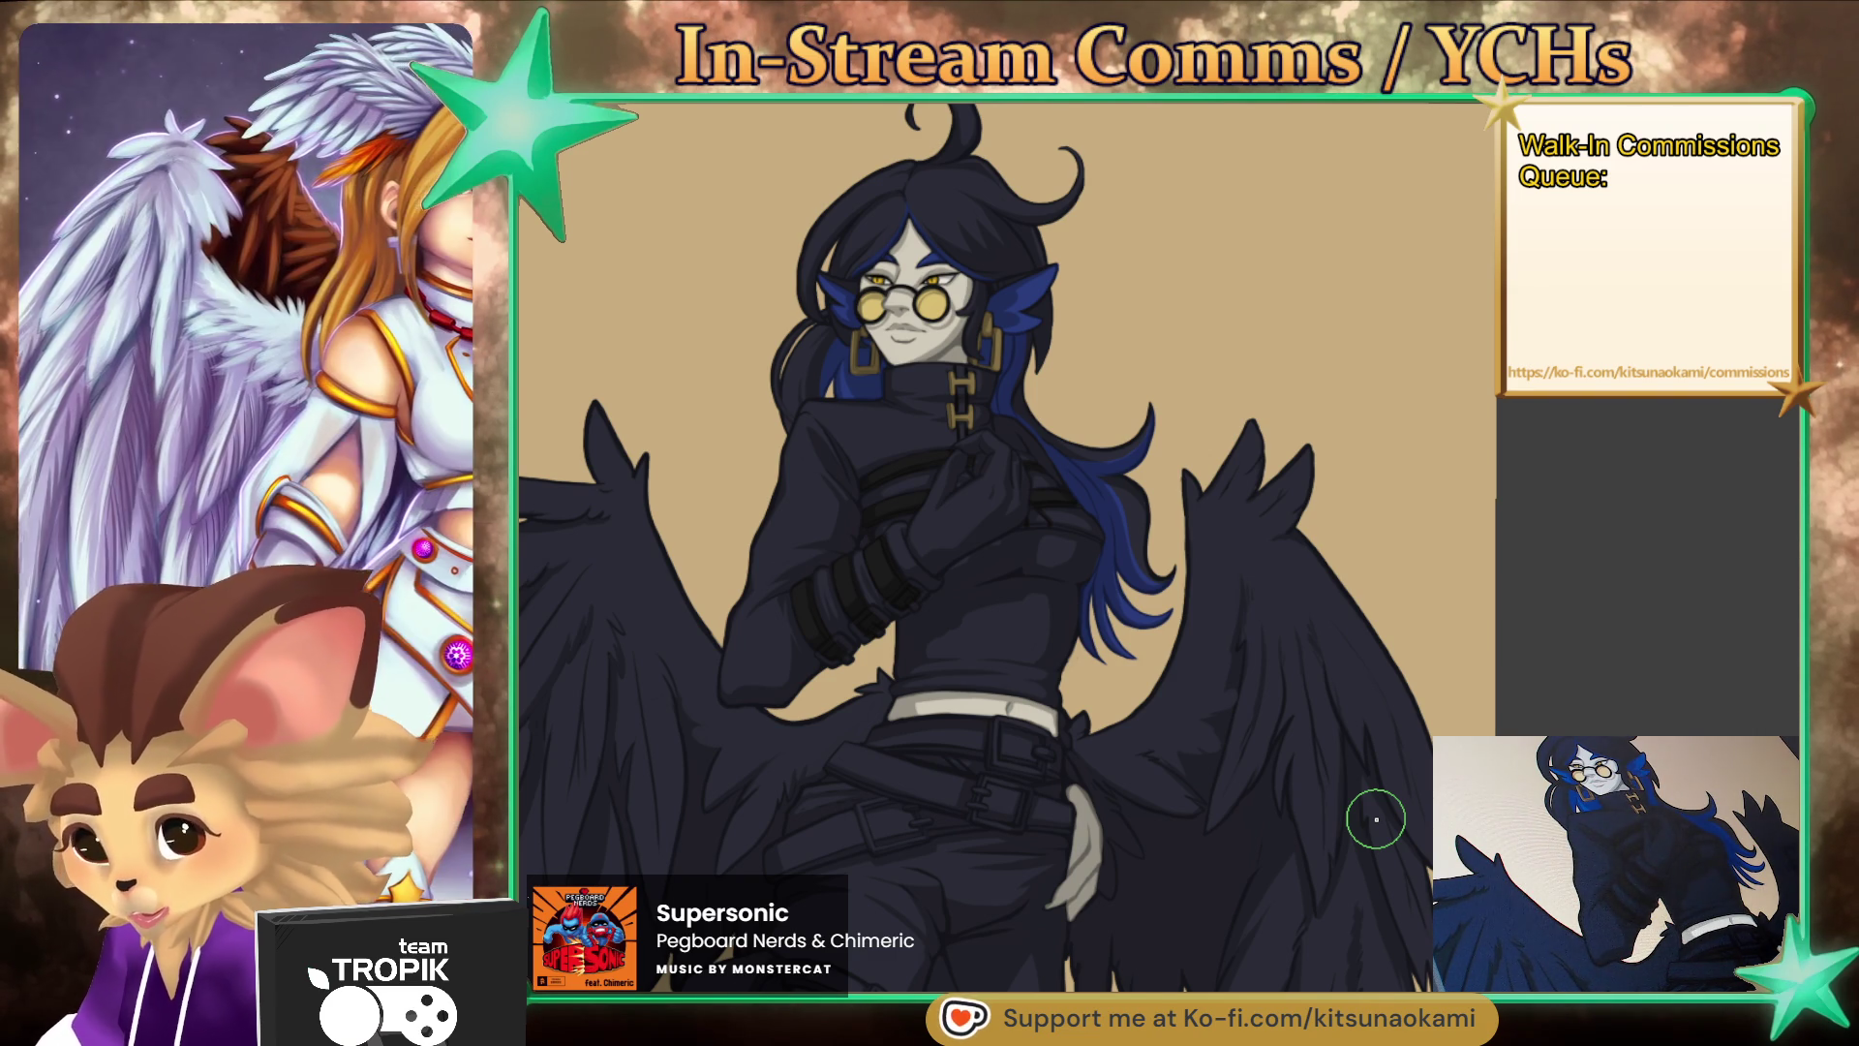
- Bring the belt and right wing into view and paint a blue stripe down the wing
{"action": "left_click_drag", "start_coordinate": [1339, 978], "coordinate": [1405, 883]}
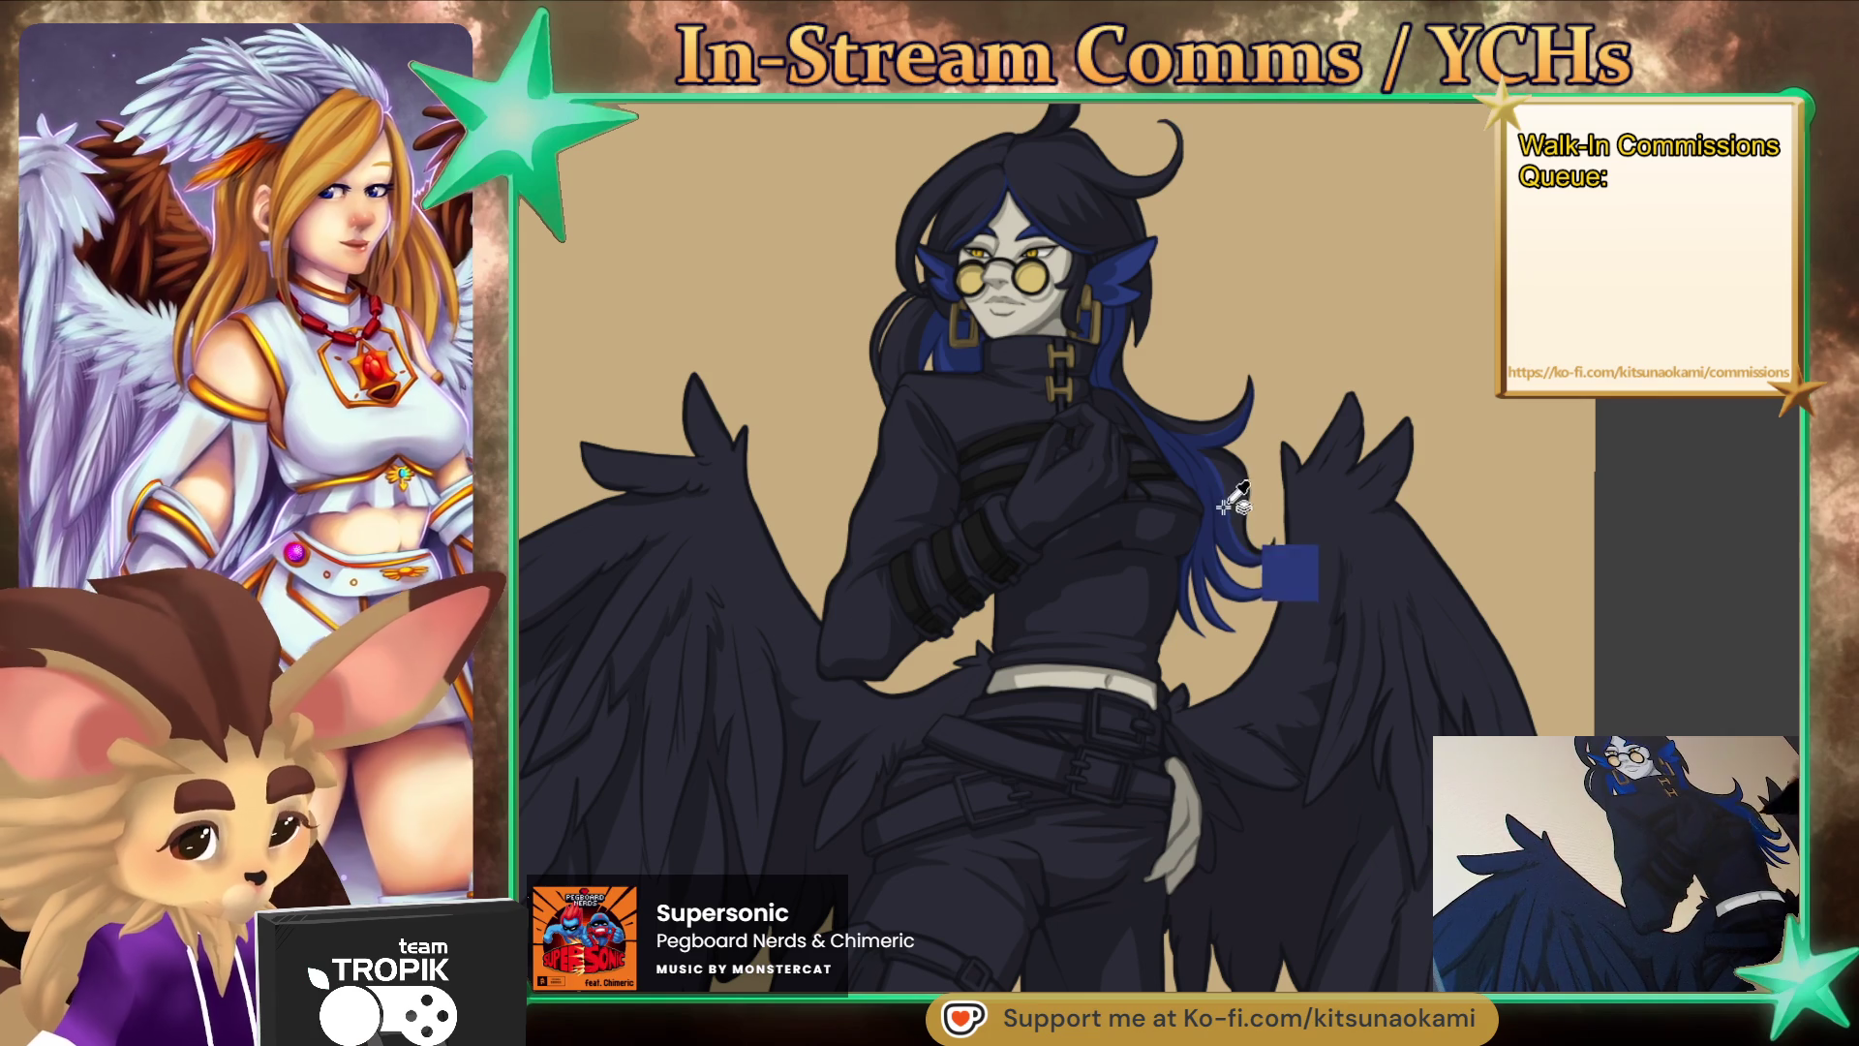
{"action": "scroll", "coordinate": [1298, 593], "scroll_direction": "up", "scroll_amount": 3}
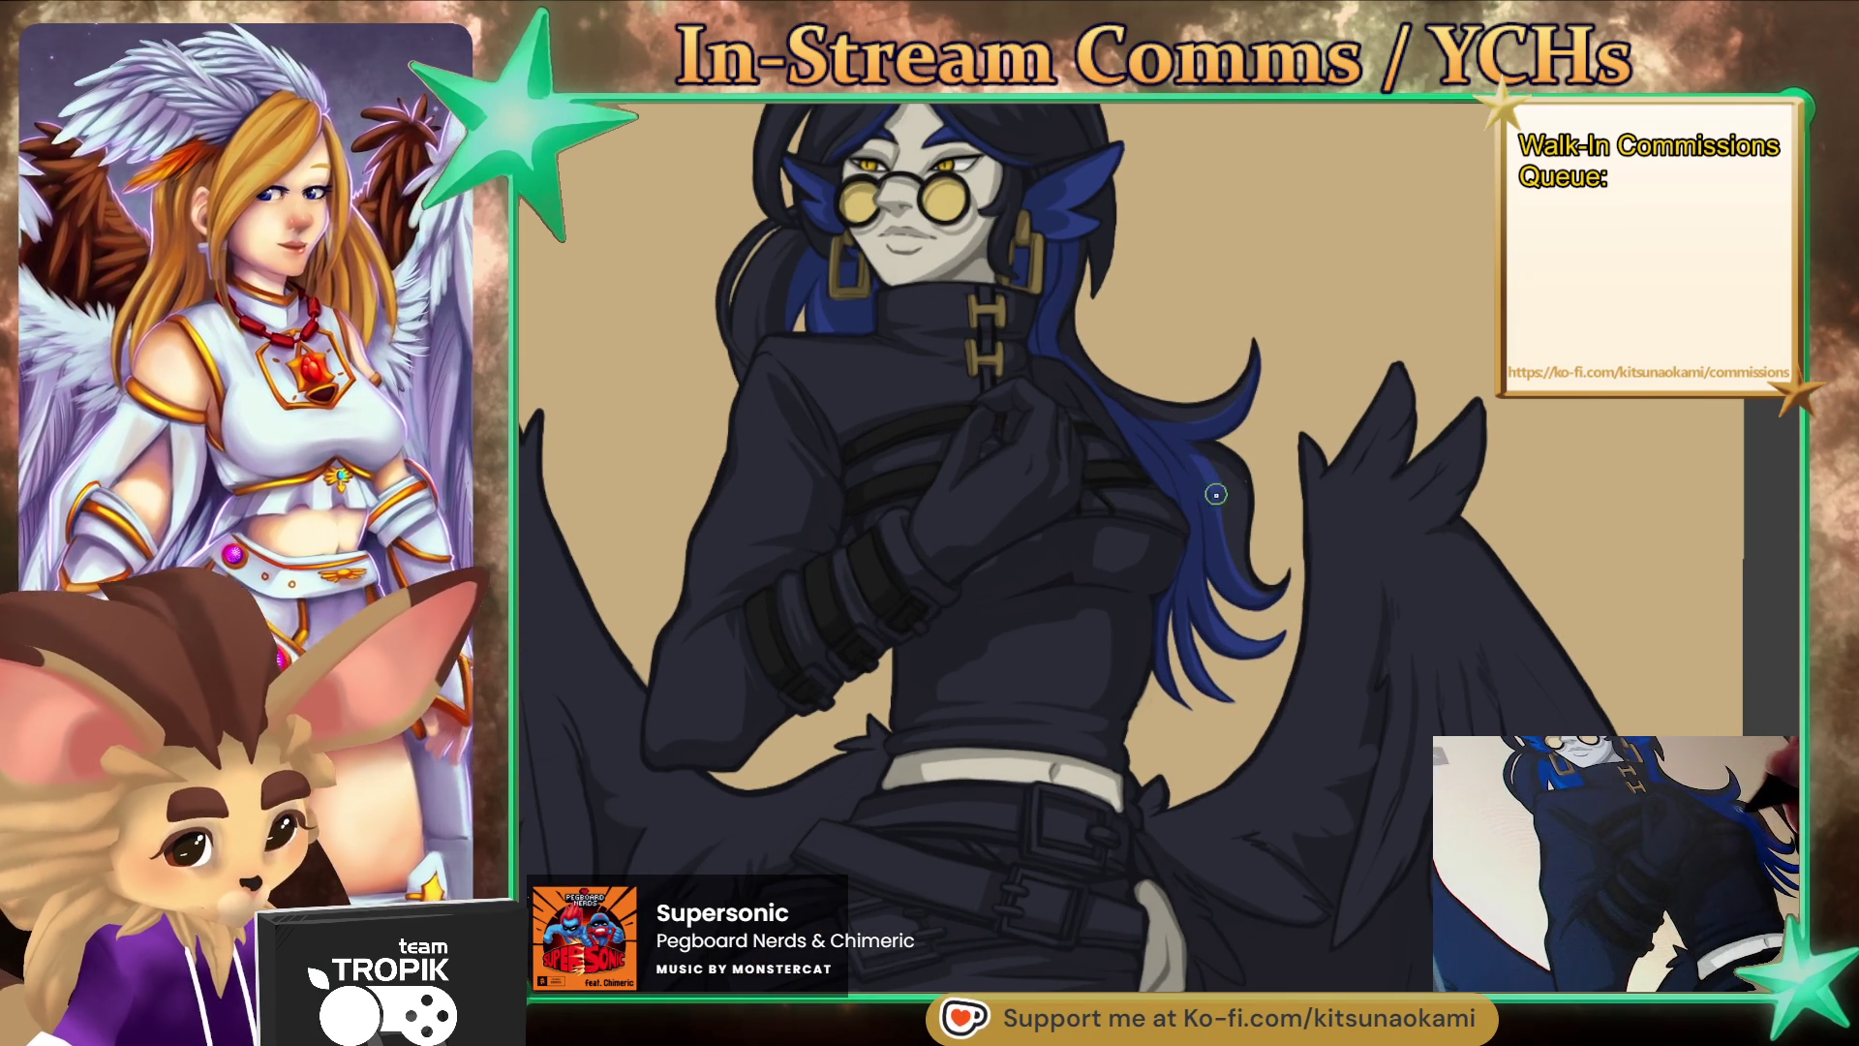
{"action": "scroll", "coordinate": [1216, 775], "scroll_direction": "down", "scroll_amount": 5}
{"action": "scroll", "coordinate": [1212, 801], "scroll_direction": "up", "scroll_amount": 4}
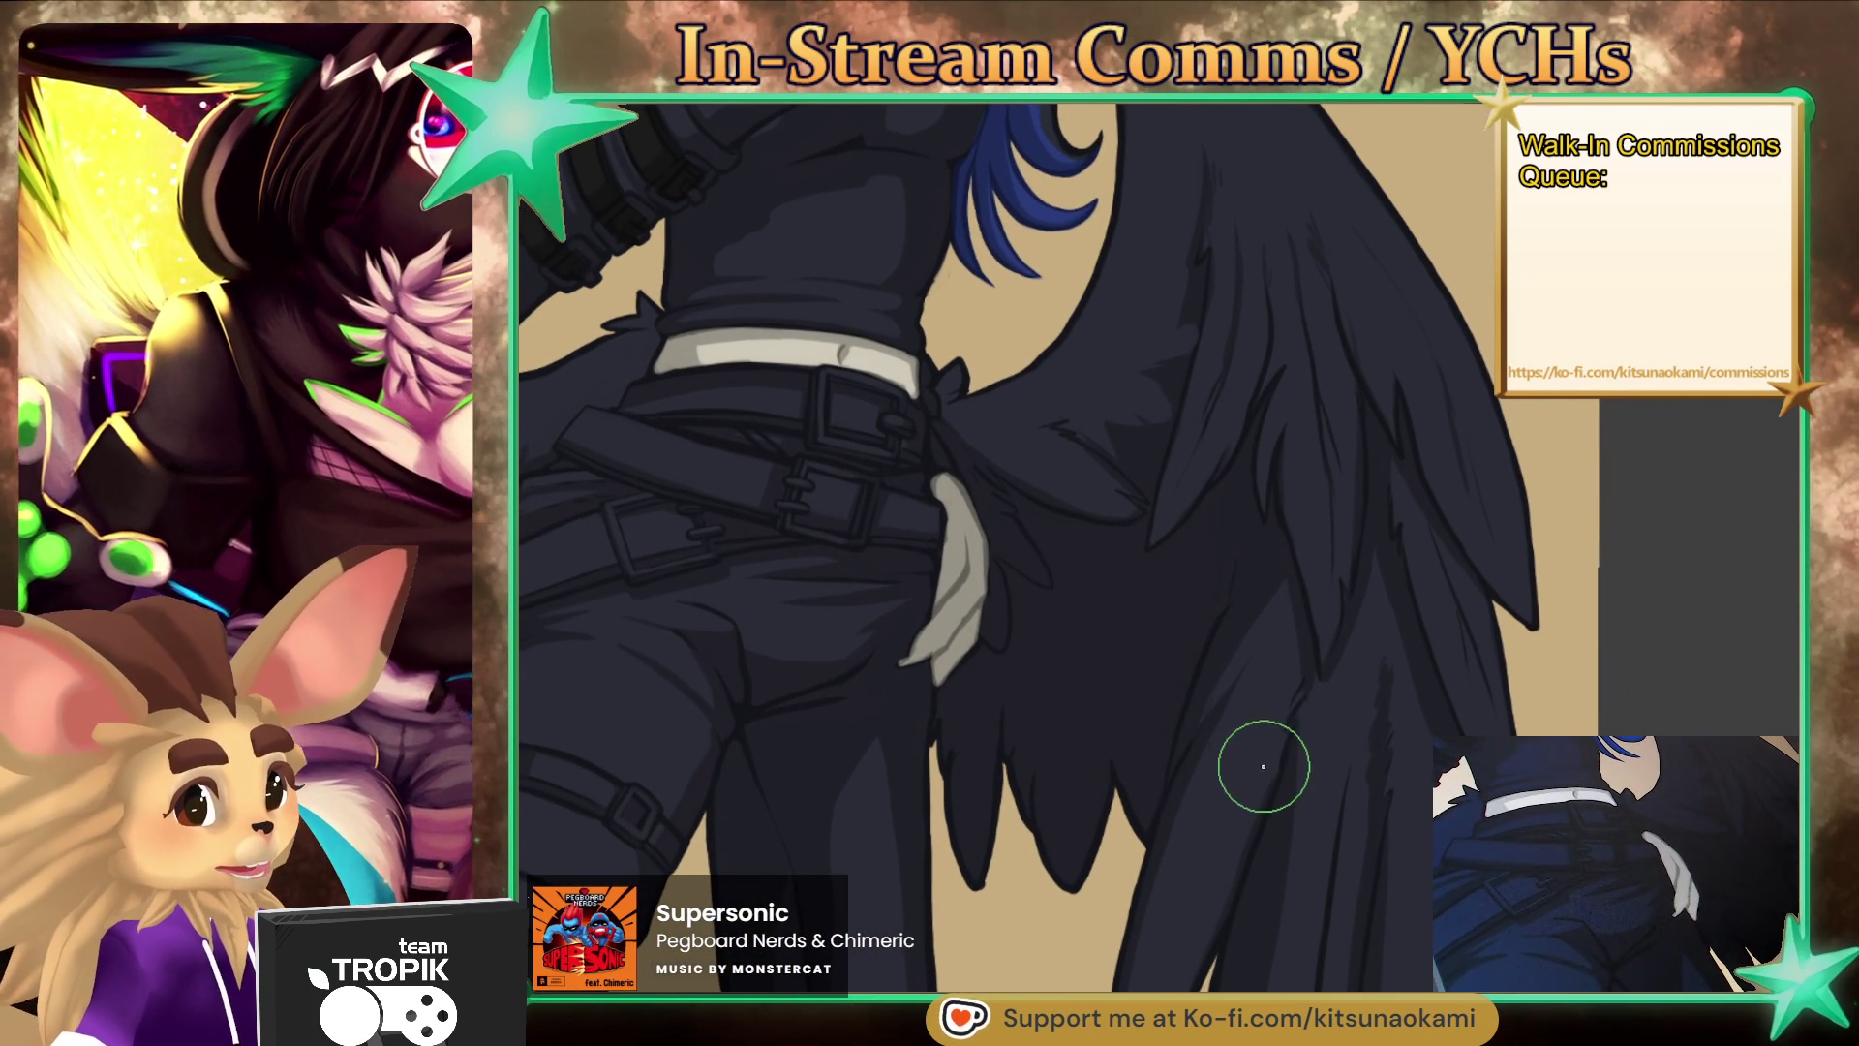
{"action": "mouse_move", "coordinate": [1253, 759]}
{"action": "left_mouse_down"}
{"action": "mouse_move", "coordinate": [1245, 780]}
{"action": "mouse_move", "coordinate": [1262, 752]}
{"action": "left_mouse_up"}
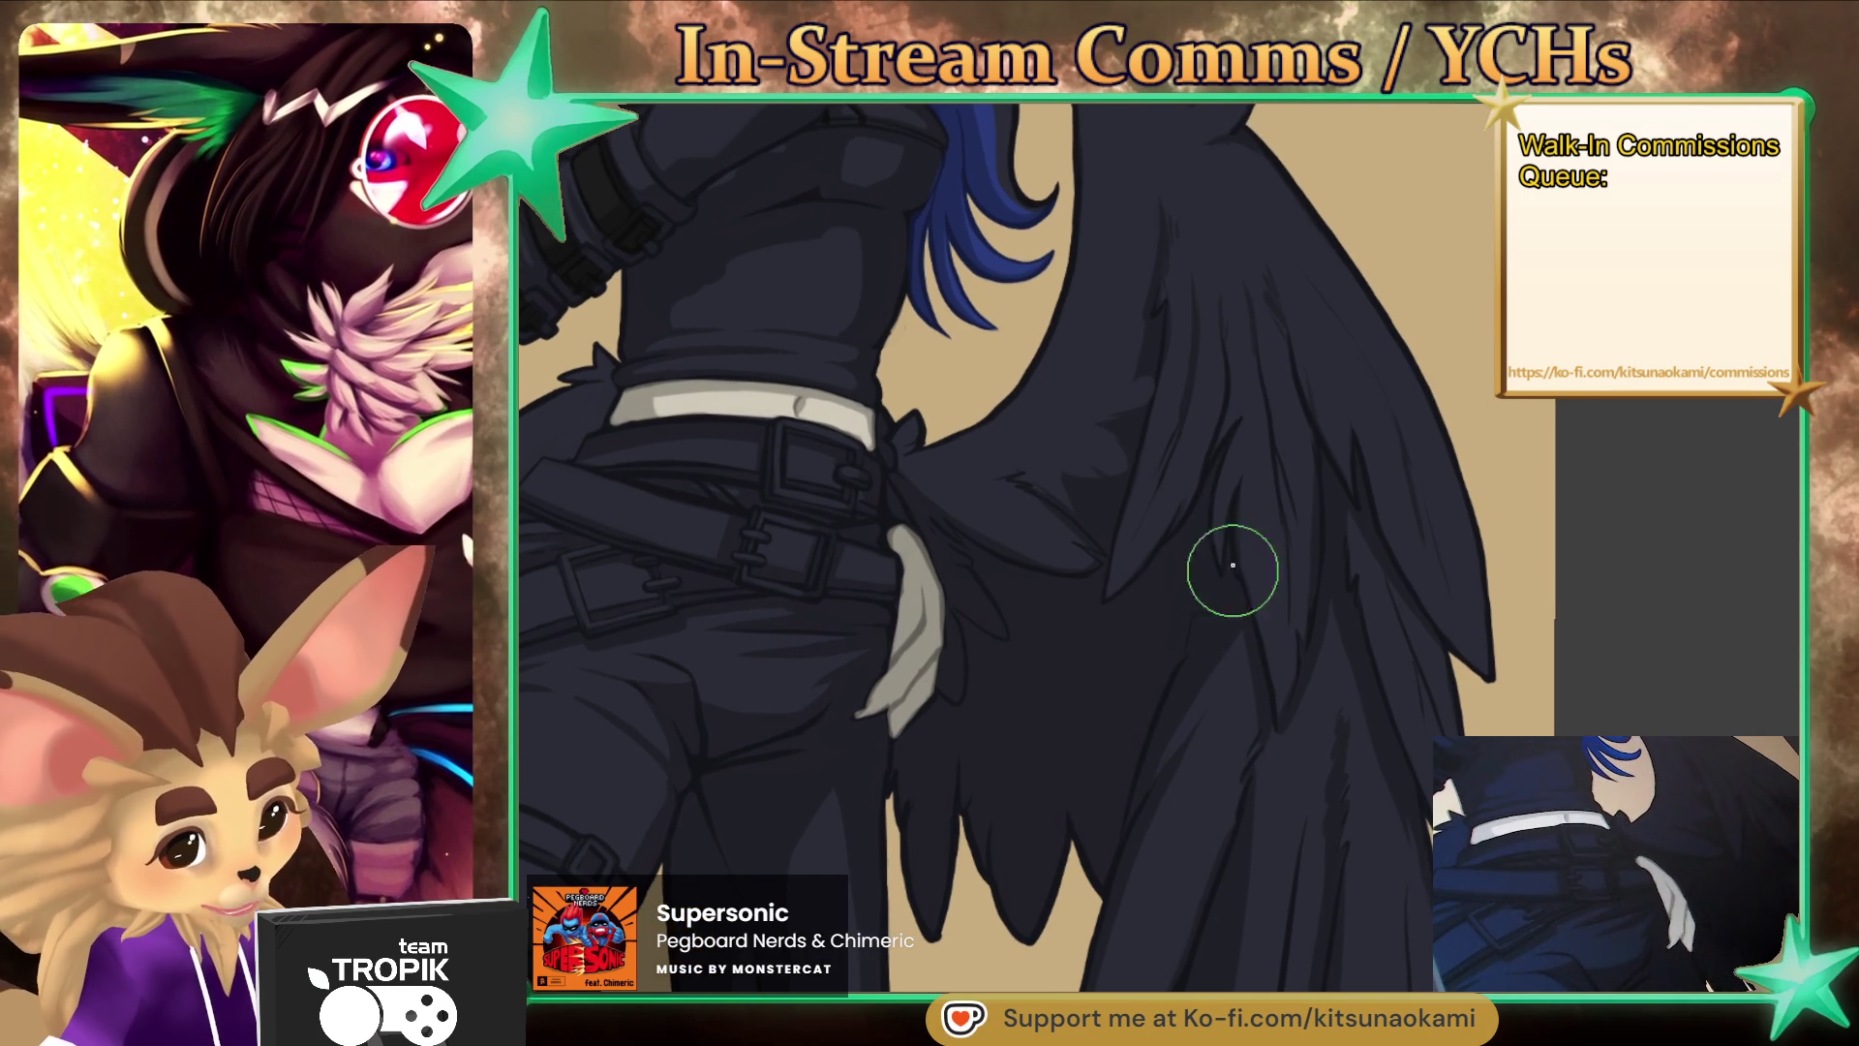
{"action": "left_click_drag", "start_coordinate": [1201, 605], "coordinate": [1104, 858]}
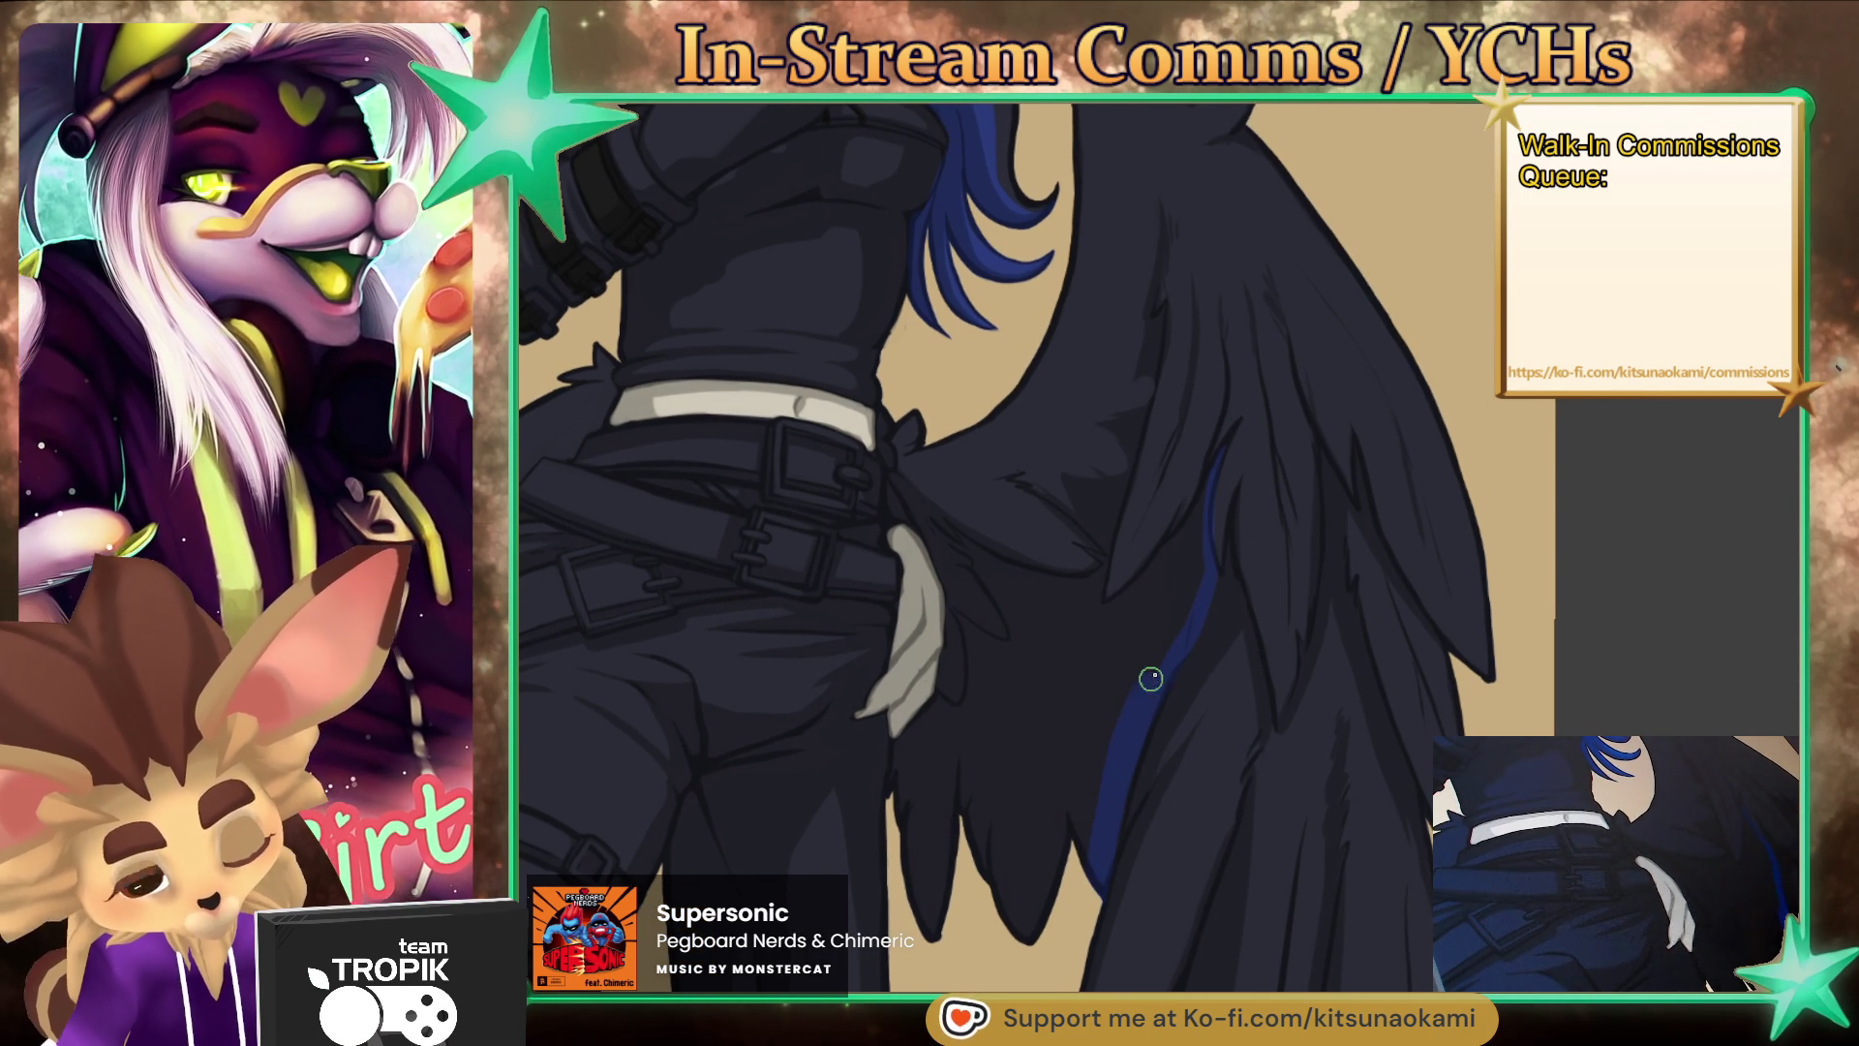
- Sample the stripe's blue, brighten and widen it, and brush blue over the dark inner feathers
{"action": "left_click", "coordinate": [1232, 494], "text": "ctrl"}
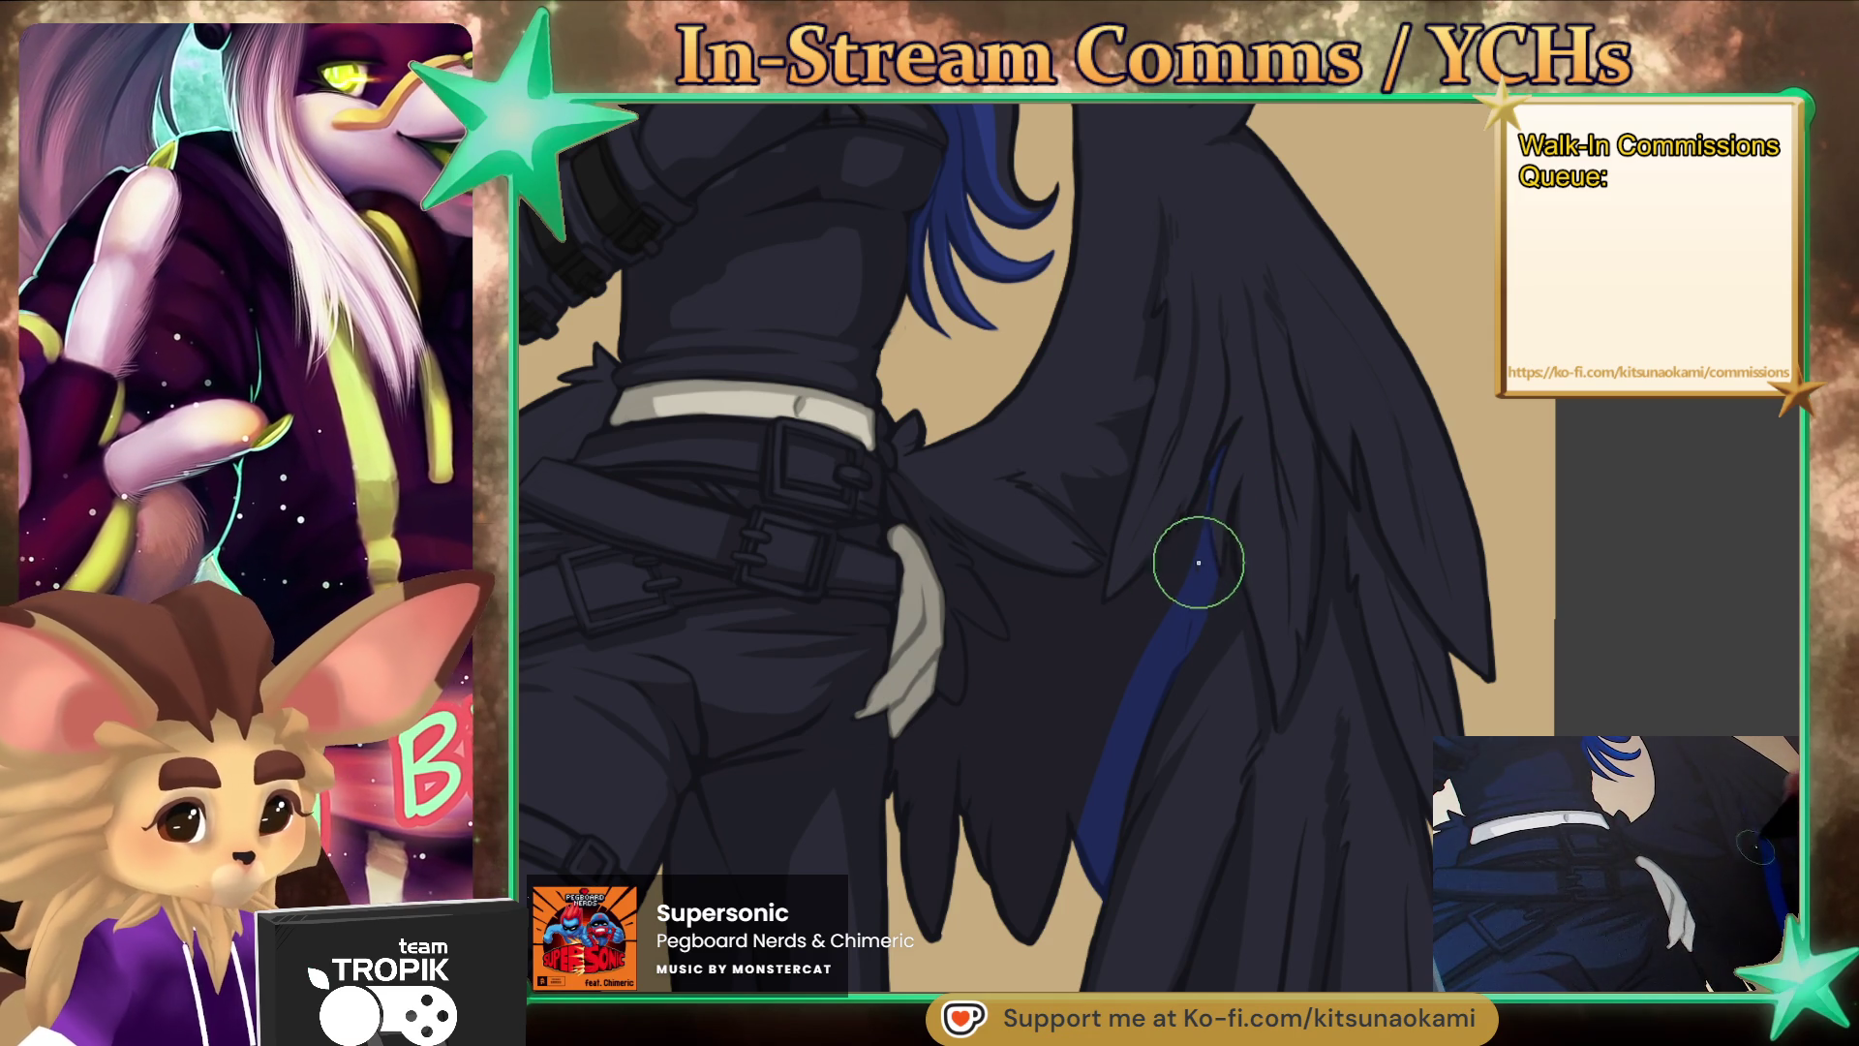
{"action": "left_click_drag", "start_coordinate": [1197, 549], "coordinate": [1163, 581]}
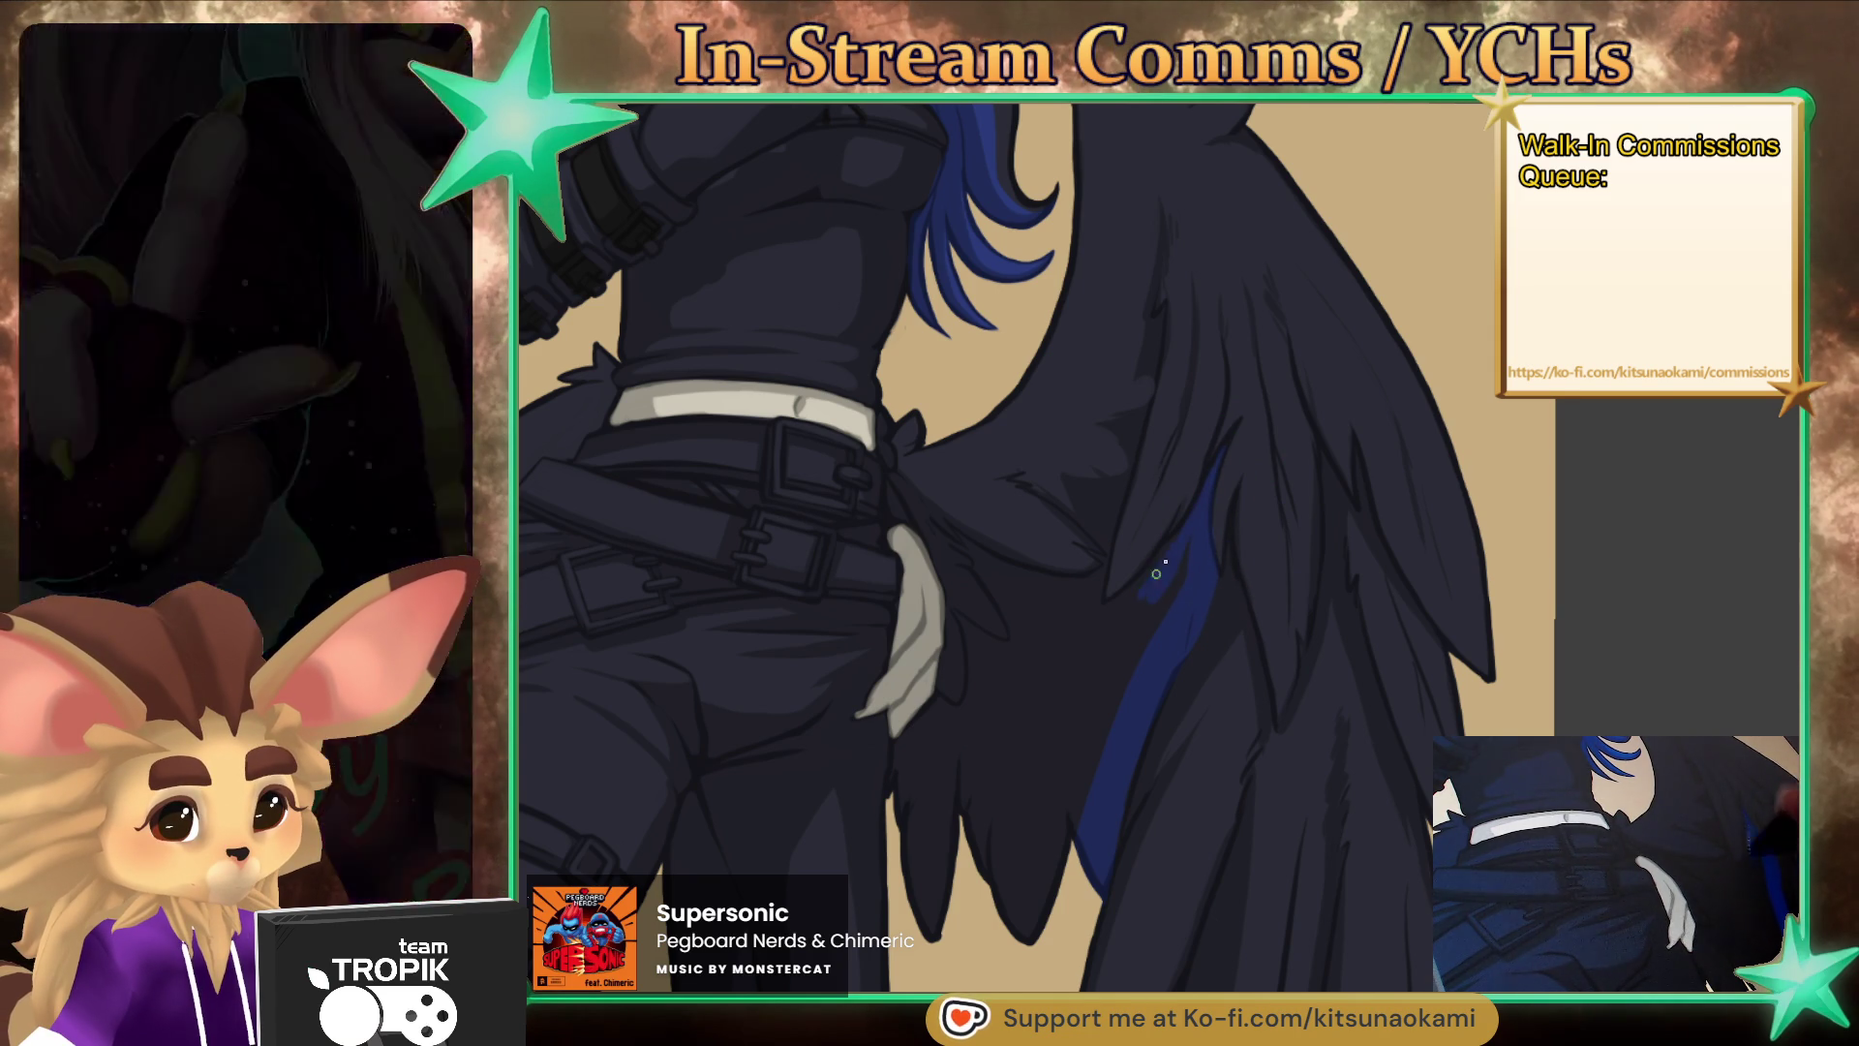
{"action": "mouse_move", "coordinate": [1153, 596]}
{"action": "left_mouse_down"}
{"action": "mouse_move", "coordinate": [1062, 655]}
{"action": "mouse_move", "coordinate": [1133, 555]}
{"action": "mouse_move", "coordinate": [1115, 524]}
{"action": "left_mouse_up"}
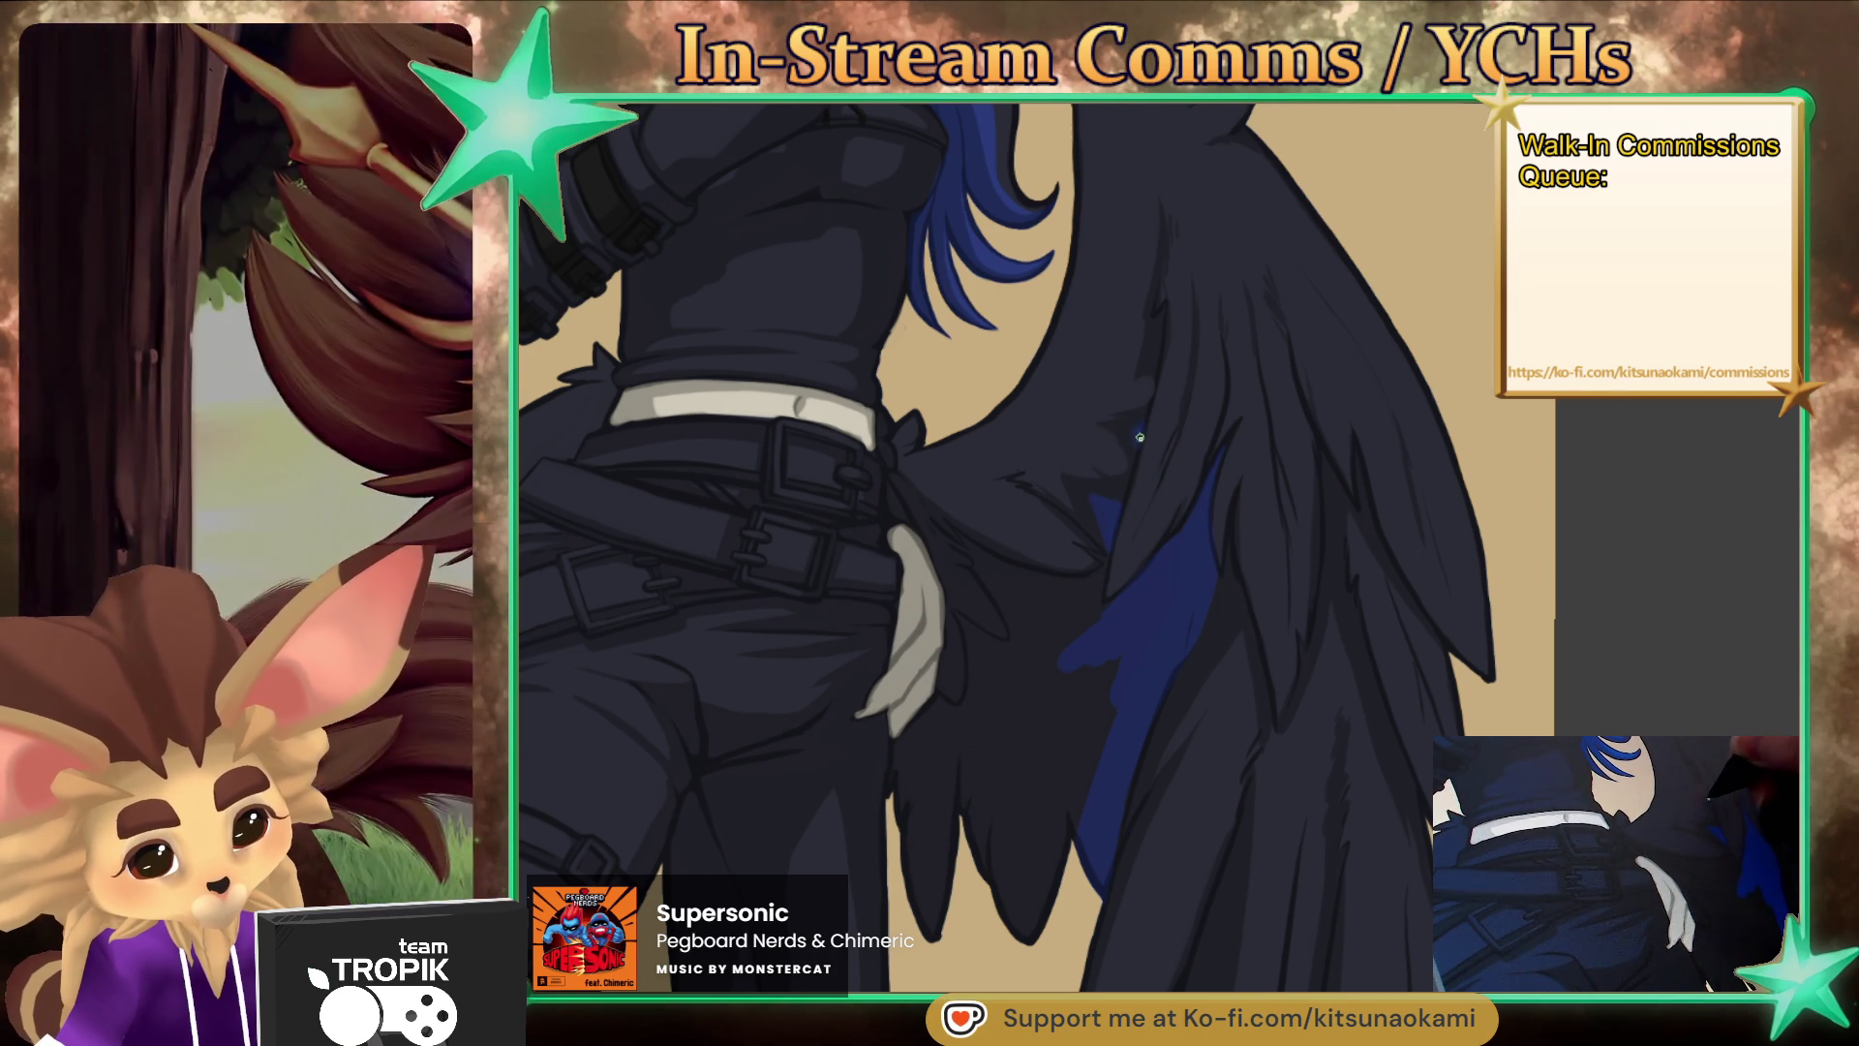
{"action": "left_click_drag", "start_coordinate": [1081, 622], "coordinate": [1088, 547]}
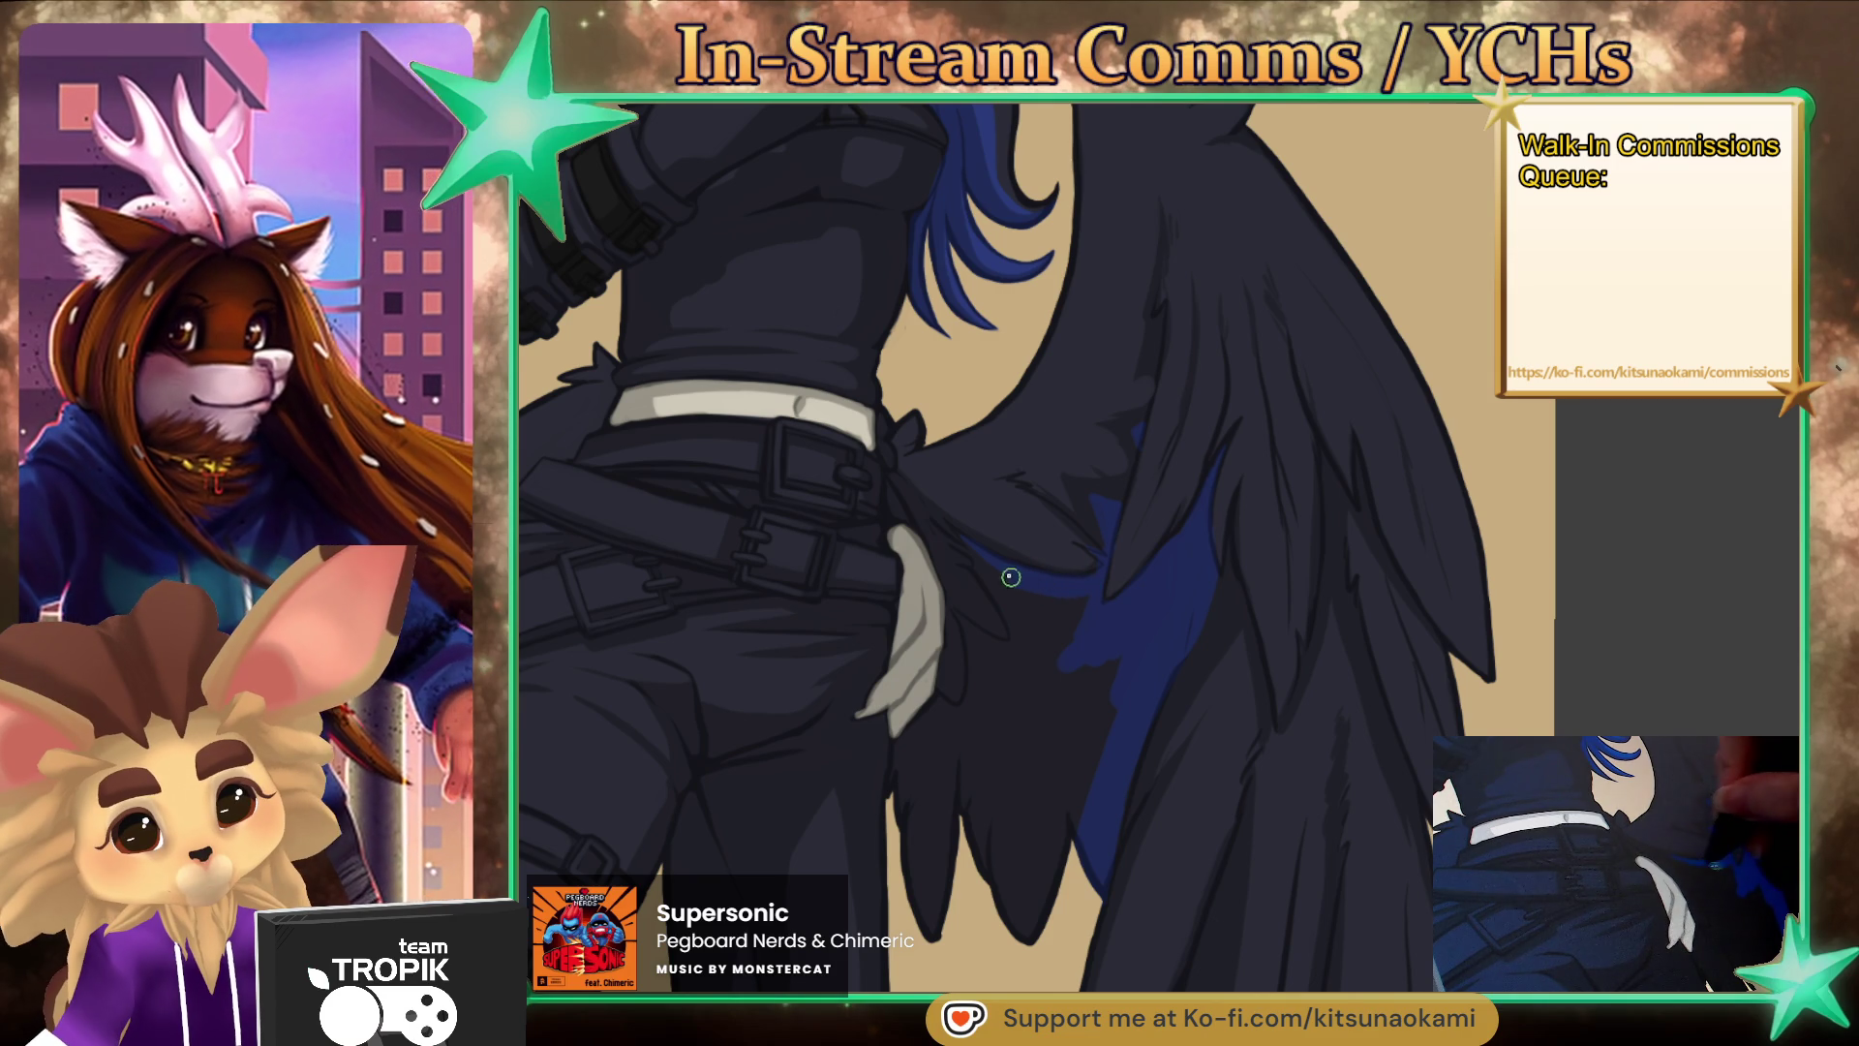
{"action": "mouse_move", "coordinate": [1044, 587]}
{"action": "left_mouse_down"}
{"action": "mouse_move", "coordinate": [1071, 605]}
{"action": "mouse_move", "coordinate": [957, 623]}
{"action": "left_mouse_up"}
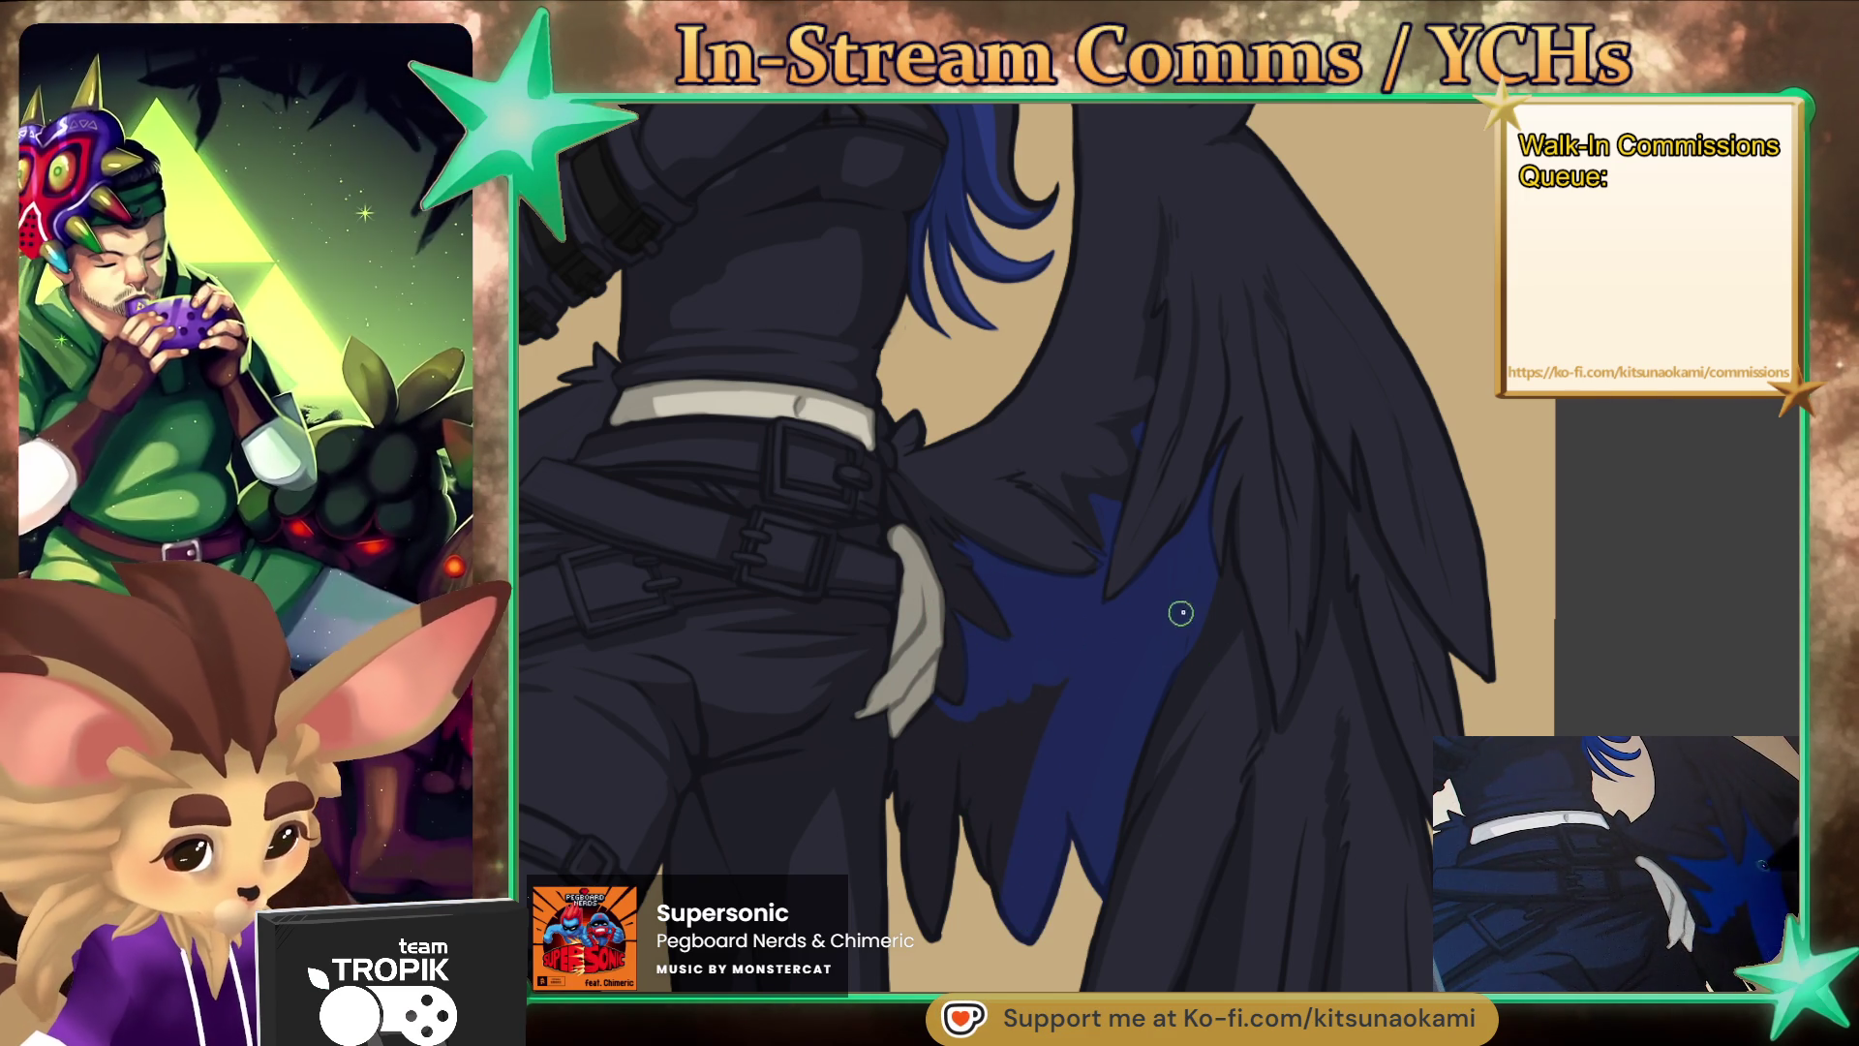
{"action": "mouse_move", "coordinate": [1081, 752]}
{"action": "left_mouse_down"}
{"action": "mouse_move", "coordinate": [1017, 730]}
{"action": "mouse_move", "coordinate": [954, 881]}
{"action": "mouse_move", "coordinate": [914, 833]}
{"action": "left_mouse_up"}
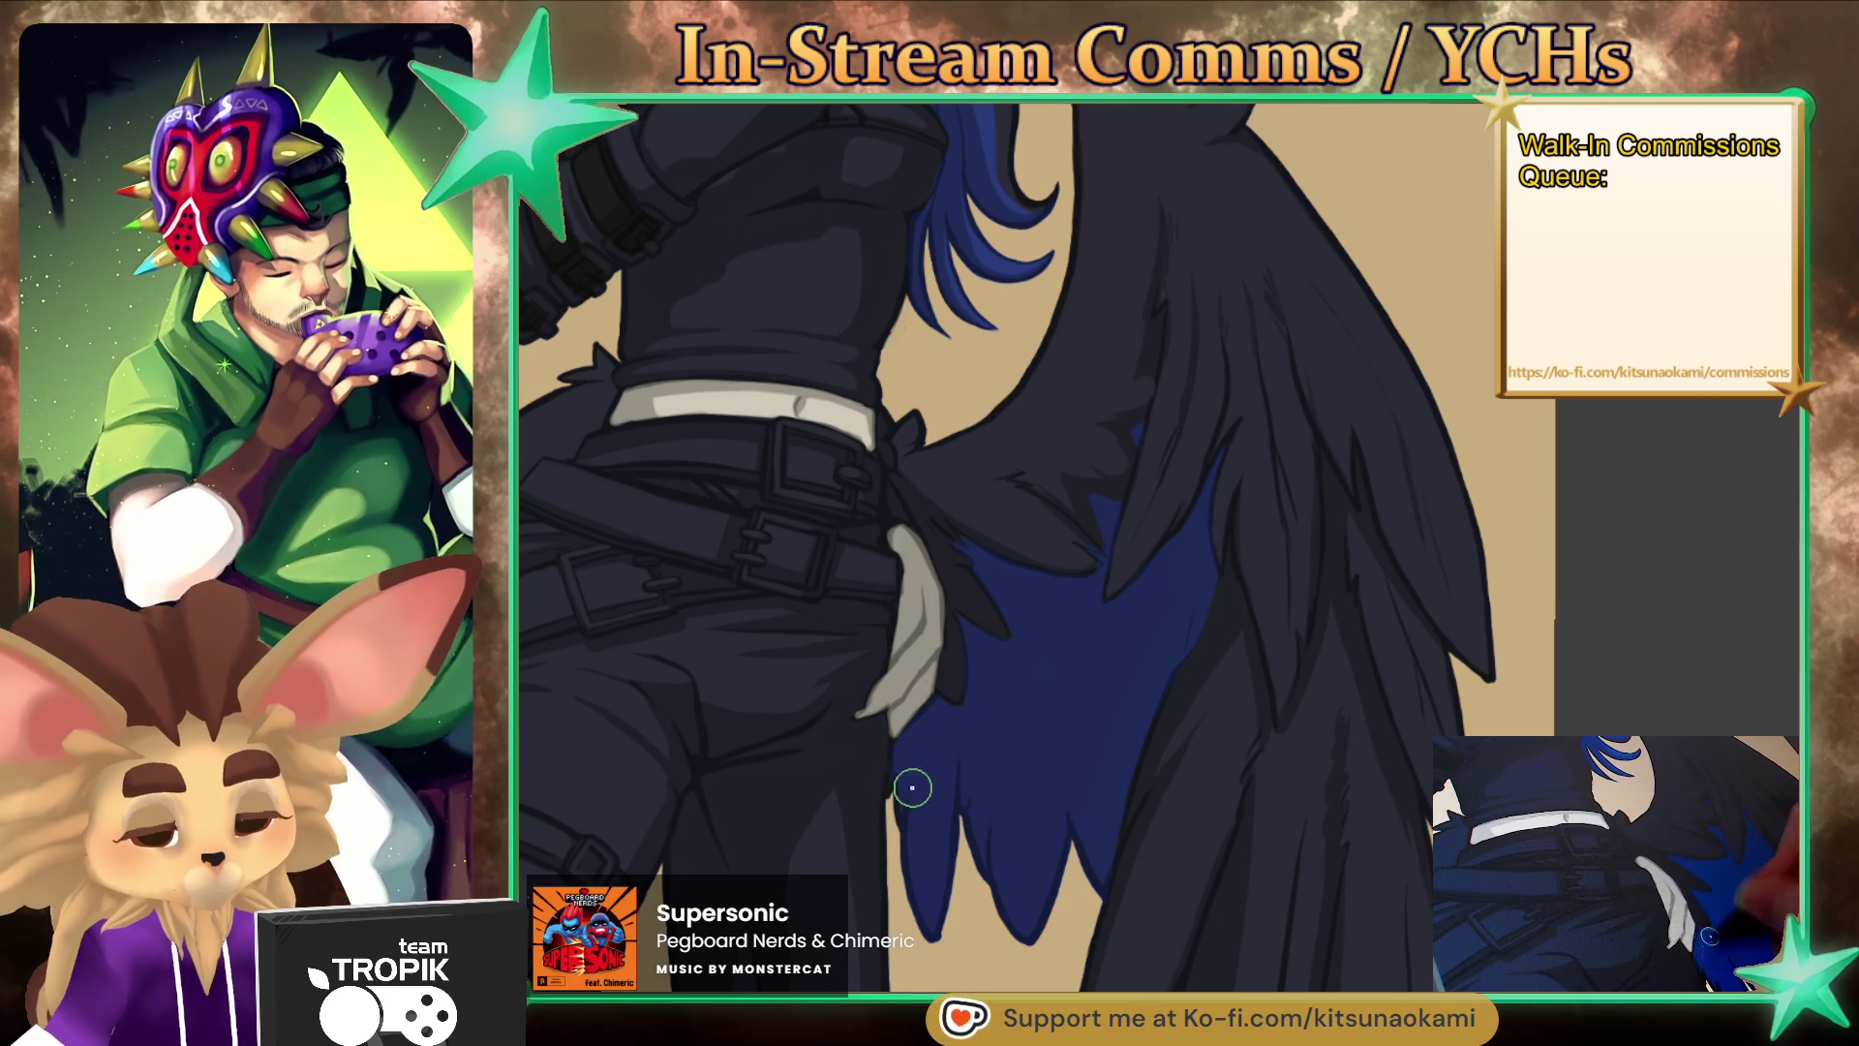
- Zoom in and draw a thin dark-blue line down a wing feather
{"action": "scroll", "coordinate": [913, 788], "scroll_direction": "down", "scroll_amount": 3}
{"action": "scroll", "coordinate": [1155, 670], "scroll_direction": "up", "scroll_amount": 3}
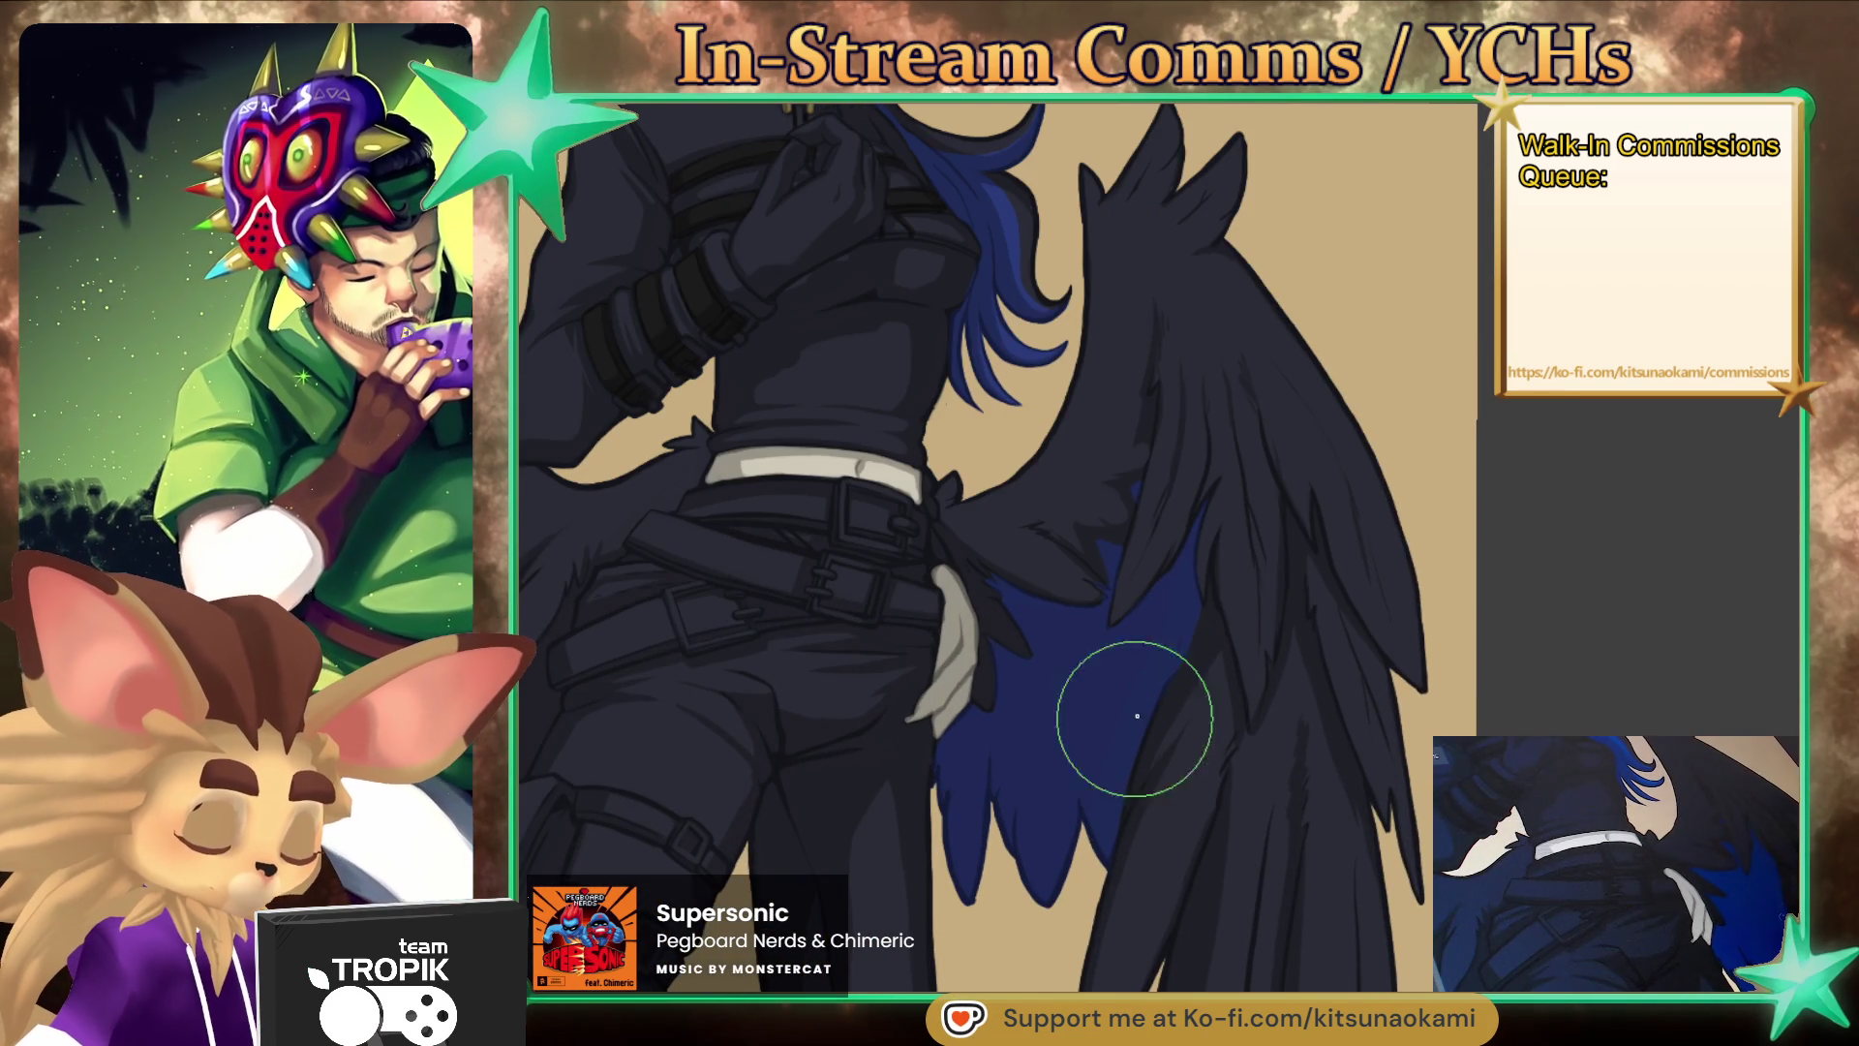
{"action": "scroll", "coordinate": [1230, 666], "scroll_direction": "down", "scroll_amount": 3}
{"action": "scroll", "coordinate": [1340, 734], "scroll_direction": "up", "scroll_amount": 3}
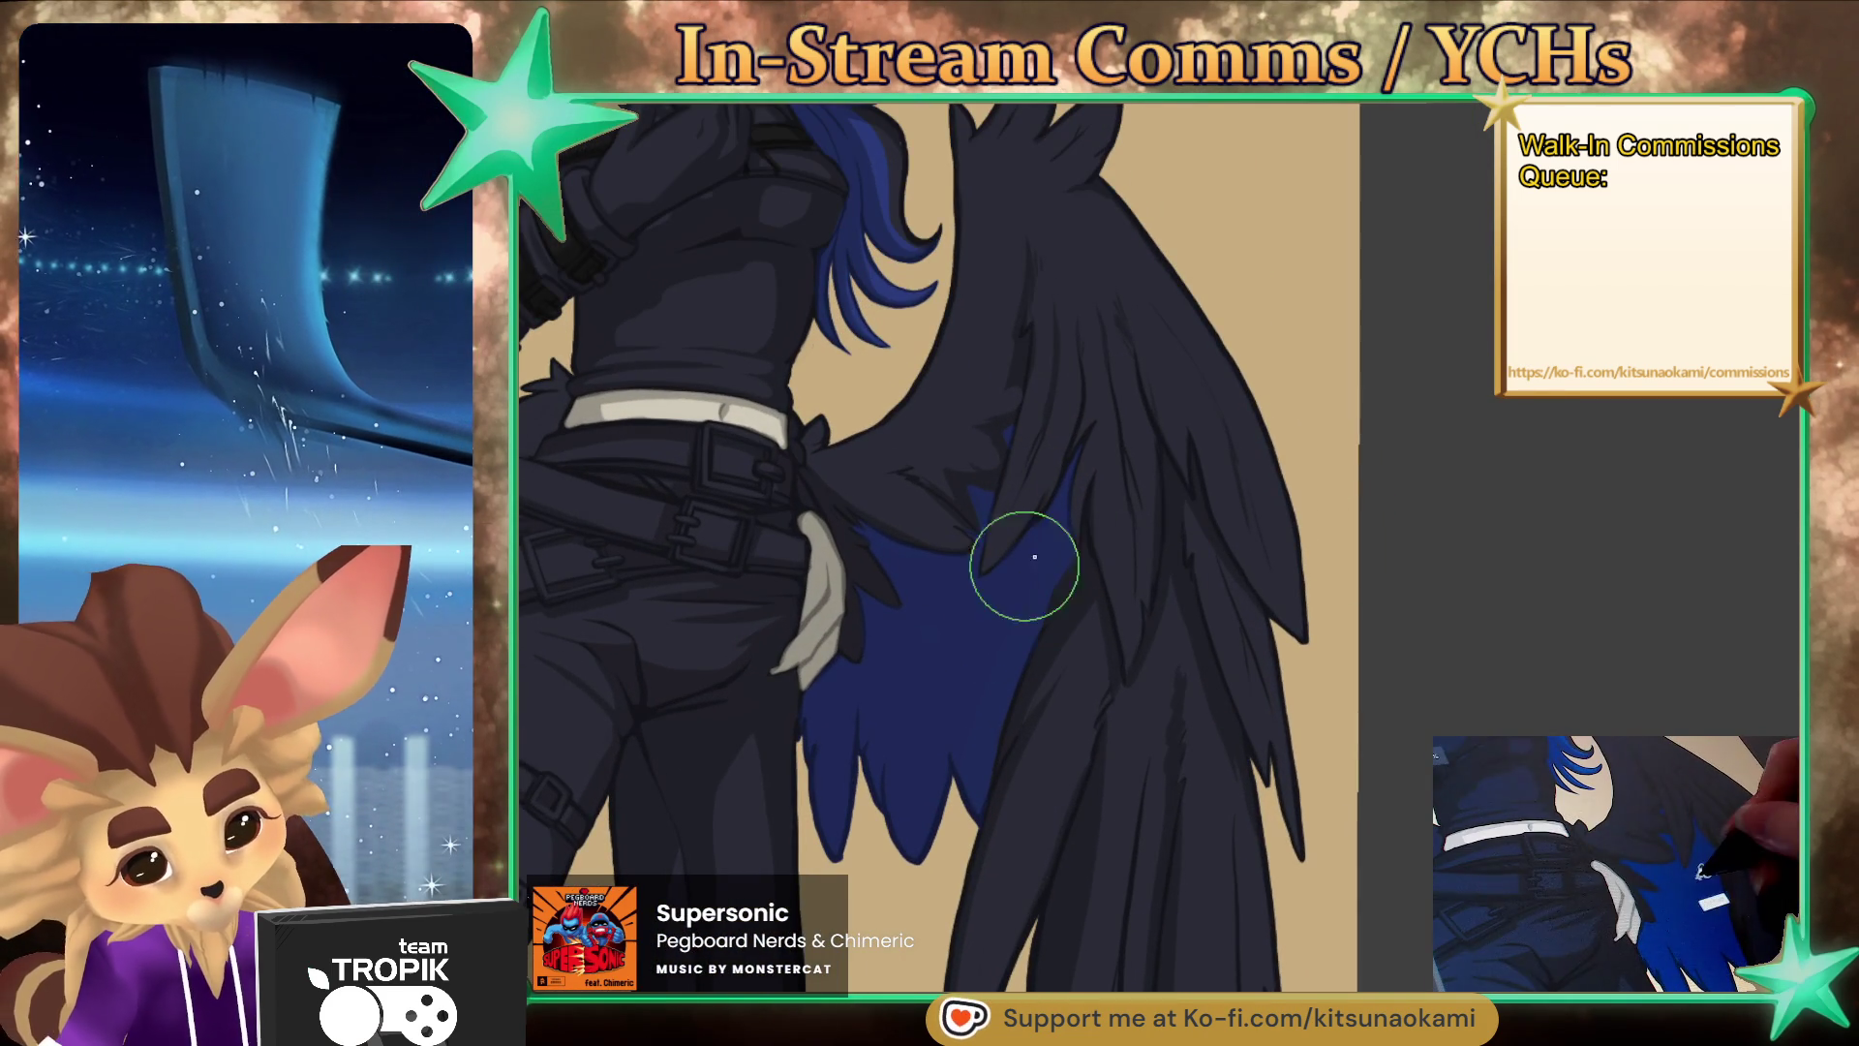
{"action": "scroll", "coordinate": [1223, 622], "scroll_direction": "up", "scroll_amount": 2}
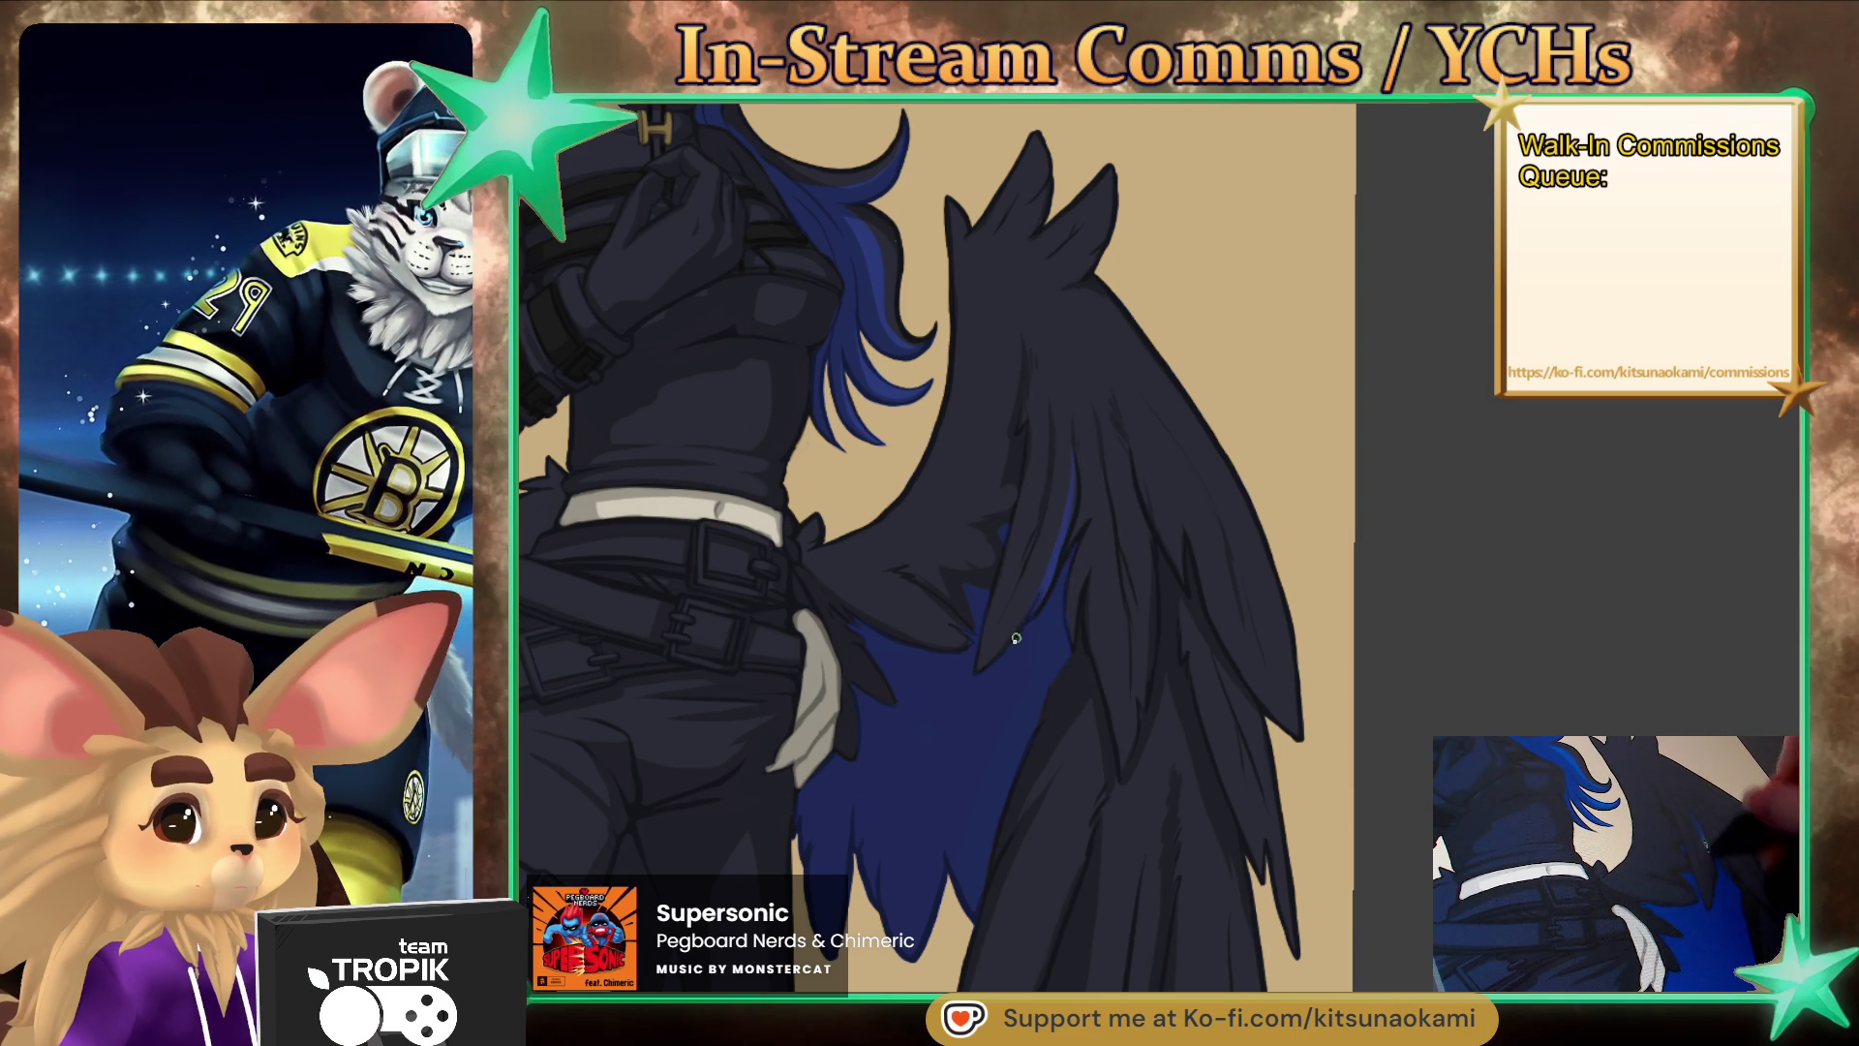
{"action": "scroll", "coordinate": [1123, 620], "scroll_direction": "up", "scroll_amount": 2}
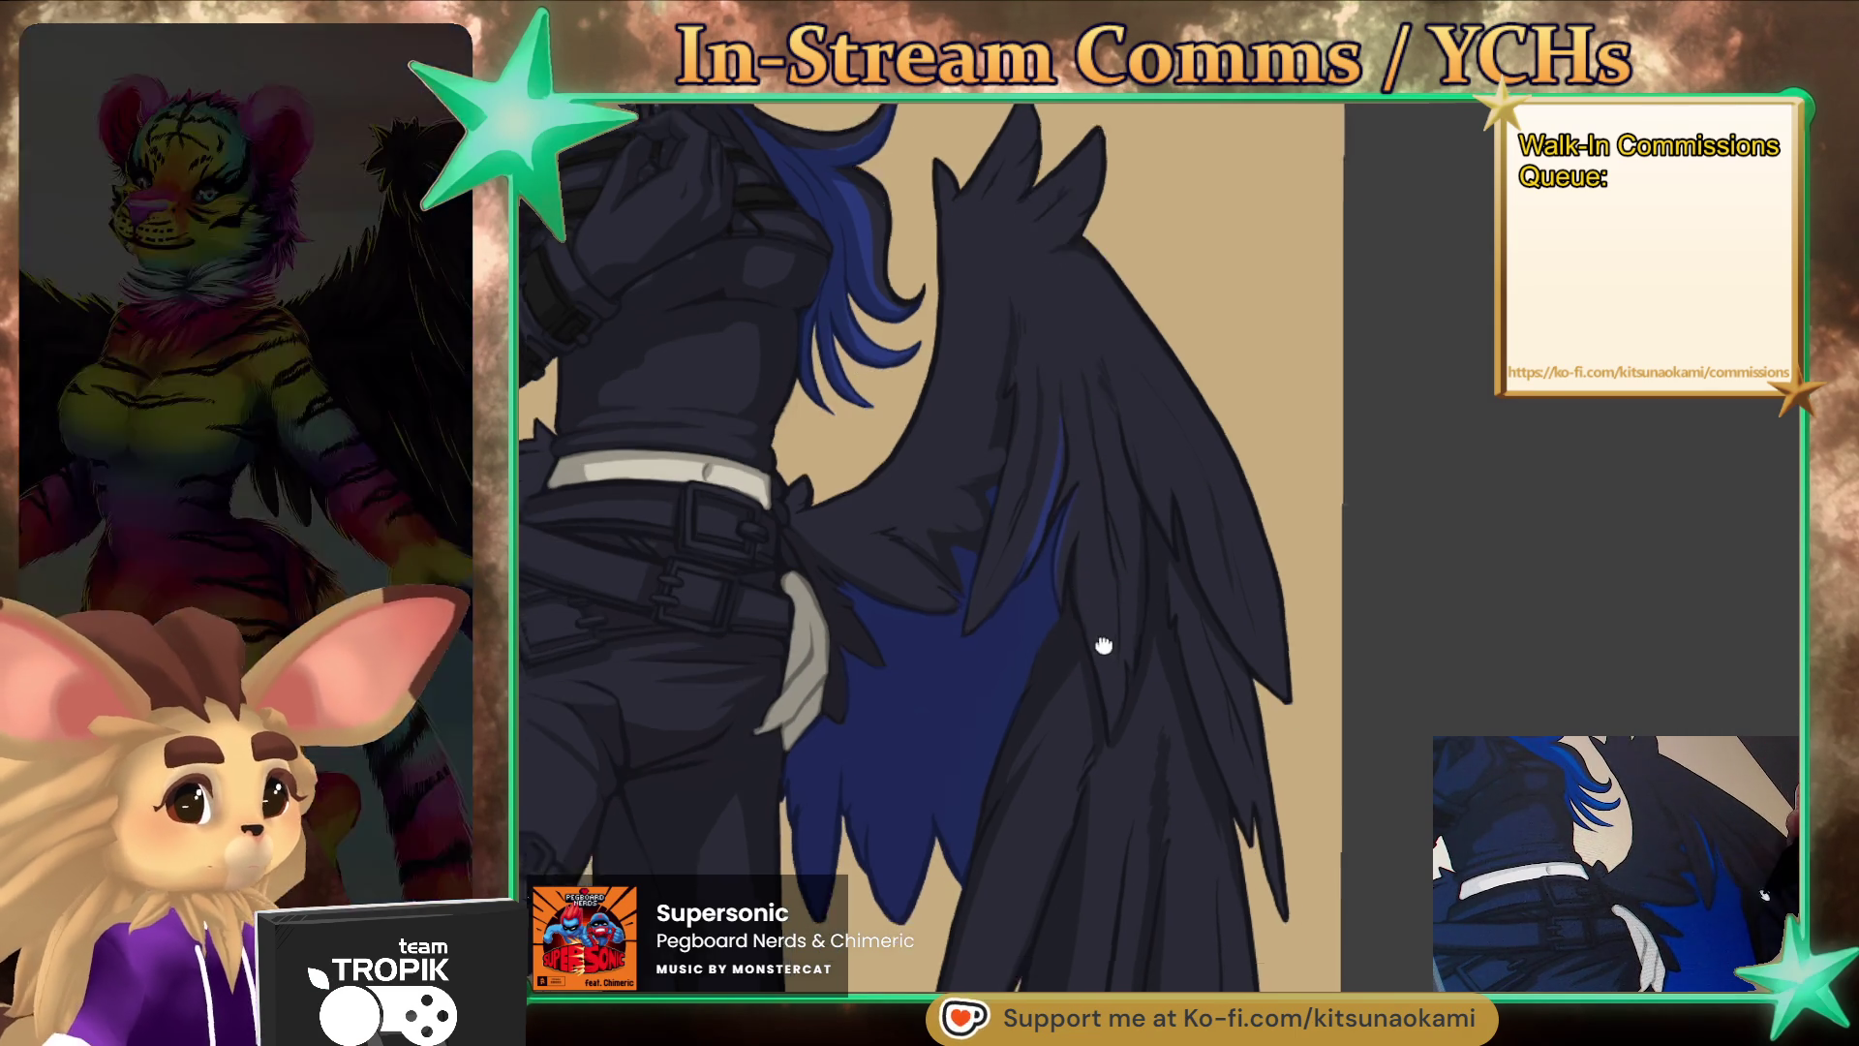
{"action": "left_click_drag", "start_coordinate": [1045, 427], "coordinate": [1078, 584]}
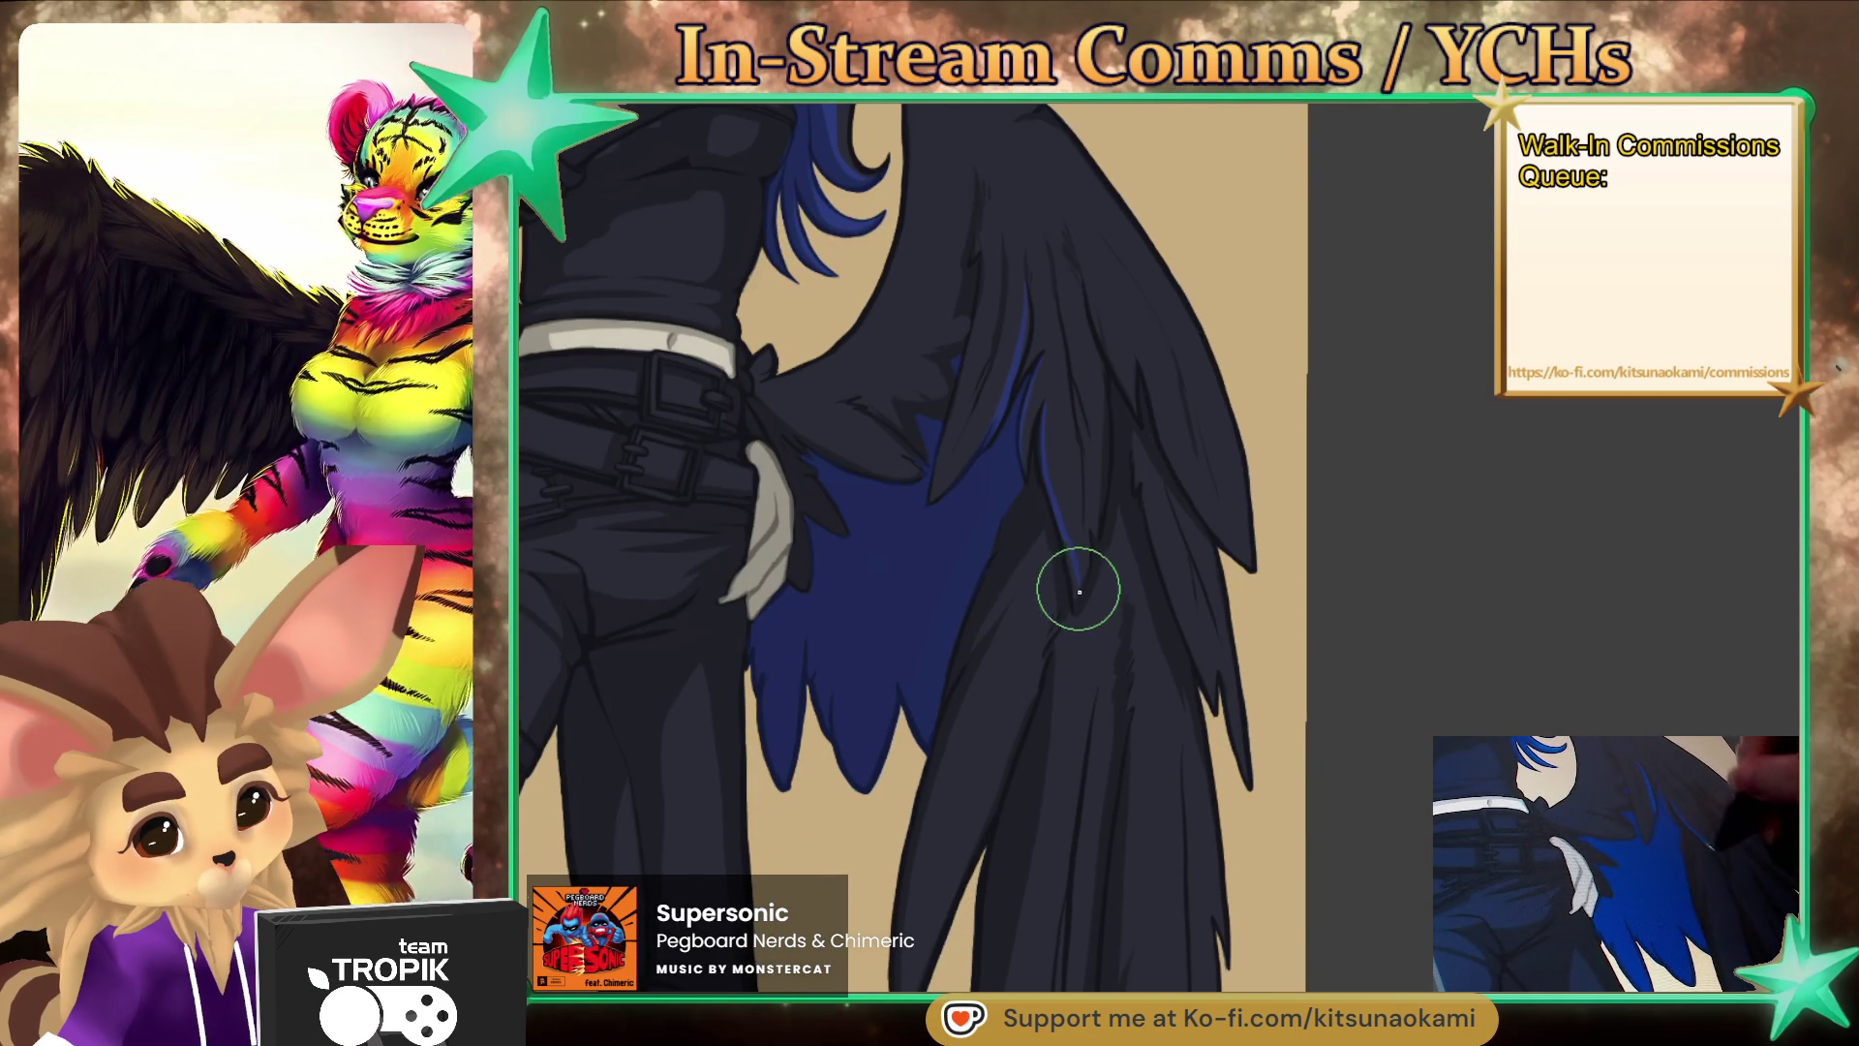
- Paint a lighter stroke down a dark lower feather of the right wing
{"action": "left_click_drag", "start_coordinate": [1071, 344], "coordinate": [1049, 242]}
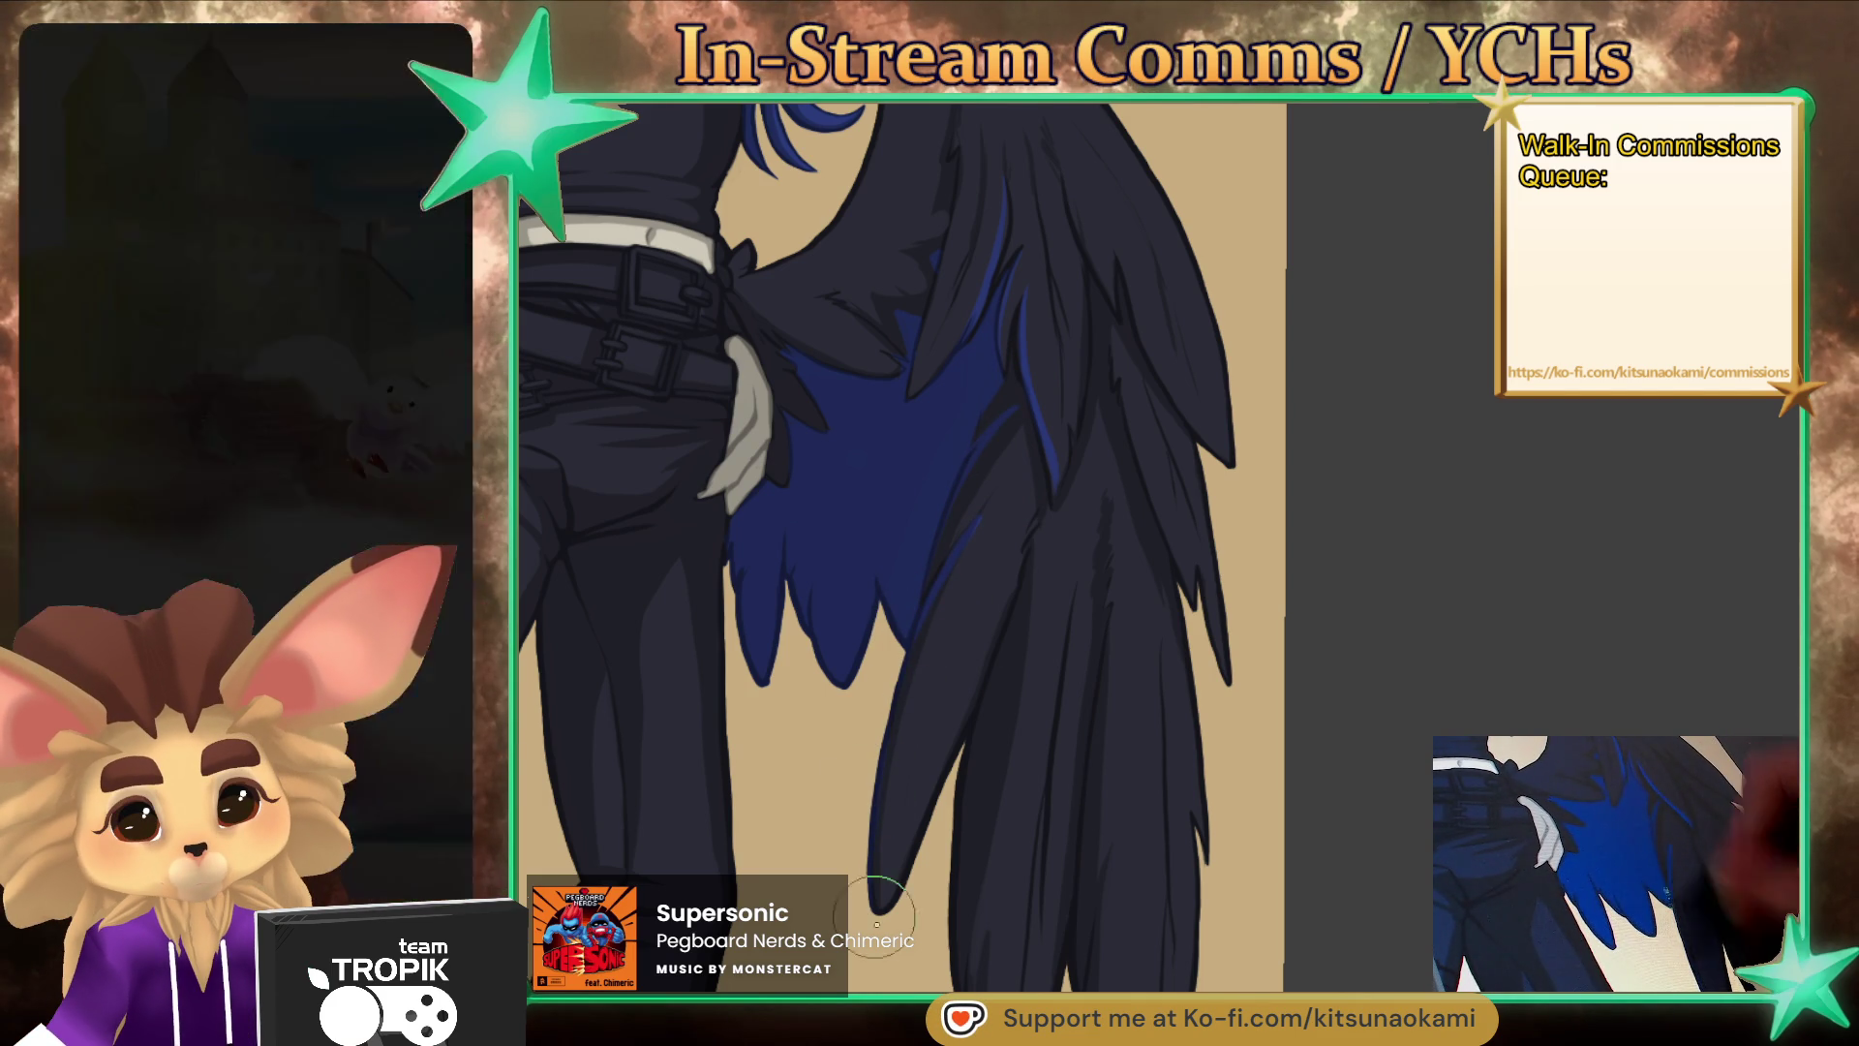
{"action": "left_click_drag", "start_coordinate": [1000, 668], "coordinate": [957, 954]}
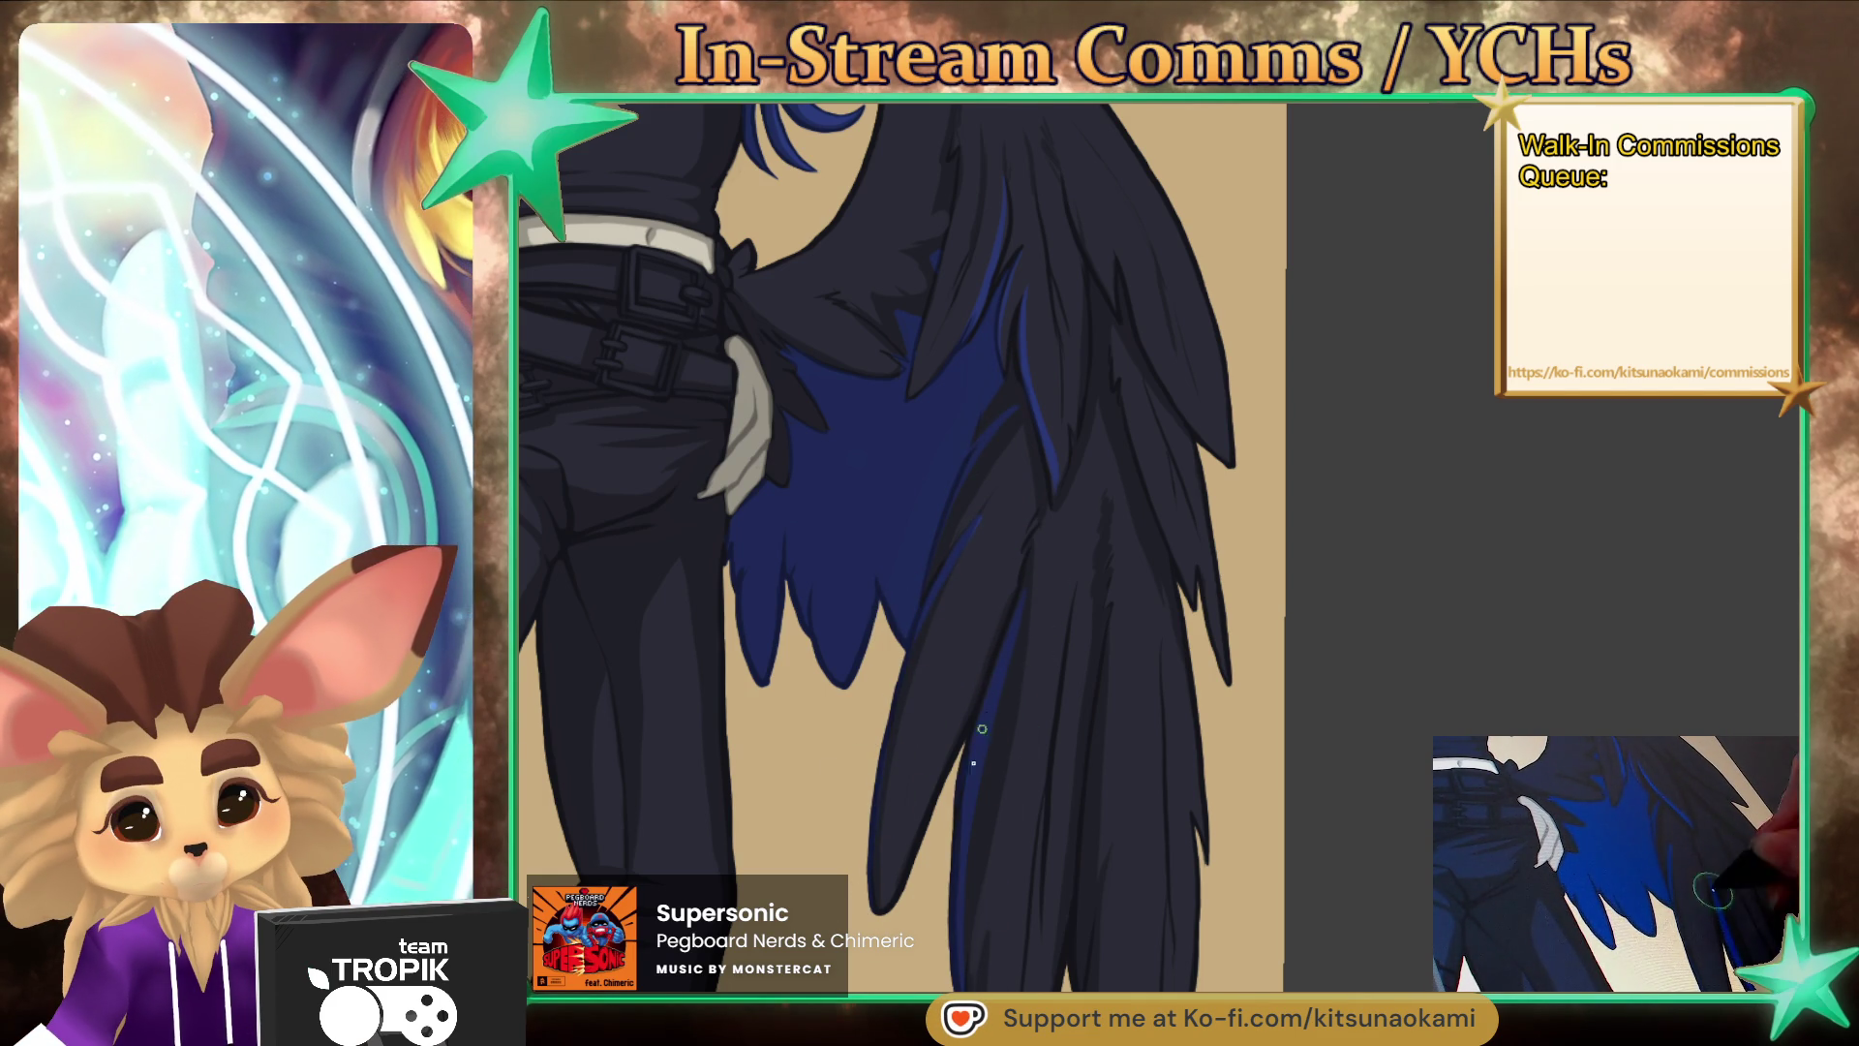
{"action": "scroll", "coordinate": [994, 687], "scroll_direction": "down", "scroll_amount": 3}
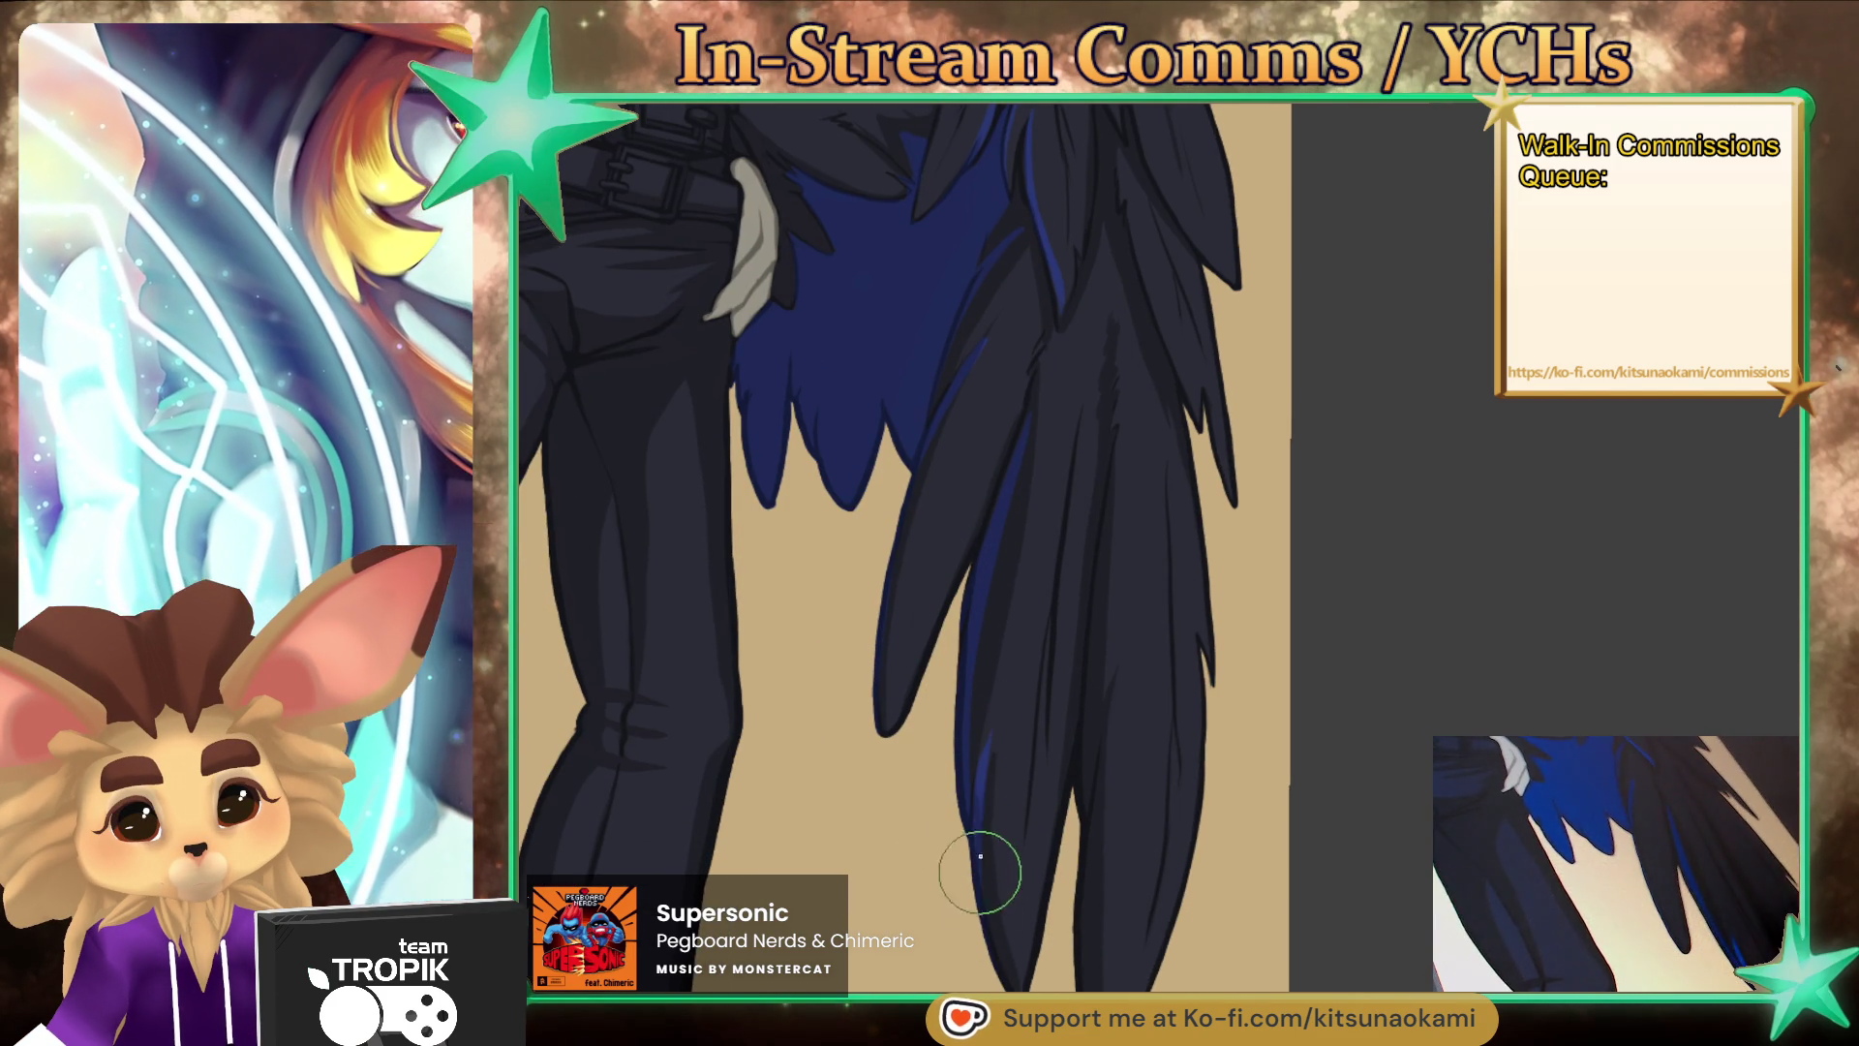
{"action": "left_click_drag", "start_coordinate": [1193, 683], "coordinate": [1046, 610]}
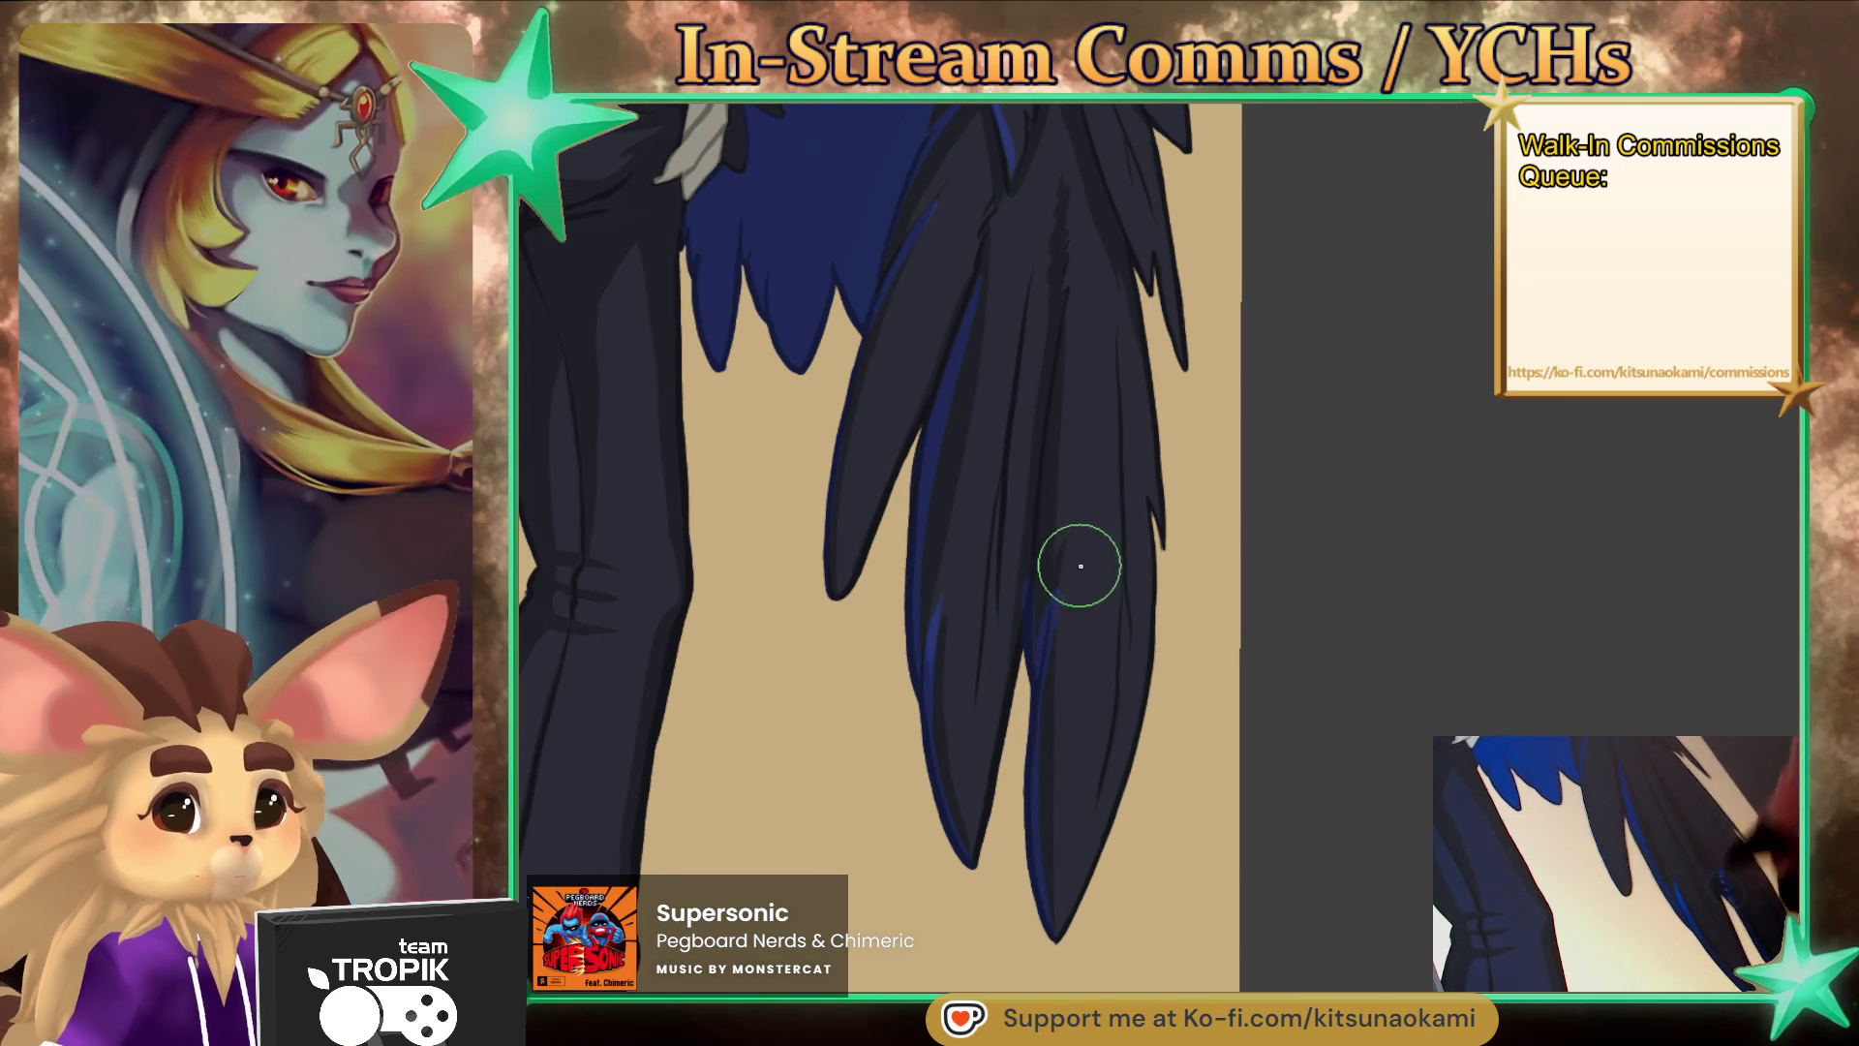
{"action": "scroll", "coordinate": [1020, 607], "scroll_direction": "down", "scroll_amount": 5}
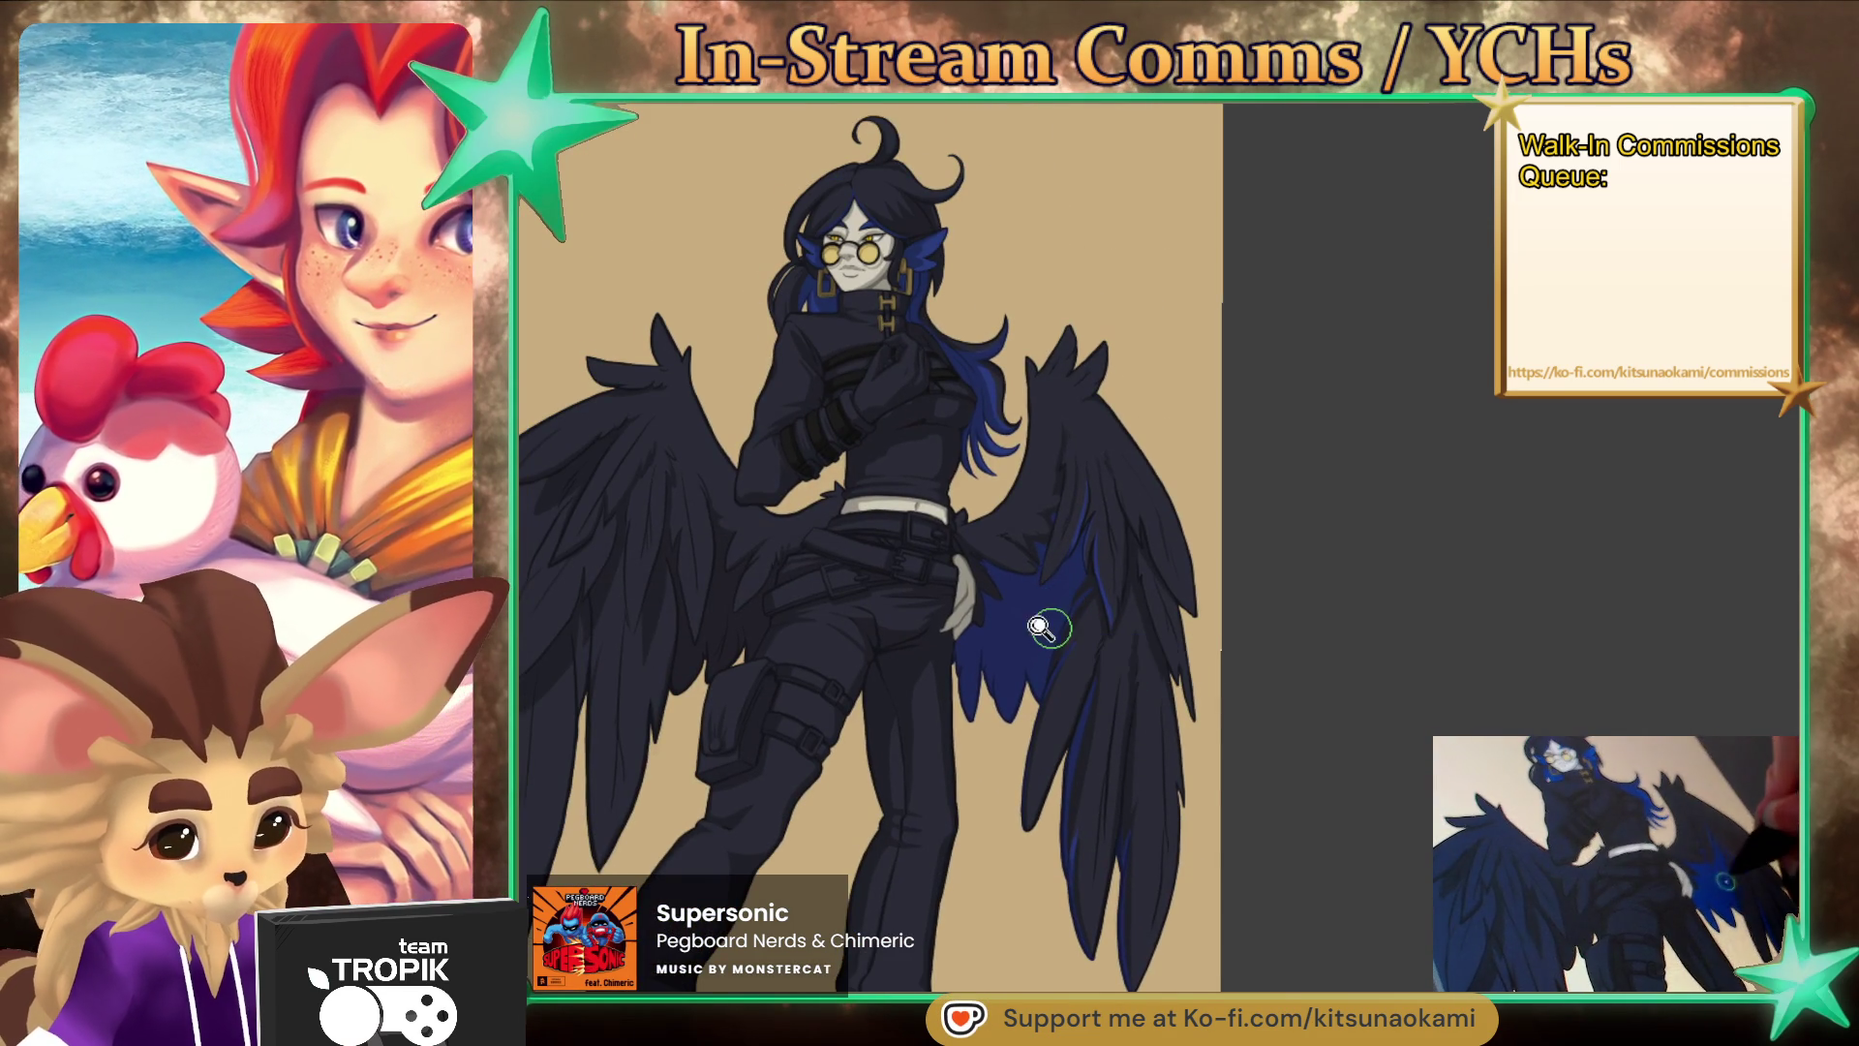
- Zoom onto the hip and paint blue down the left wing's edge
{"action": "scroll", "coordinate": [1046, 610], "scroll_direction": "up", "scroll_amount": 5}
{"action": "scroll", "coordinate": [1028, 489], "scroll_direction": "down", "scroll_amount": 5}
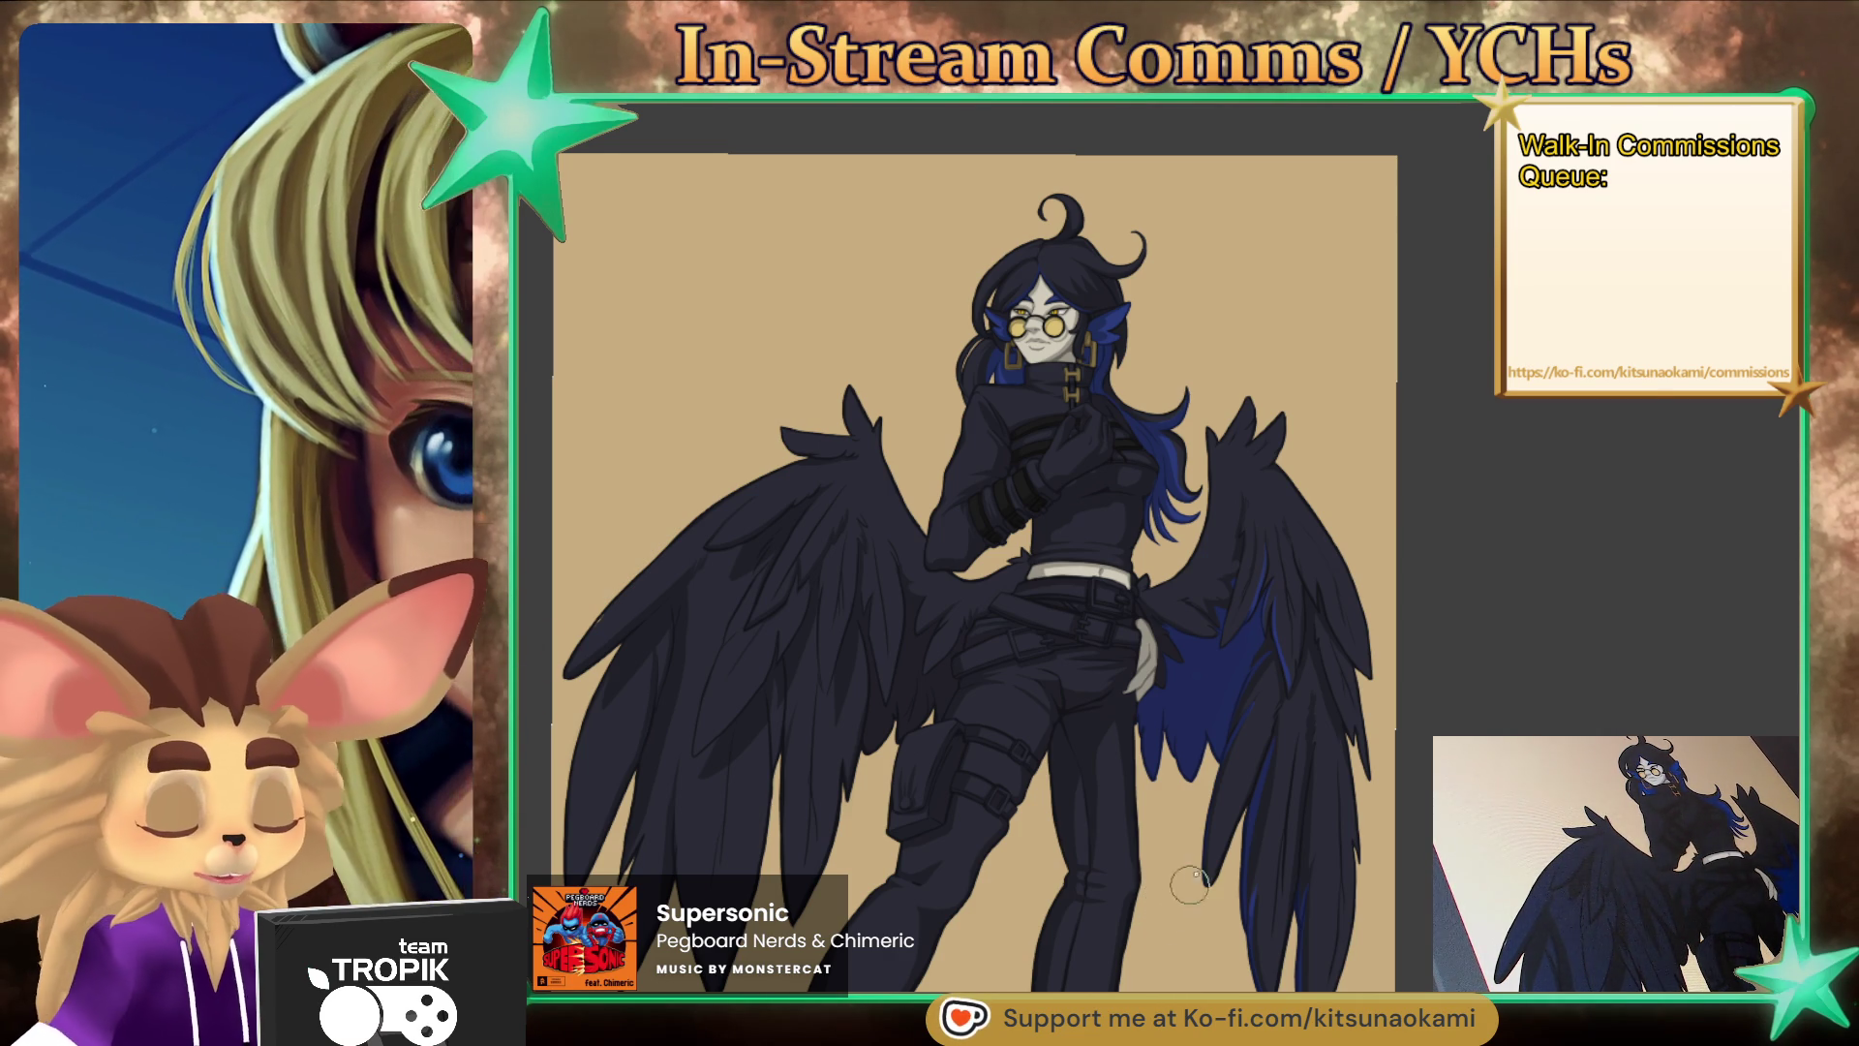
{"action": "left_click_drag", "start_coordinate": [1031, 799], "coordinate": [1074, 782]}
{"action": "scroll", "coordinate": [1075, 782], "scroll_direction": "up", "scroll_amount": 5}
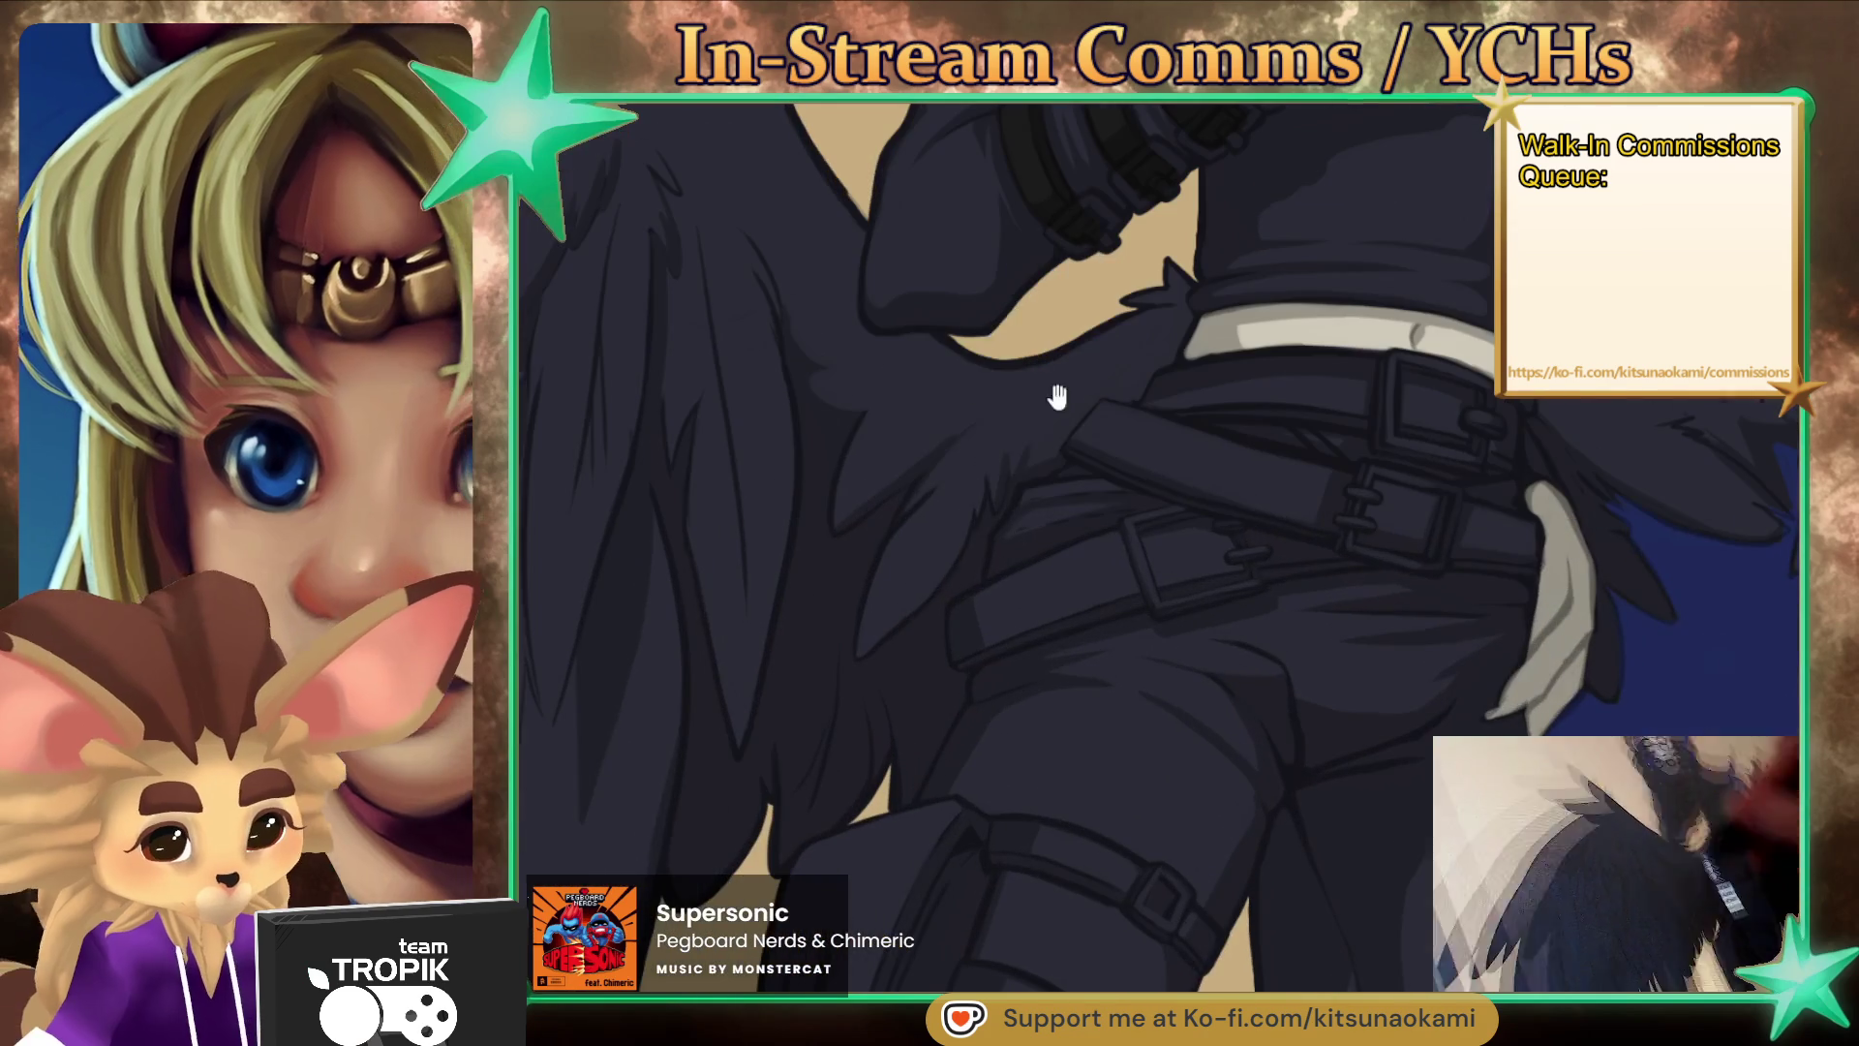
{"action": "mouse_move", "coordinate": [988, 513]}
{"action": "left_mouse_down"}
{"action": "mouse_move", "coordinate": [974, 565]}
{"action": "mouse_move", "coordinate": [864, 675]}
{"action": "left_mouse_up"}
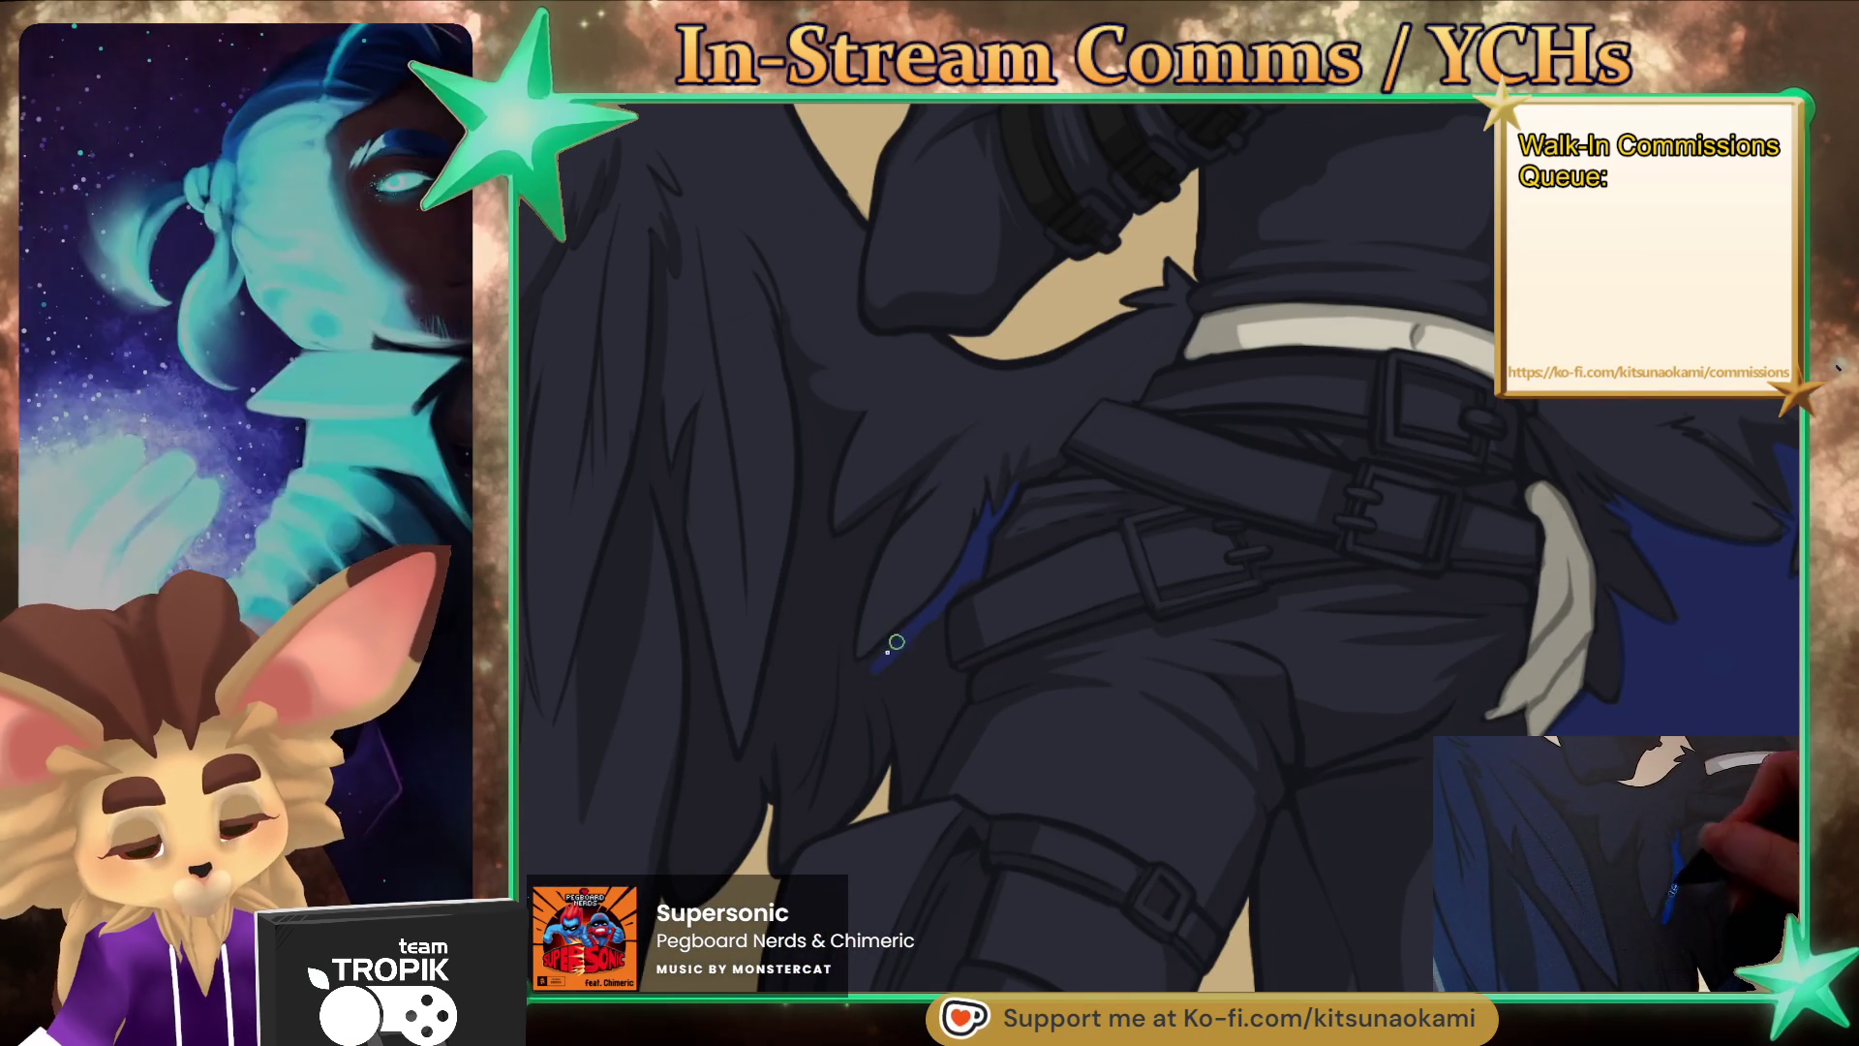
{"action": "left_click_drag", "start_coordinate": [916, 614], "coordinate": [856, 675]}
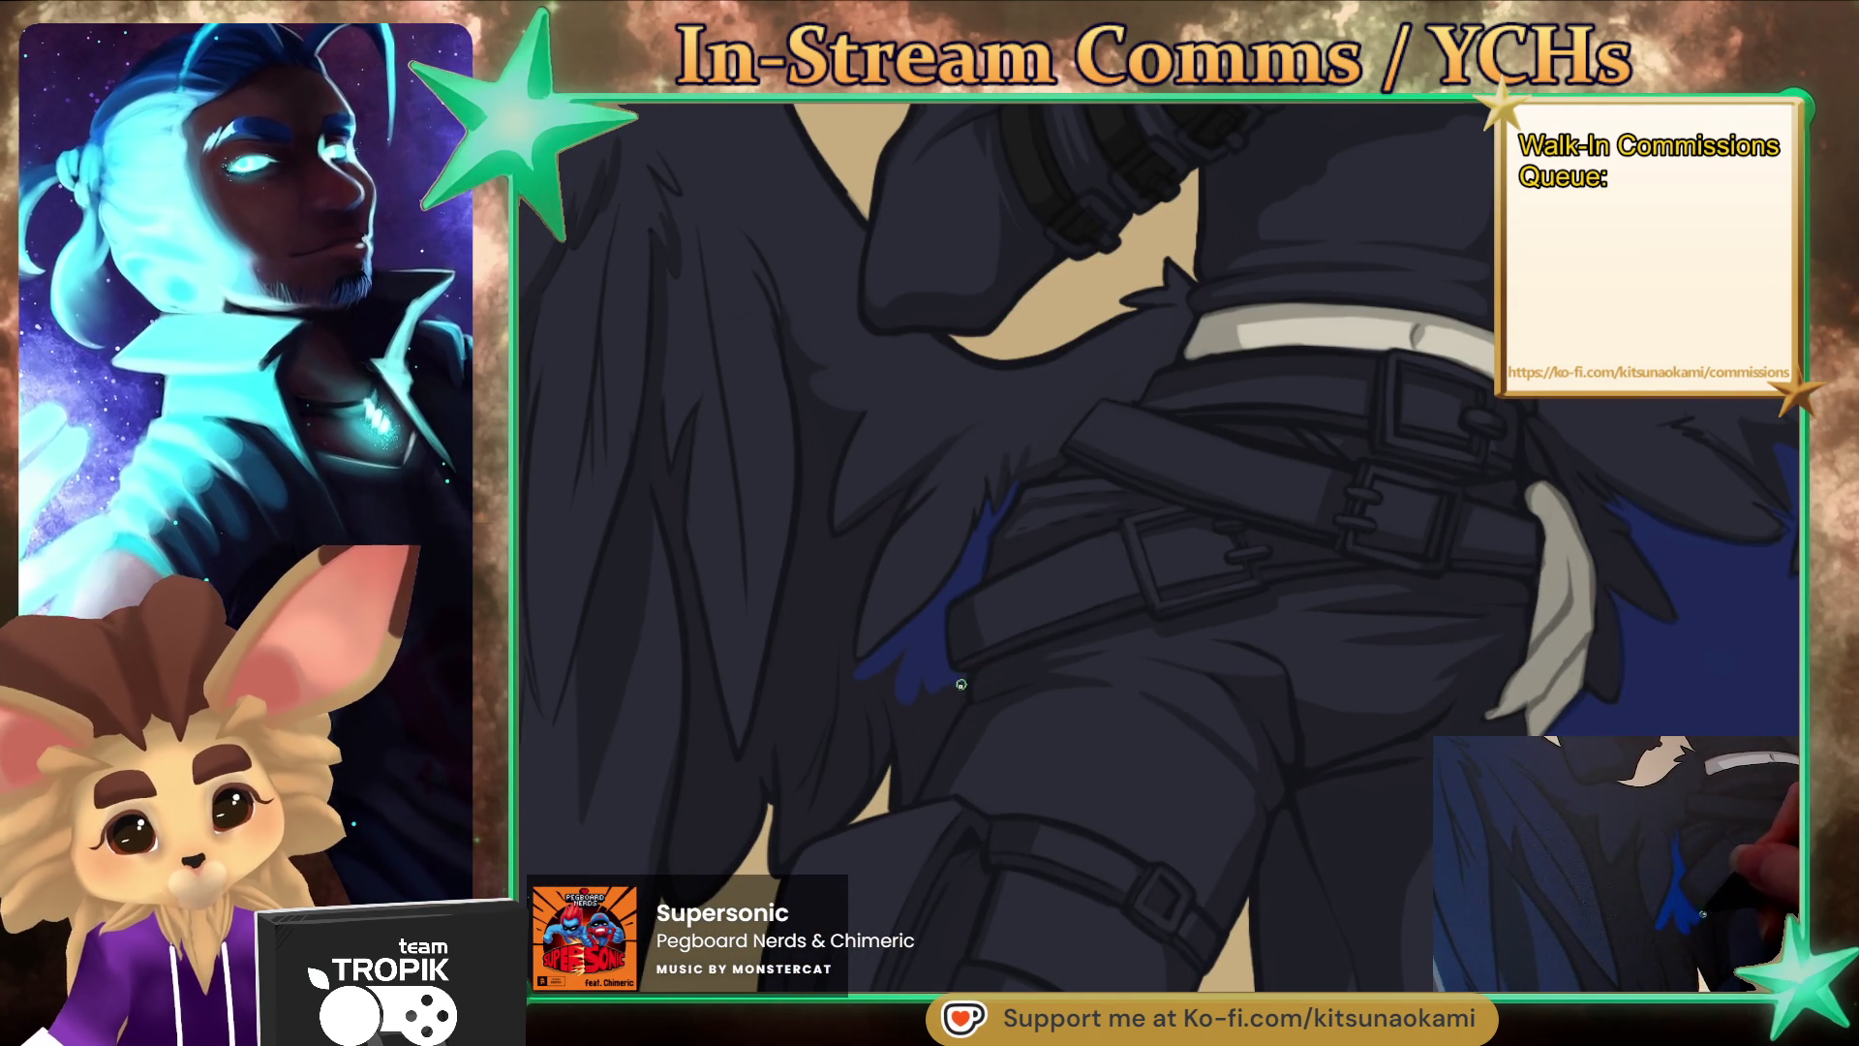
- Redo a blue stroke further down the wing and extend blue along the lower wing edge
{"action": "left_click_drag", "start_coordinate": [952, 697], "coordinate": [903, 779]}
{"action": "key", "text": "ctrl+z"}
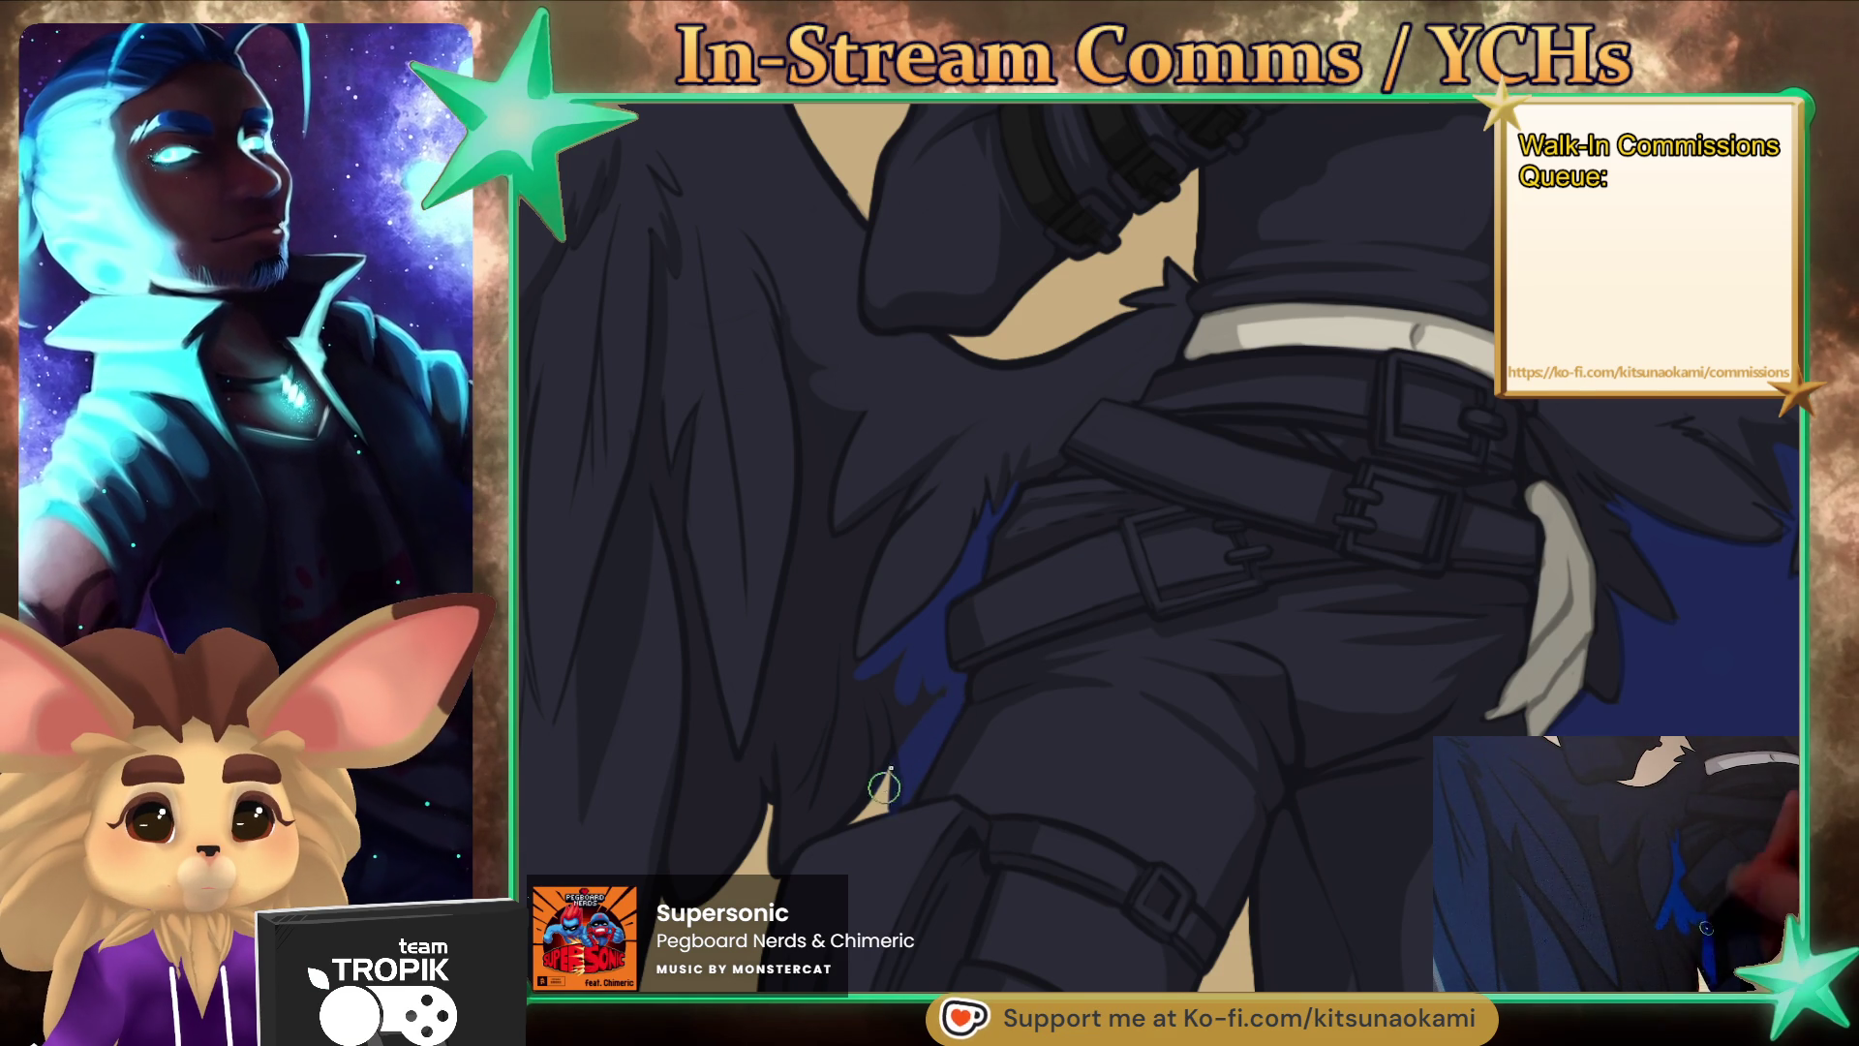
{"action": "left_click_drag", "start_coordinate": [915, 692], "coordinate": [831, 816]}
{"action": "mouse_move", "coordinate": [898, 669]}
{"action": "left_mouse_down"}
{"action": "mouse_move", "coordinate": [862, 685]}
{"action": "mouse_move", "coordinate": [794, 827]}
{"action": "left_mouse_up"}
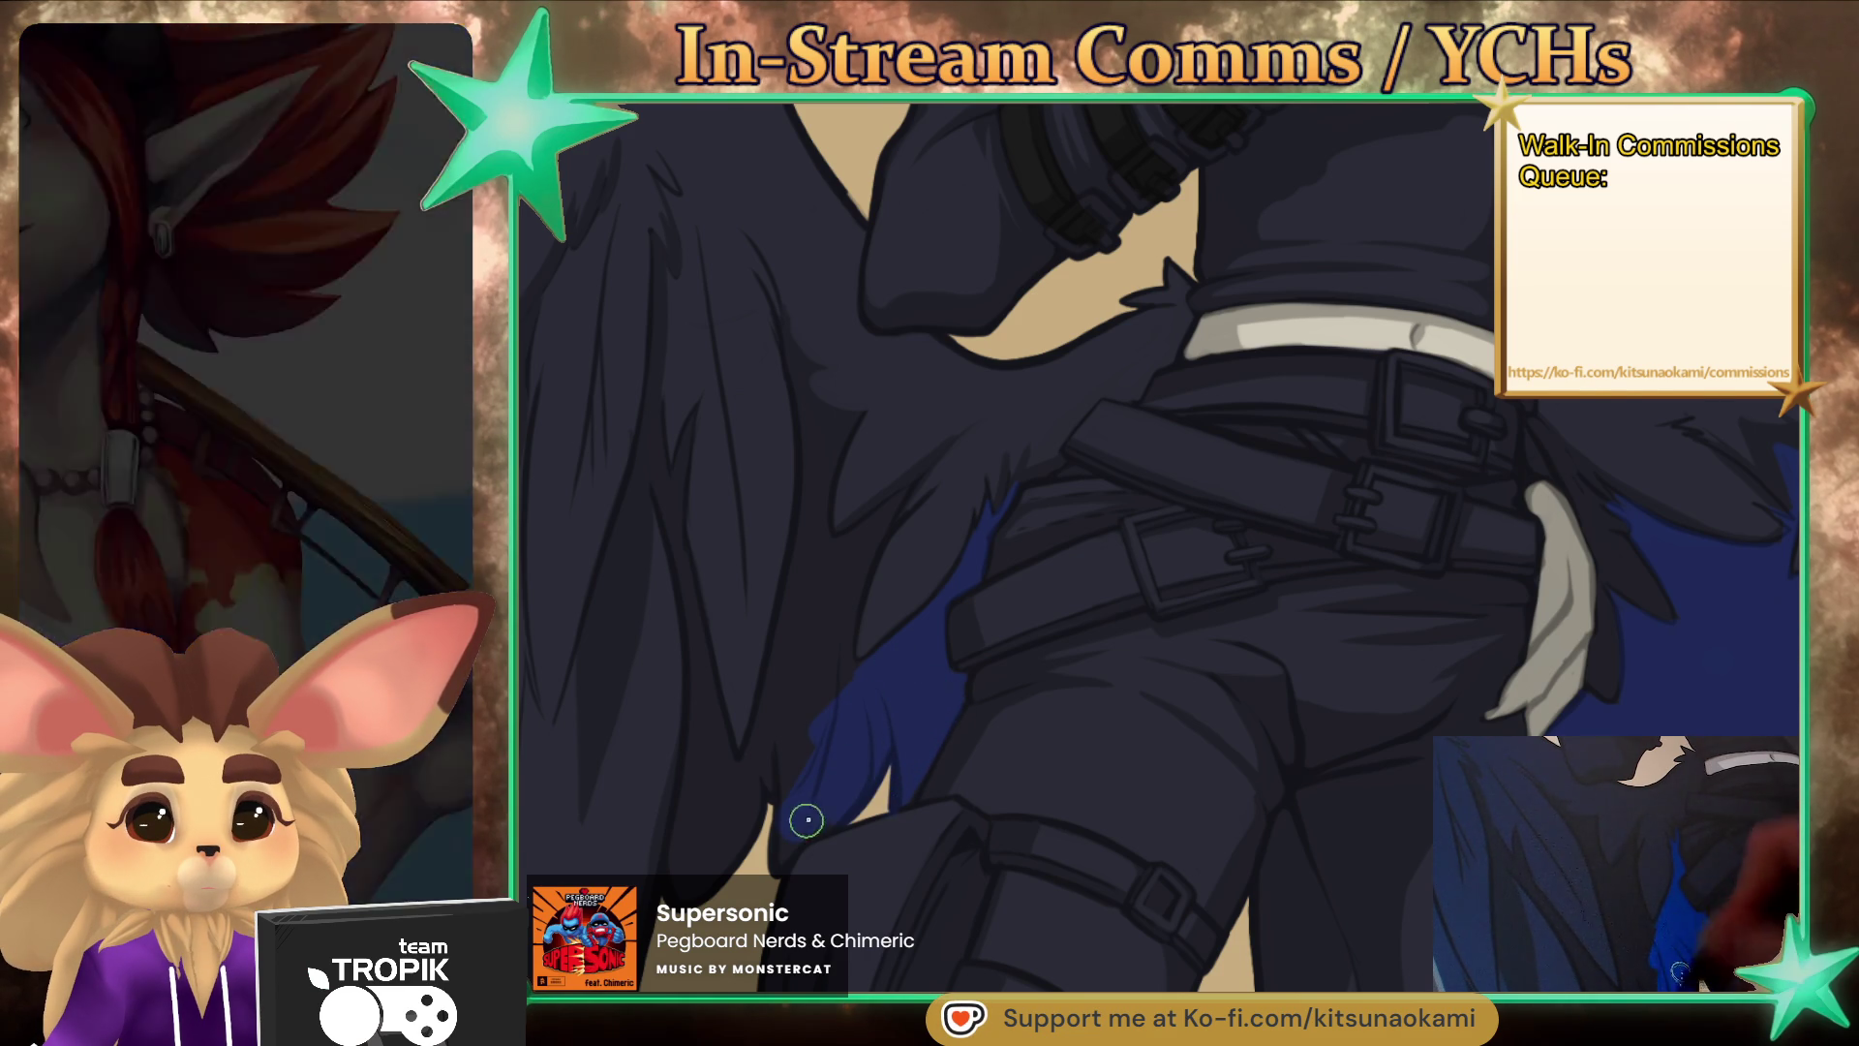
{"action": "mouse_move", "coordinate": [849, 754]}
{"action": "left_mouse_down"}
{"action": "mouse_move", "coordinate": [697, 852]}
{"action": "mouse_move", "coordinate": [697, 759]}
{"action": "left_mouse_up"}
- Draw a thin blue line and shading up the wing edge, filling blue between the feathers
{"action": "left_click_drag", "start_coordinate": [645, 399], "coordinate": [685, 800]}
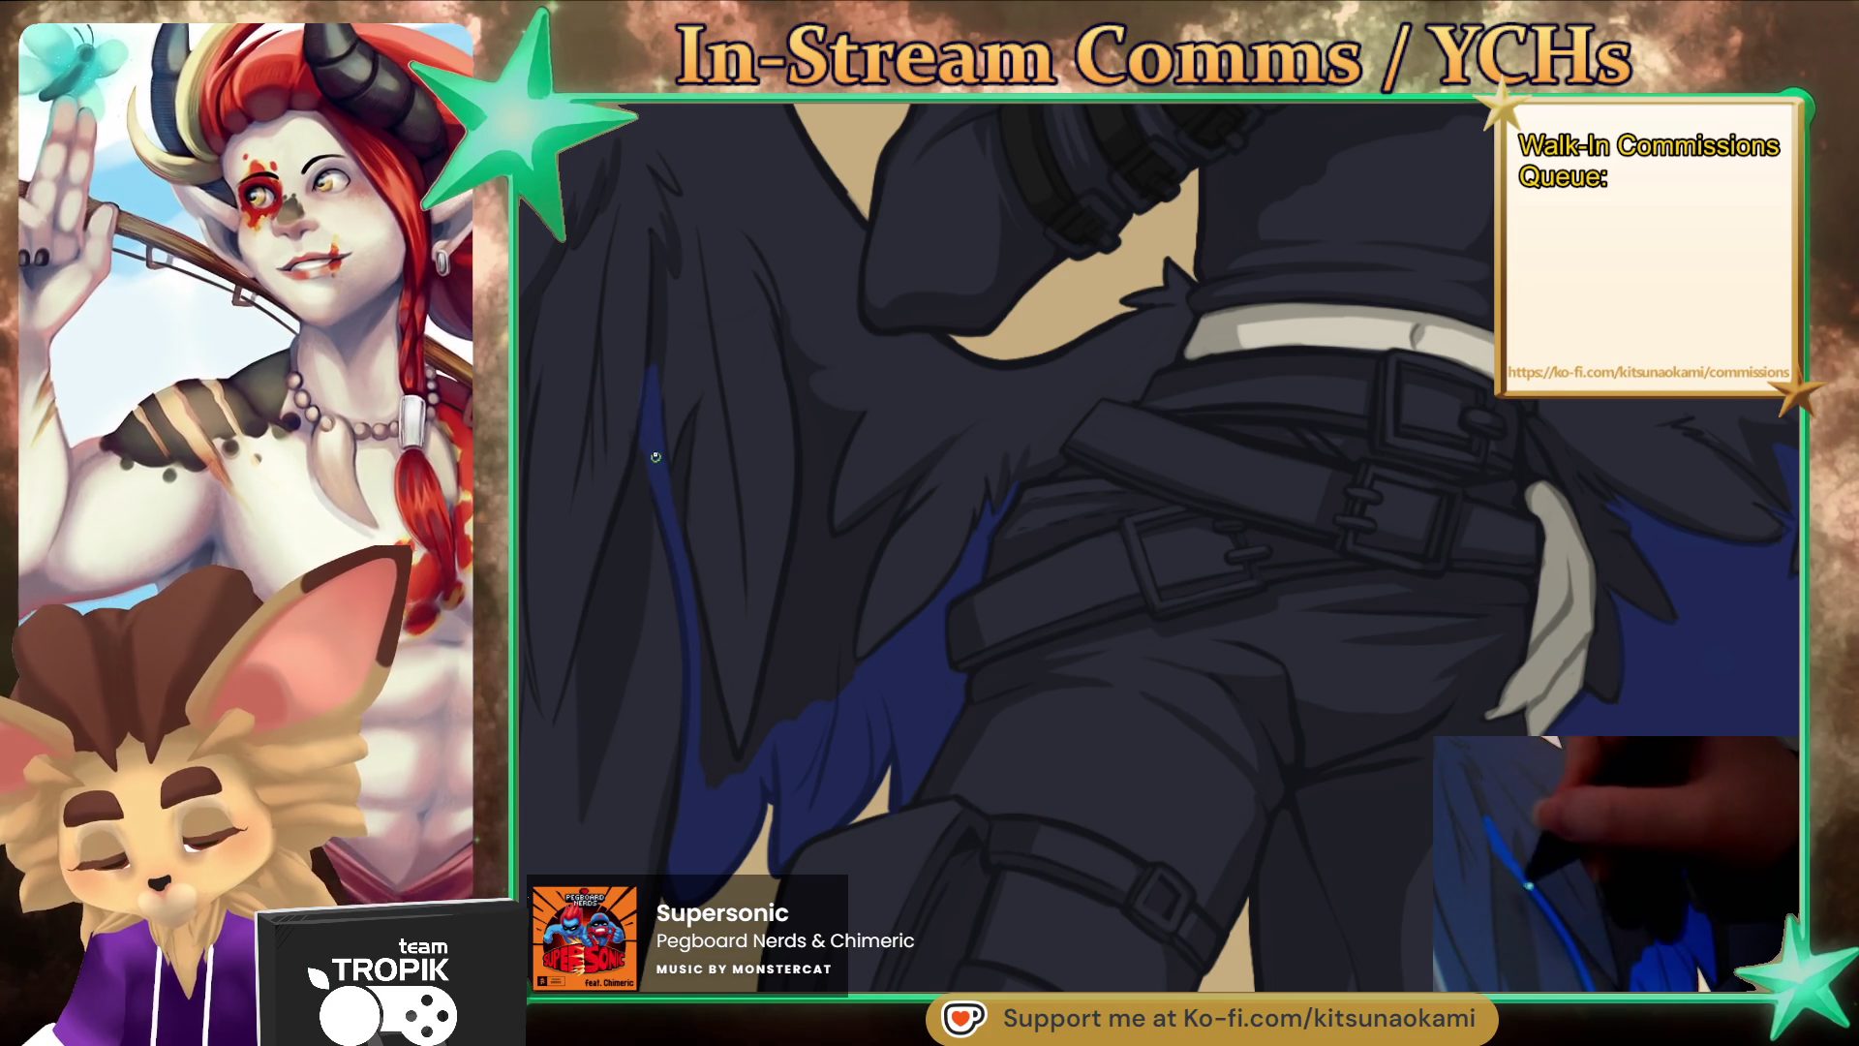
{"action": "left_click_drag", "start_coordinate": [678, 542], "coordinate": [697, 416]}
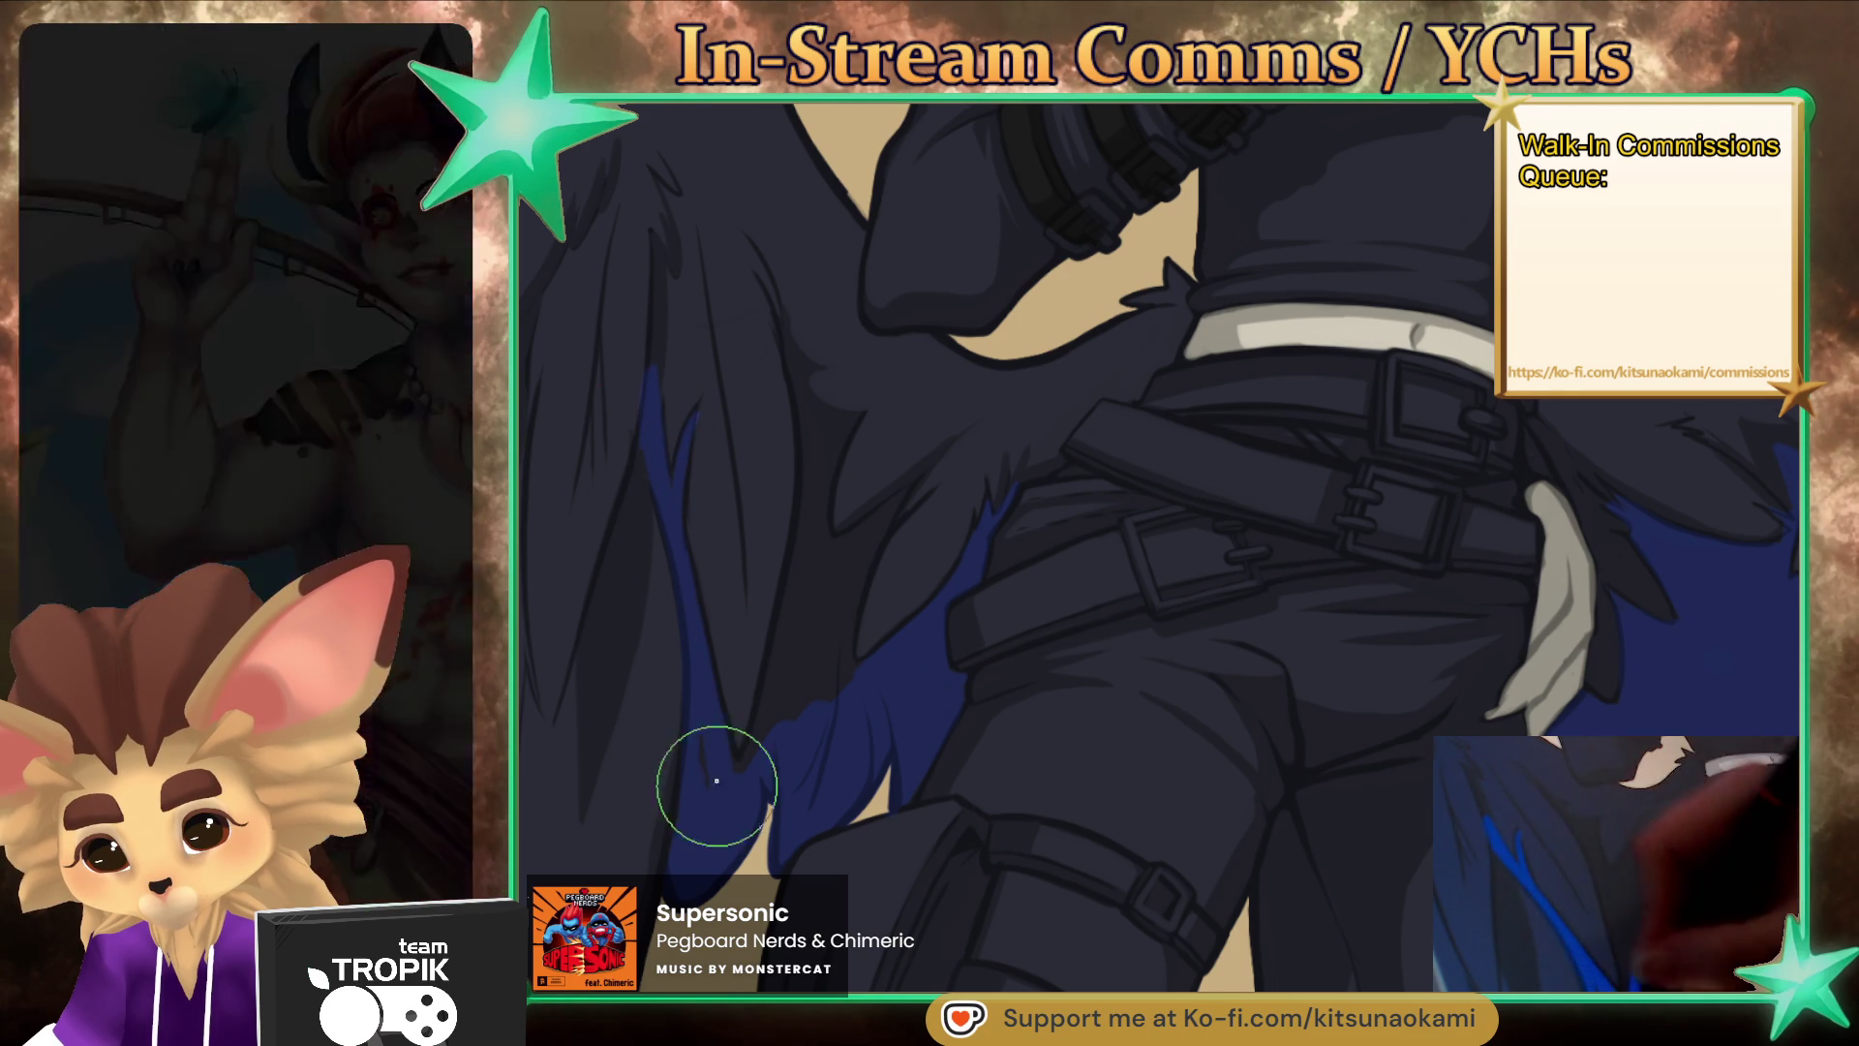
{"action": "left_click_drag", "start_coordinate": [741, 813], "coordinate": [809, 485]}
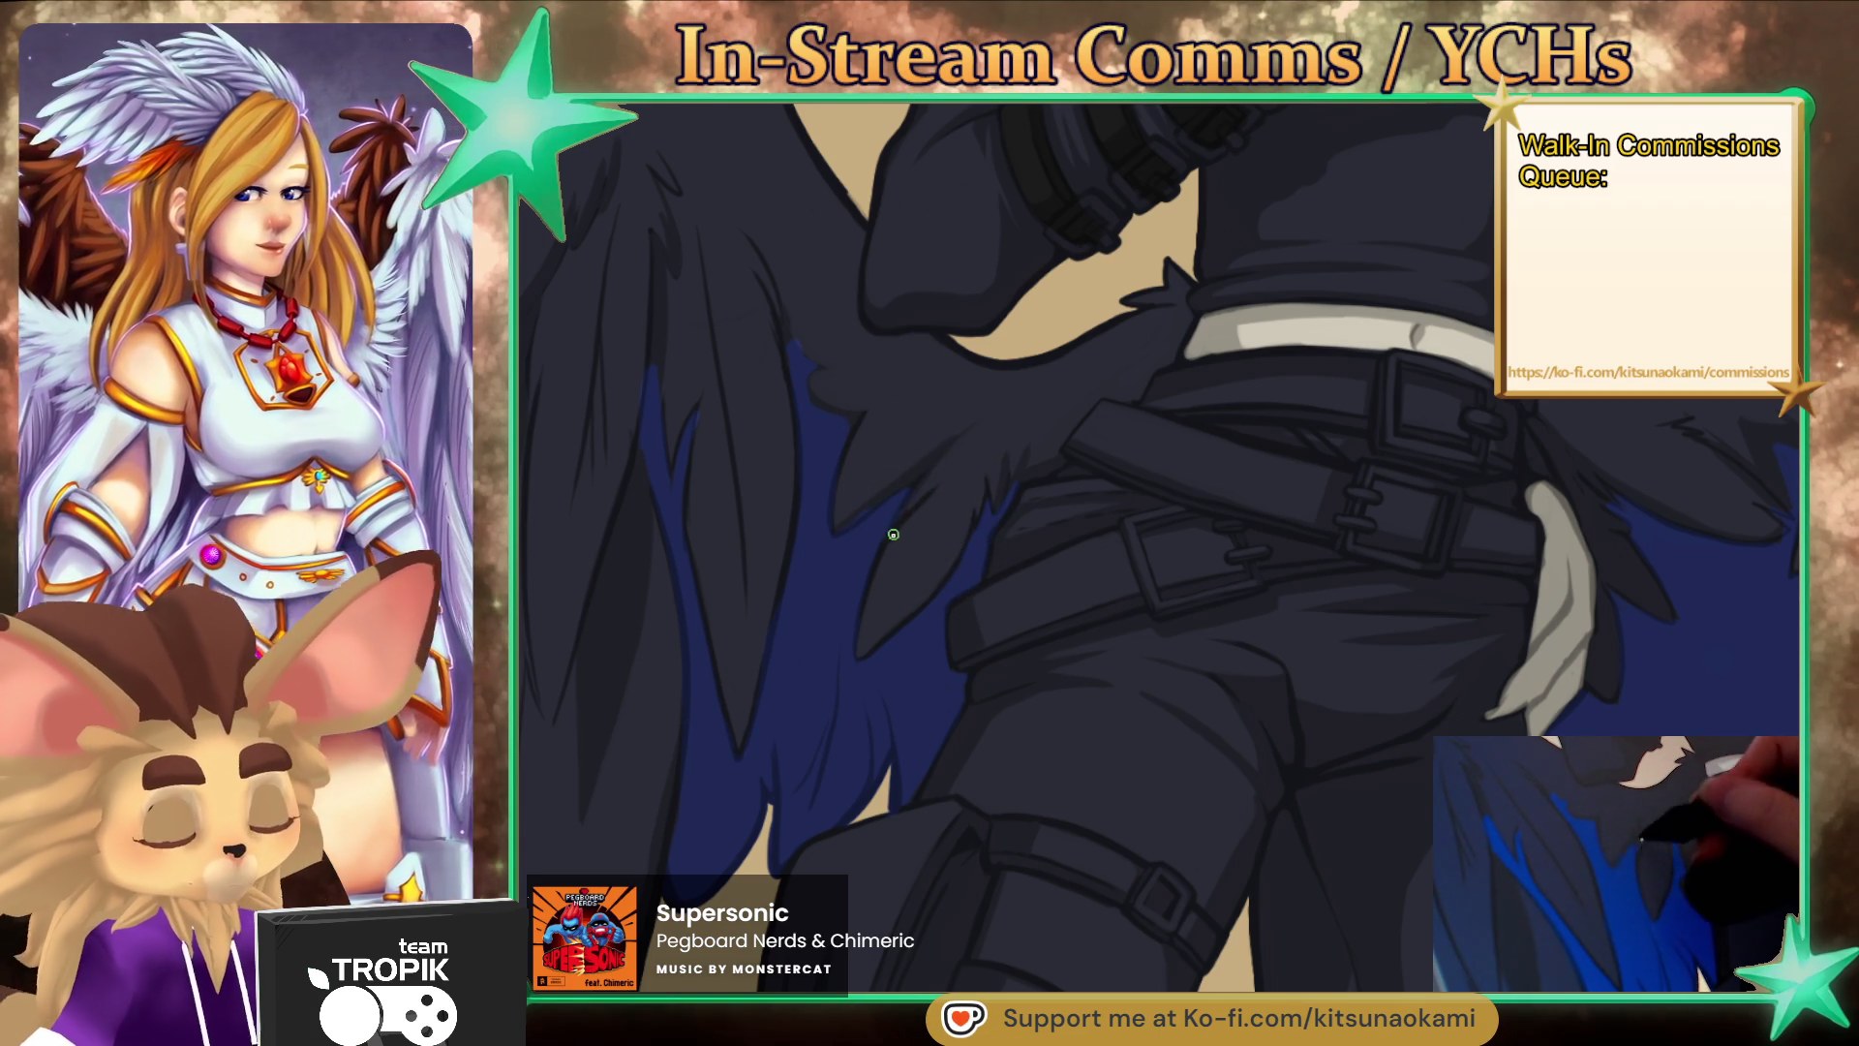
{"action": "left_click_drag", "start_coordinate": [873, 419], "coordinate": [844, 558]}
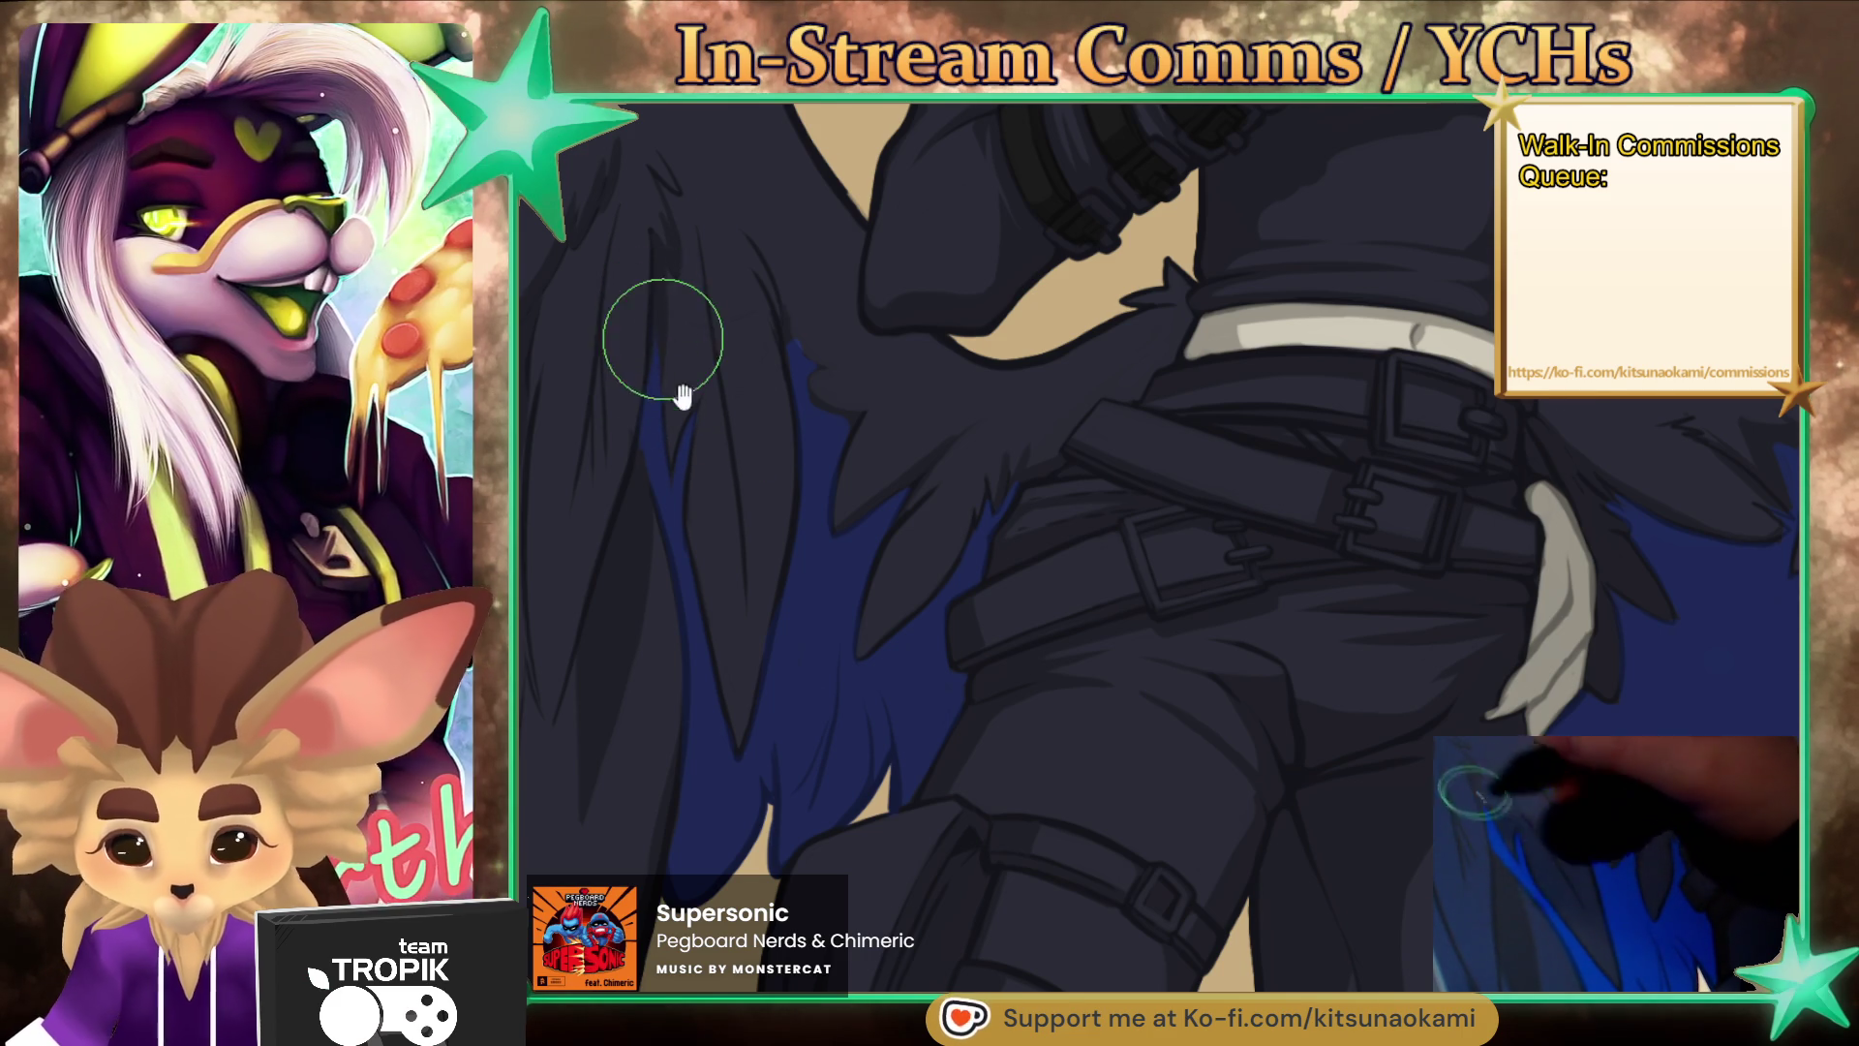
- Add blue edge strokes down the left wing's lower feathers
{"action": "scroll", "coordinate": [664, 386], "scroll_direction": "up", "scroll_amount": 3}
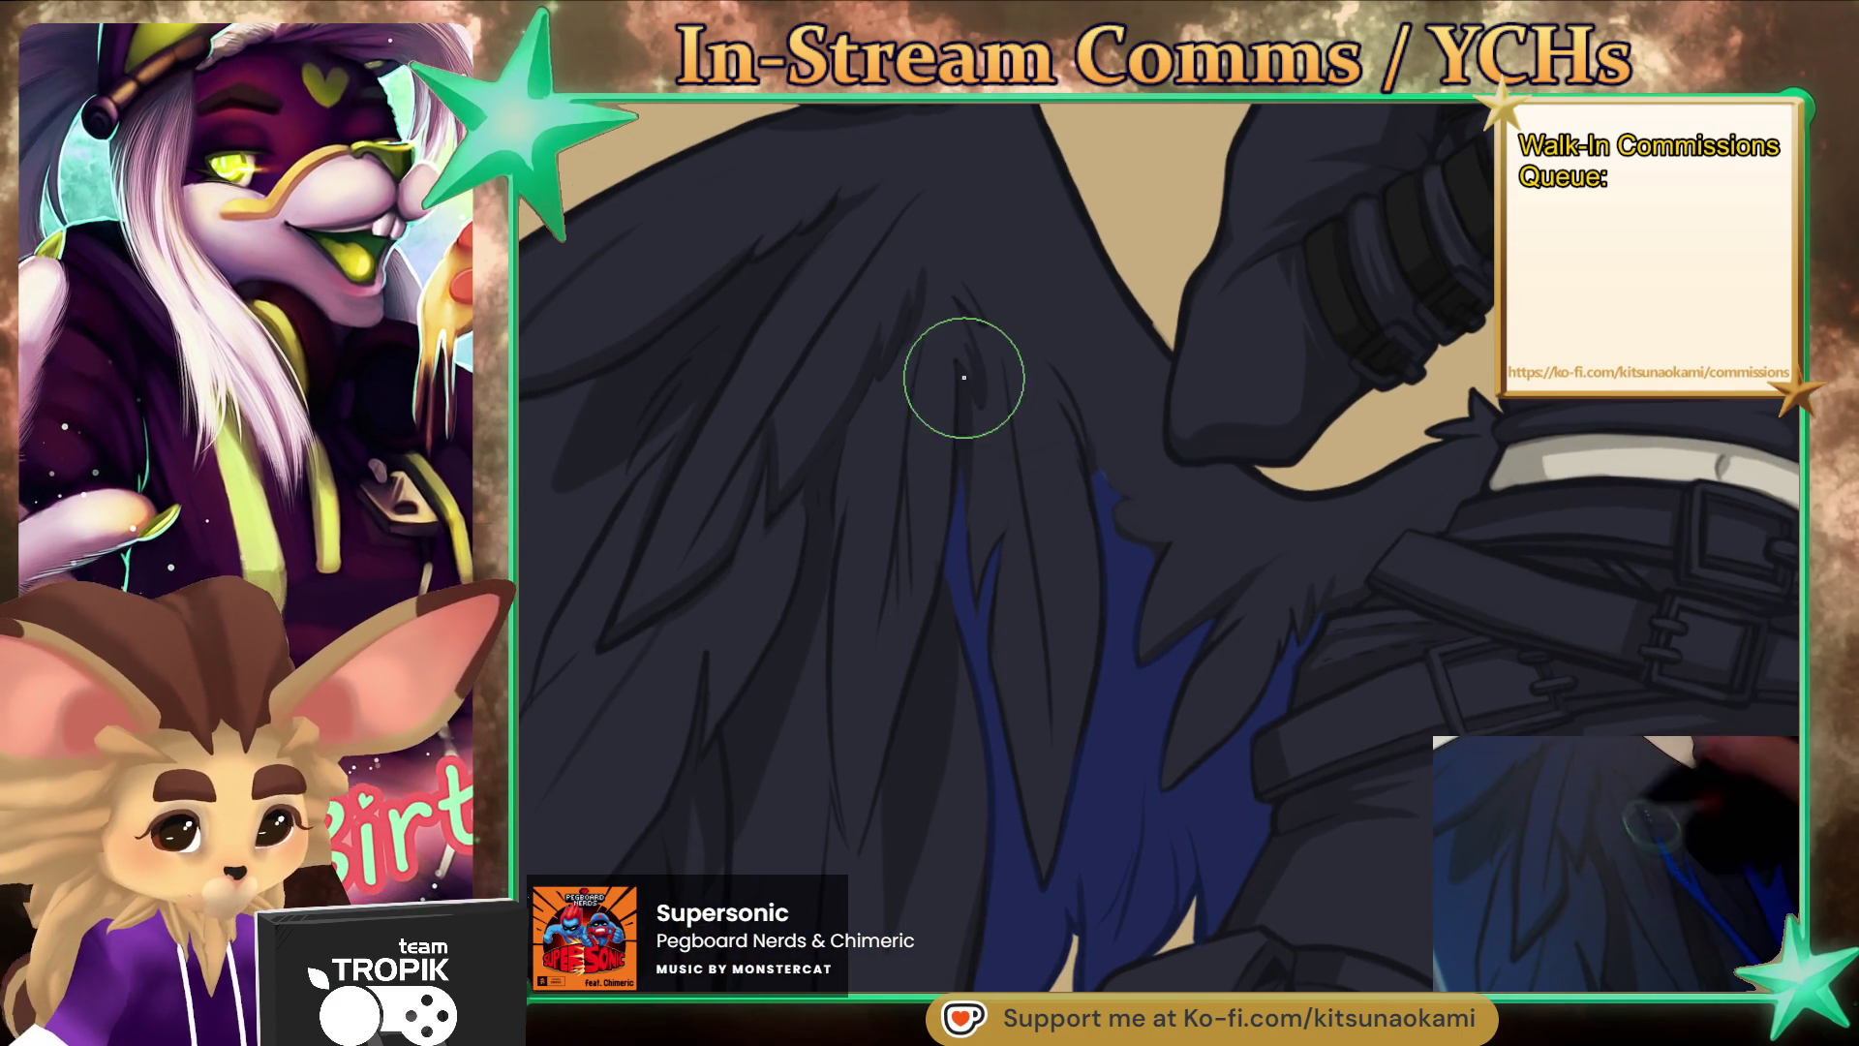
{"action": "left_click_drag", "start_coordinate": [952, 447], "coordinate": [912, 641]}
{"action": "mouse_move", "coordinate": [860, 831]}
{"action": "left_mouse_down"}
{"action": "mouse_move", "coordinate": [938, 668]}
{"action": "mouse_move", "coordinate": [953, 573]}
{"action": "left_mouse_up"}
{"action": "mouse_move", "coordinate": [906, 219]}
{"action": "left_mouse_down"}
{"action": "mouse_move", "coordinate": [880, 323]}
{"action": "mouse_move", "coordinate": [793, 473]}
{"action": "left_mouse_up"}
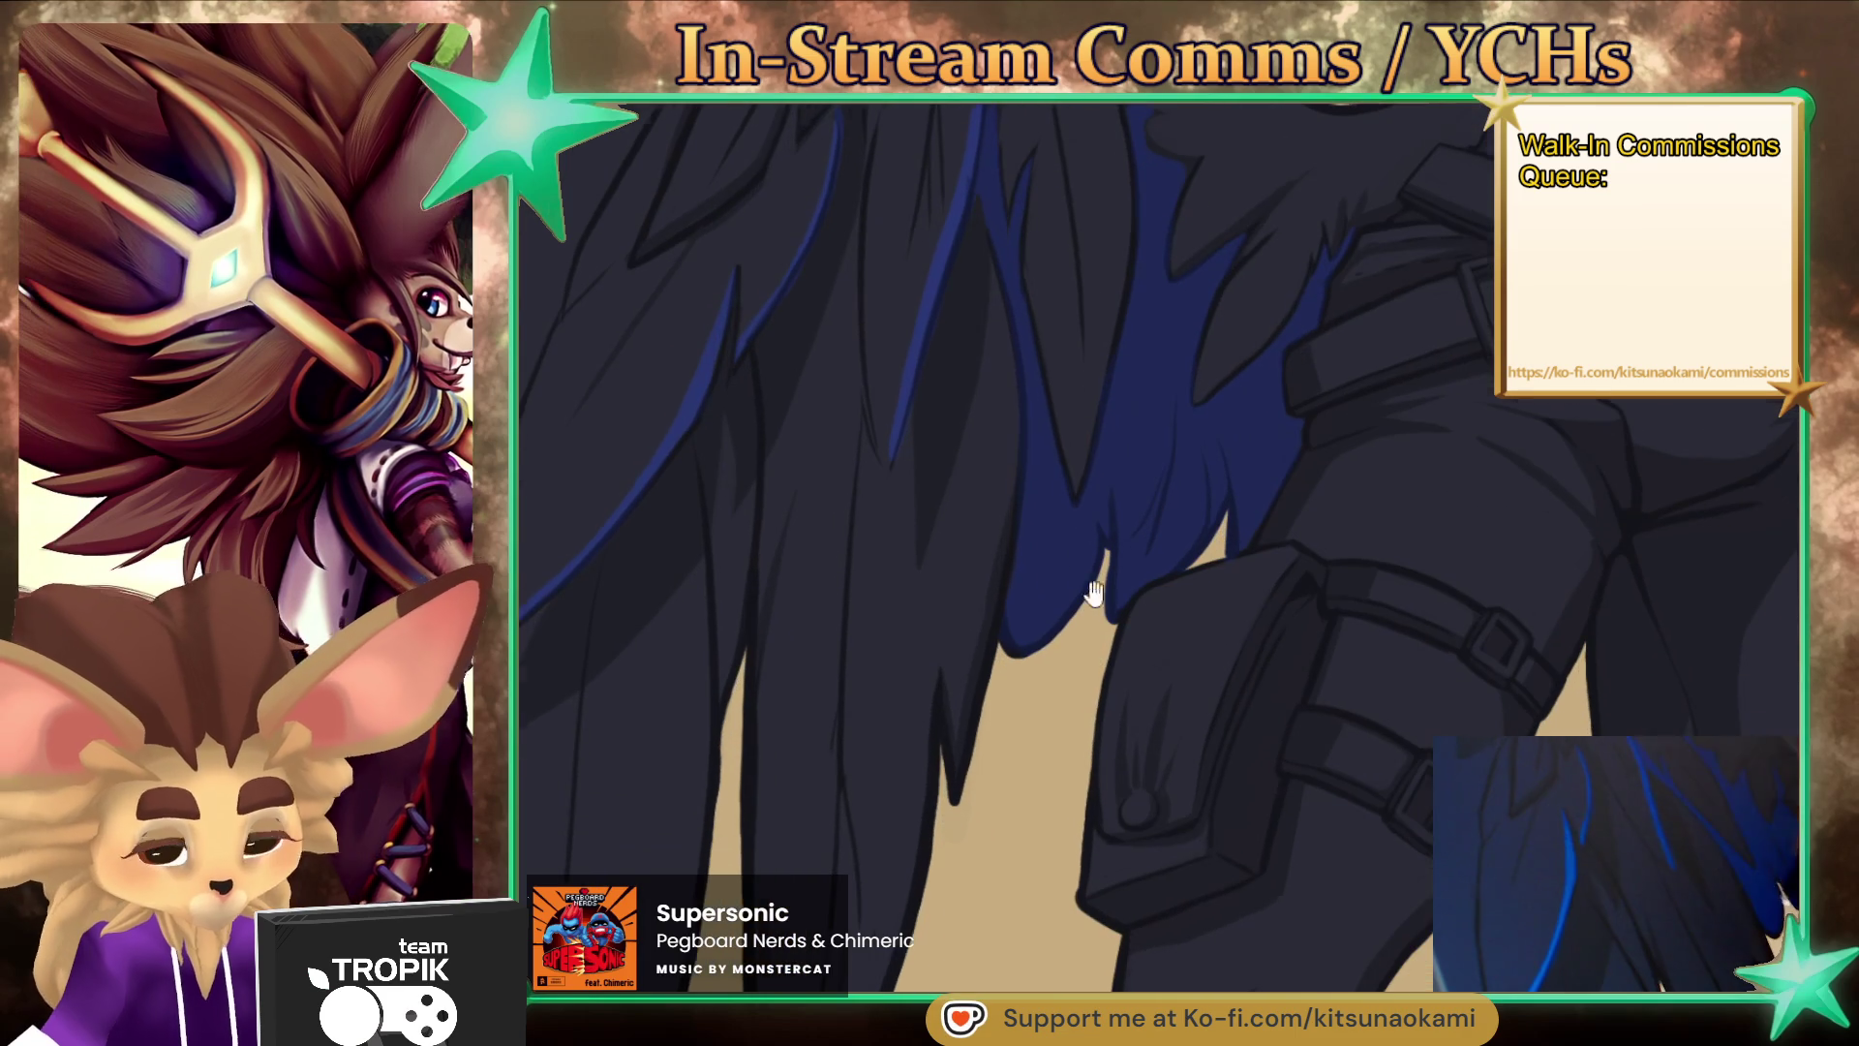
- Make the brush much smaller and fit the whole artwork on screen
{"action": "left_click_drag", "start_coordinate": [838, 402], "coordinate": [775, 291]}
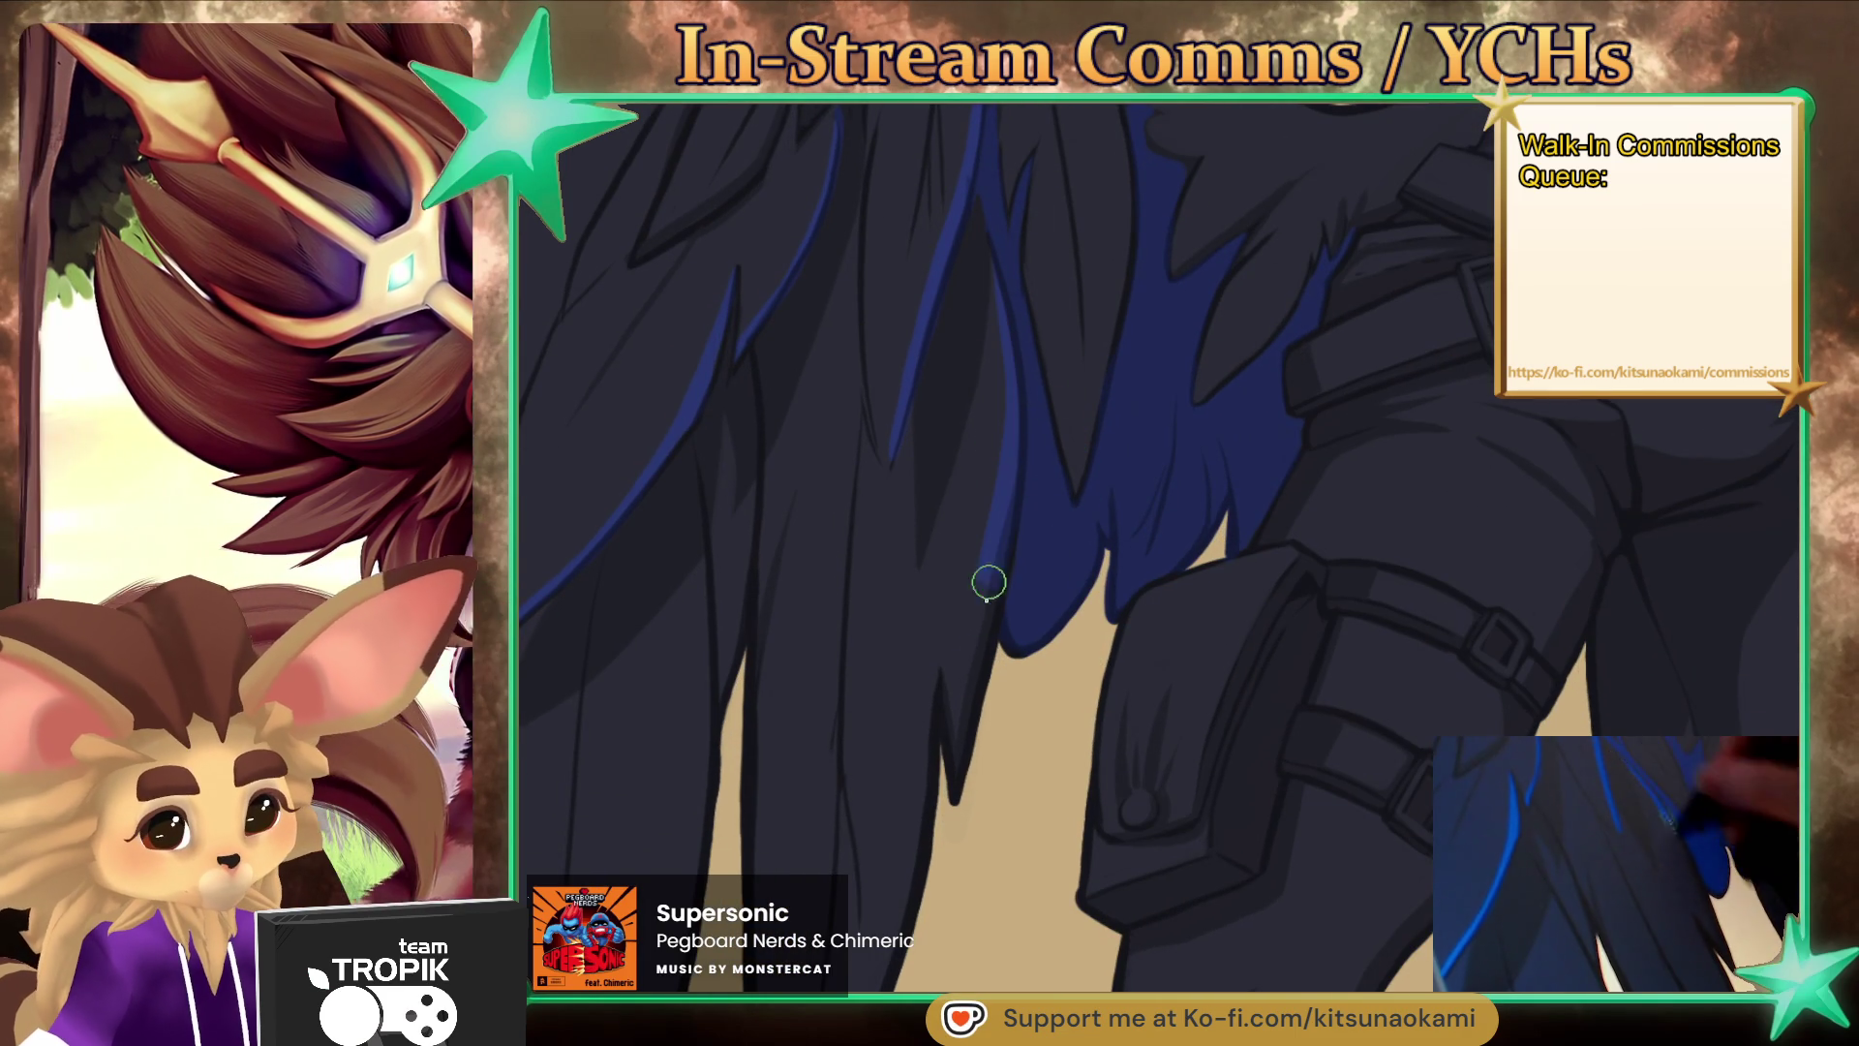
{"action": "left_click_drag", "start_coordinate": [945, 608], "coordinate": [933, 429]}
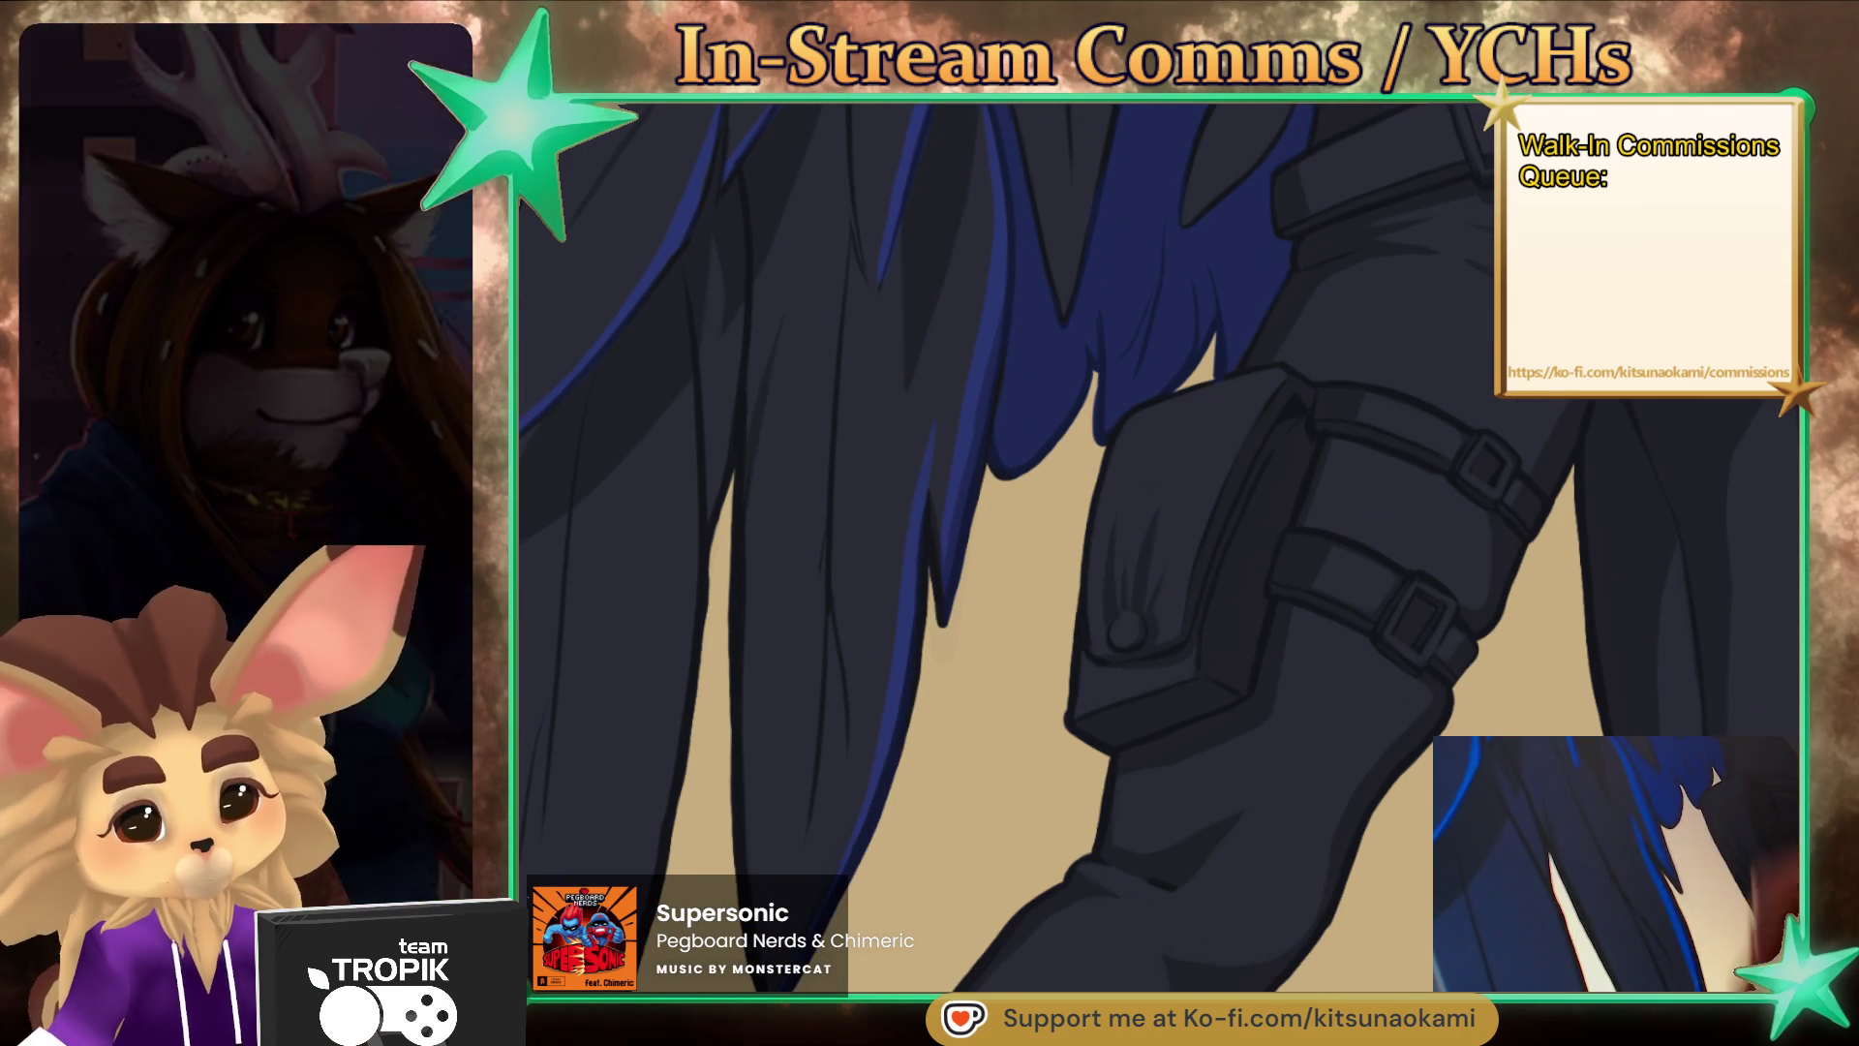
{"action": "key", "text": "ctrl+0"}
{"action": "scroll", "coordinate": [949, 842], "scroll_direction": "up", "scroll_amount": 5}
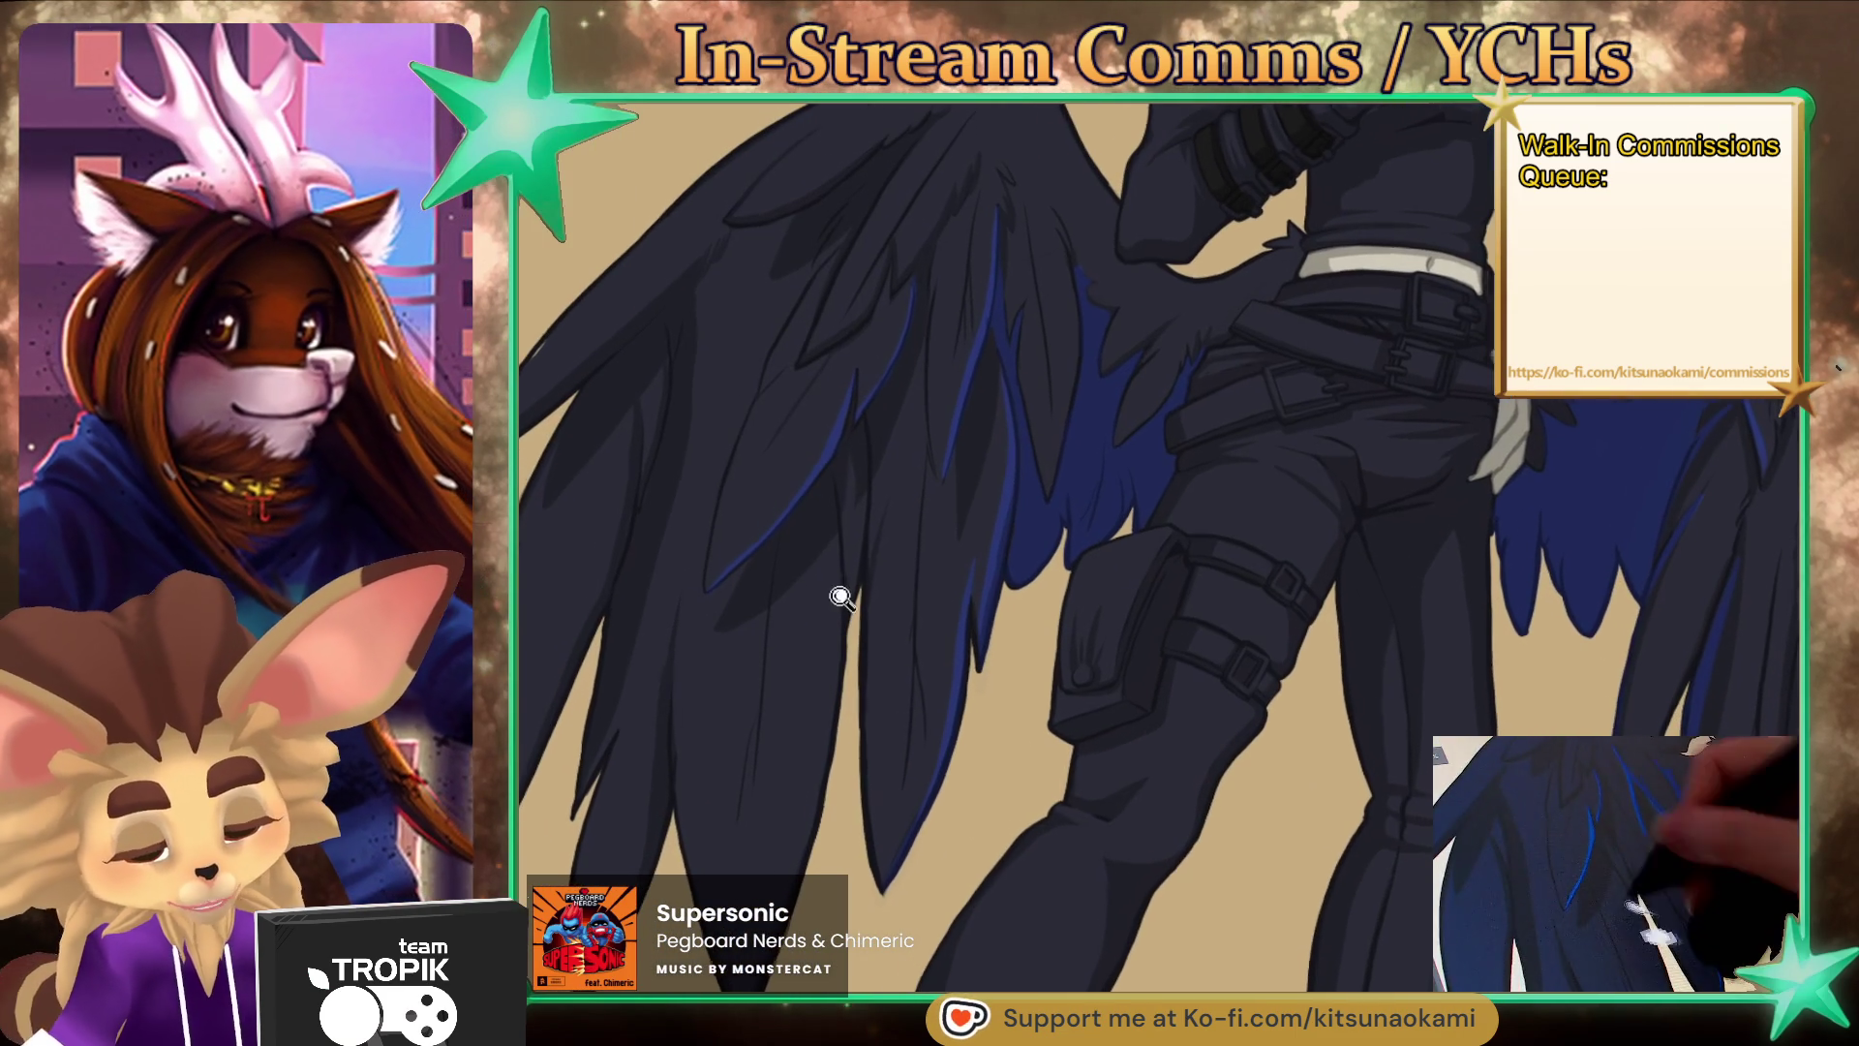
{"action": "key", "text": "bracketleft"}
{"action": "key", "text": "bracketleft"}
{"action": "key", "text": "bracketleft"}
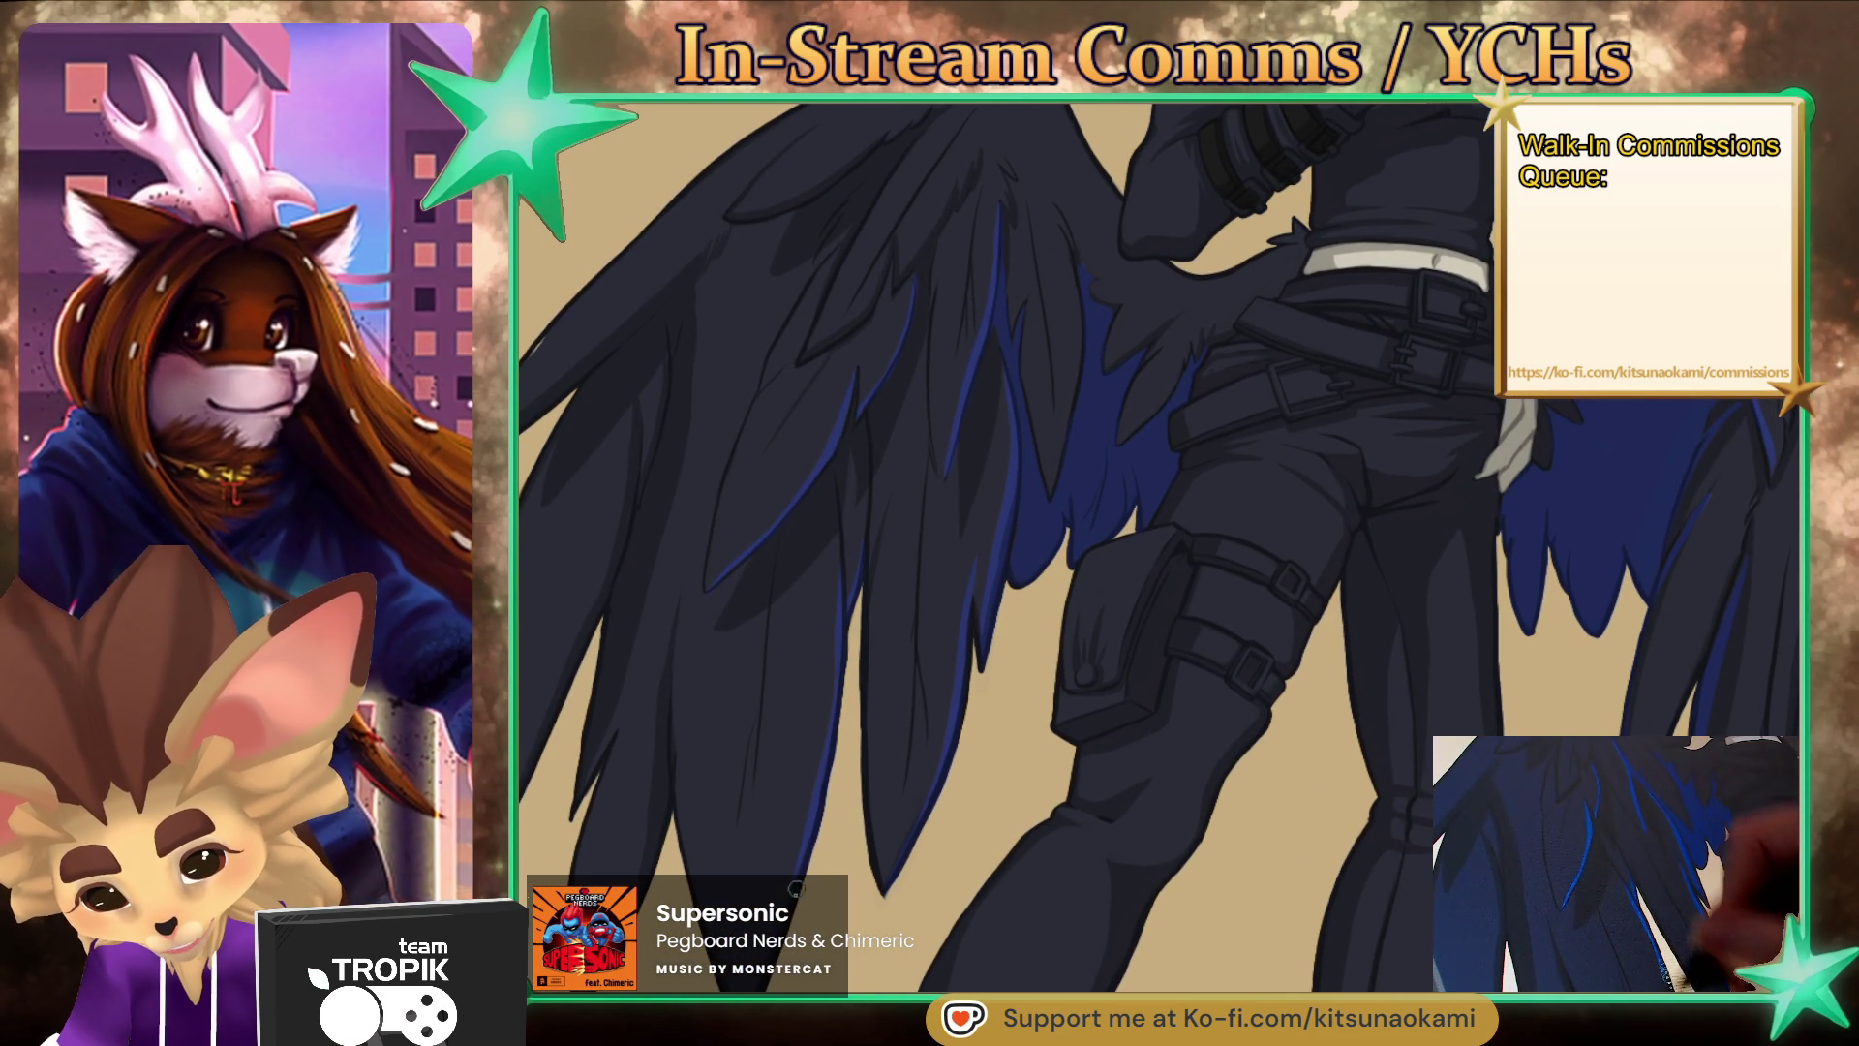
{"action": "key", "text": "ctrl+0"}
{"action": "scroll", "coordinate": [734, 728], "scroll_direction": "up", "scroll_amount": 5}
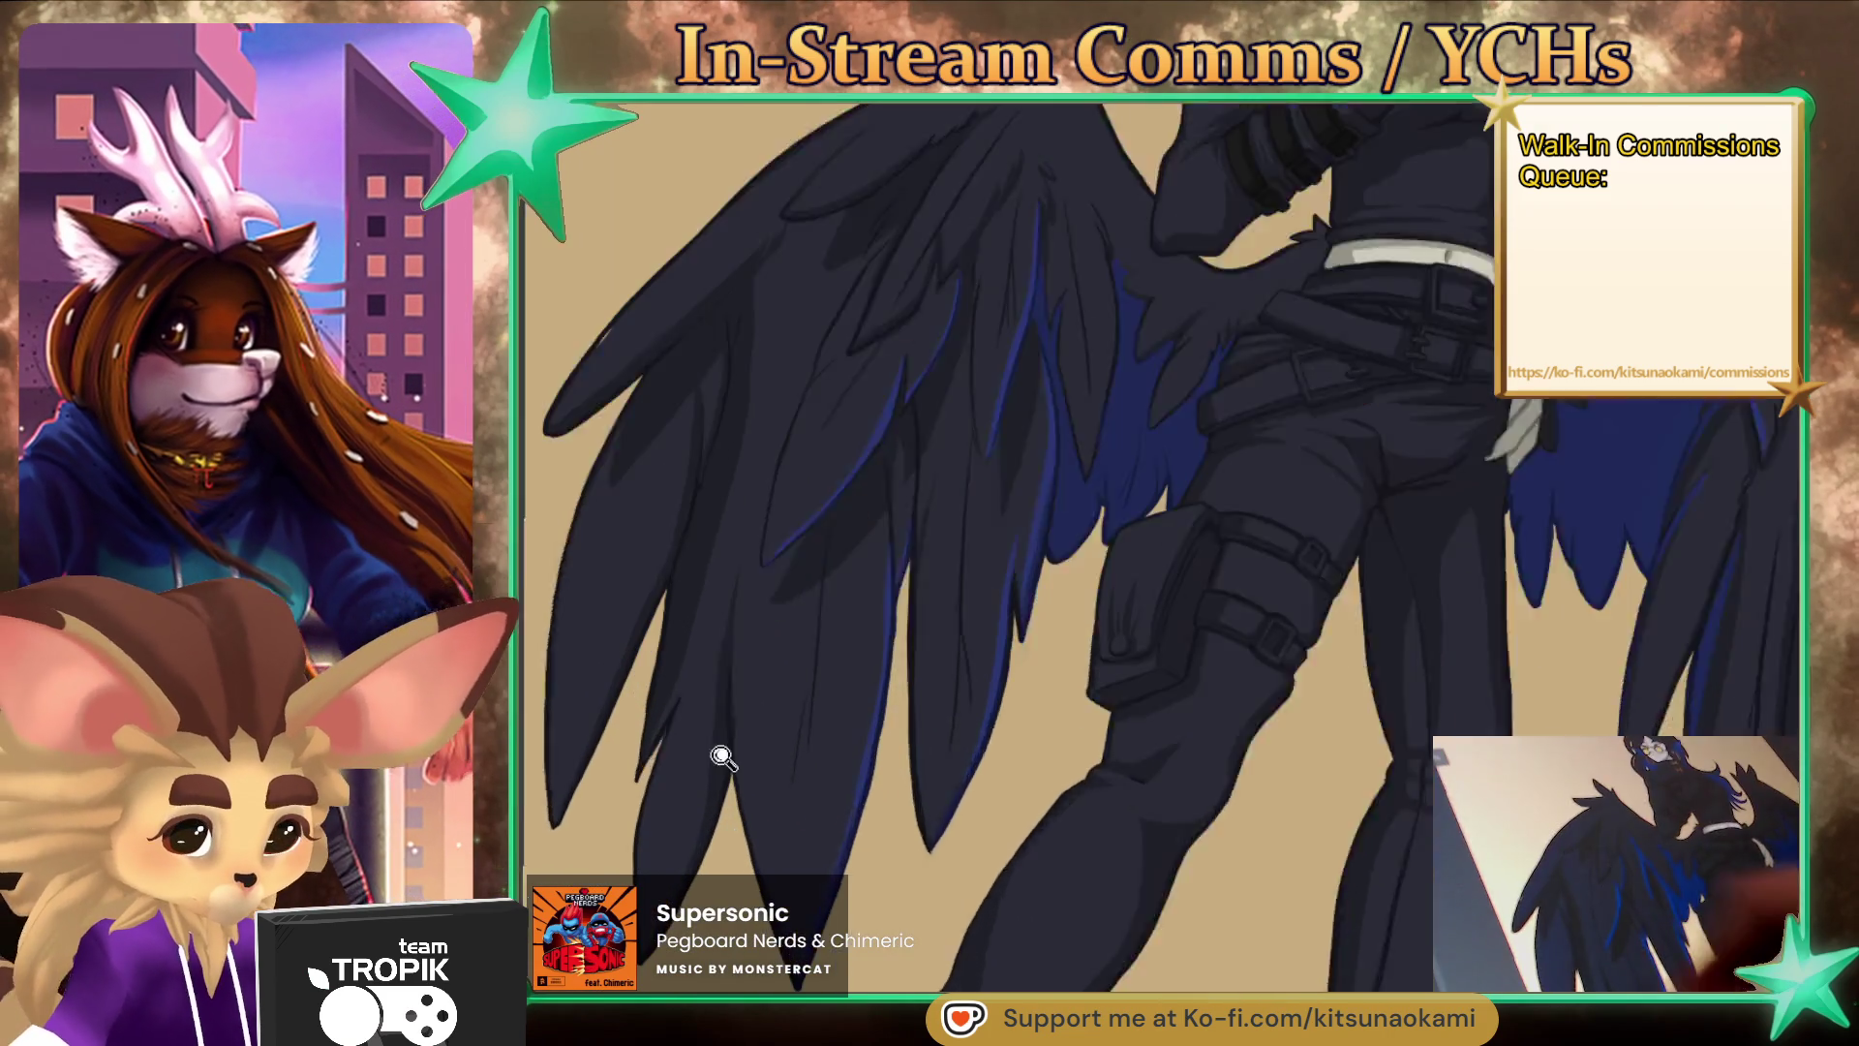
{"action": "scroll", "coordinate": [1244, 577], "scroll_direction": "down", "scroll_amount": 5}
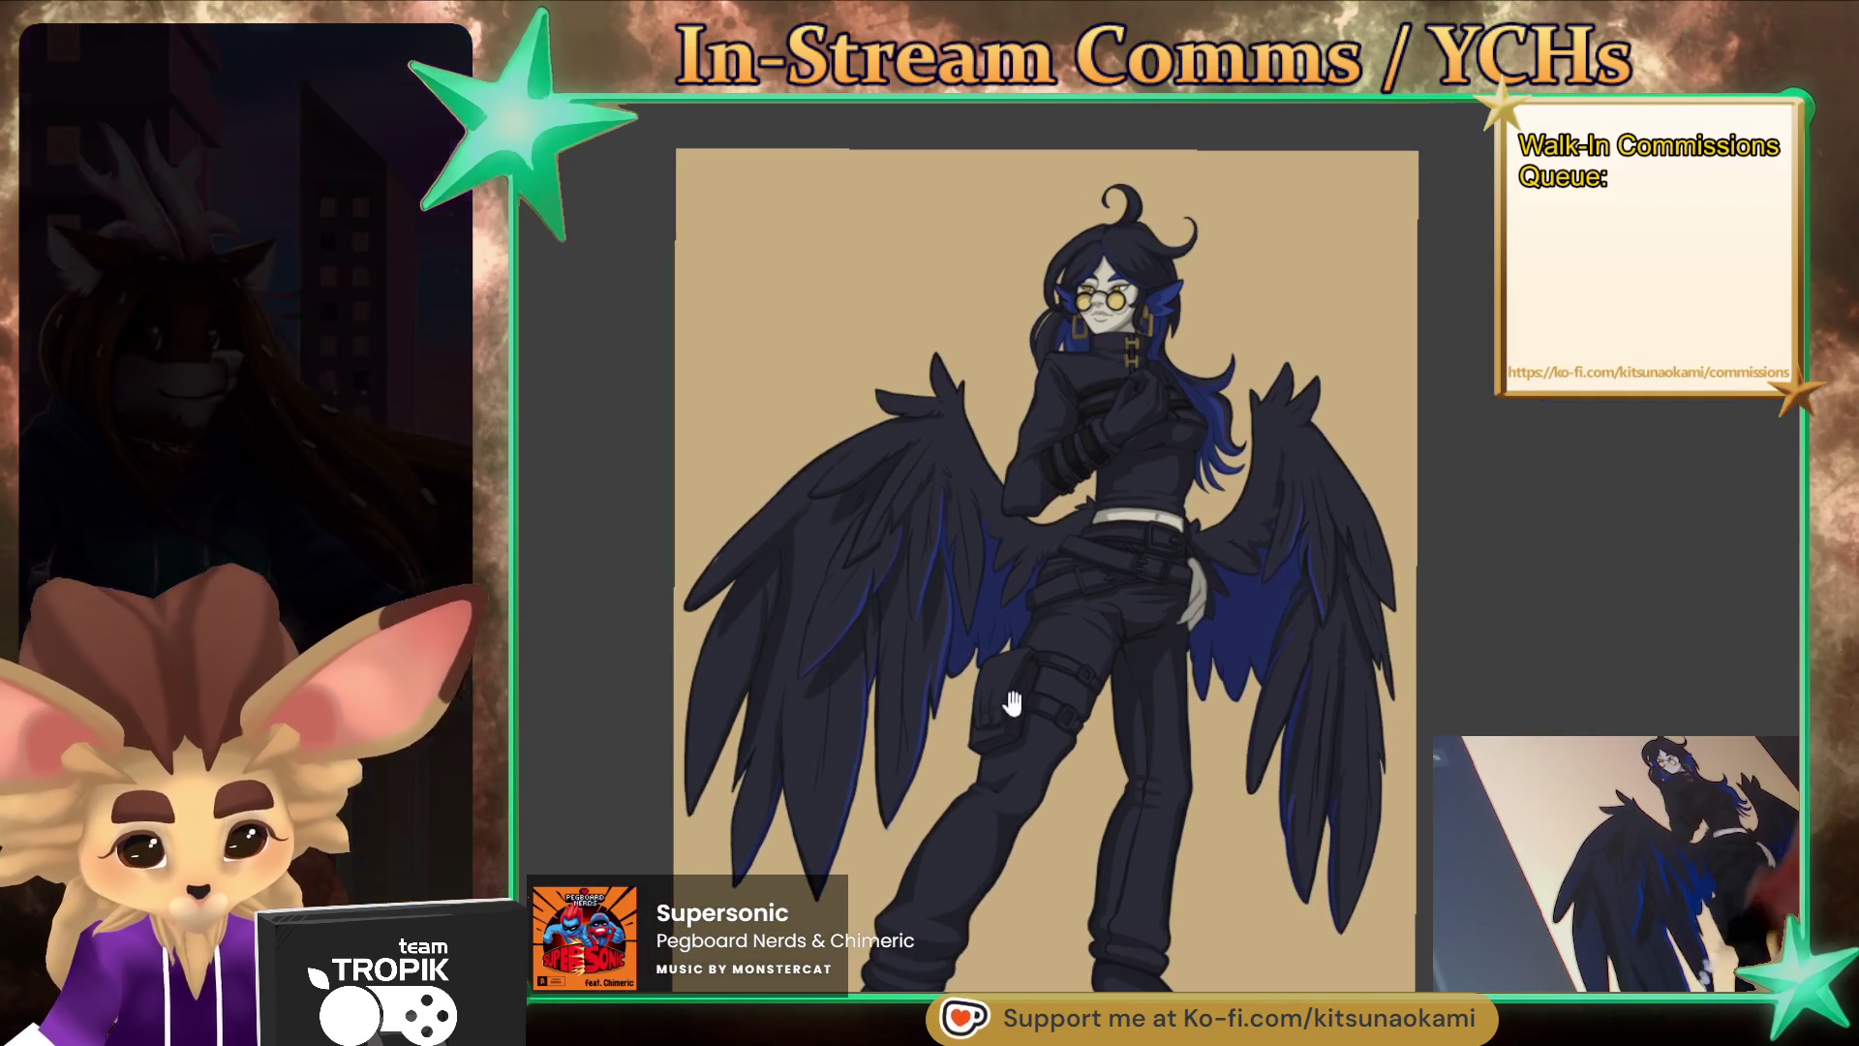
- With a smaller brush, add a blue rim light along the wing's lower edge
{"action": "scroll", "coordinate": [1244, 577], "scroll_direction": "up", "scroll_amount": 4}
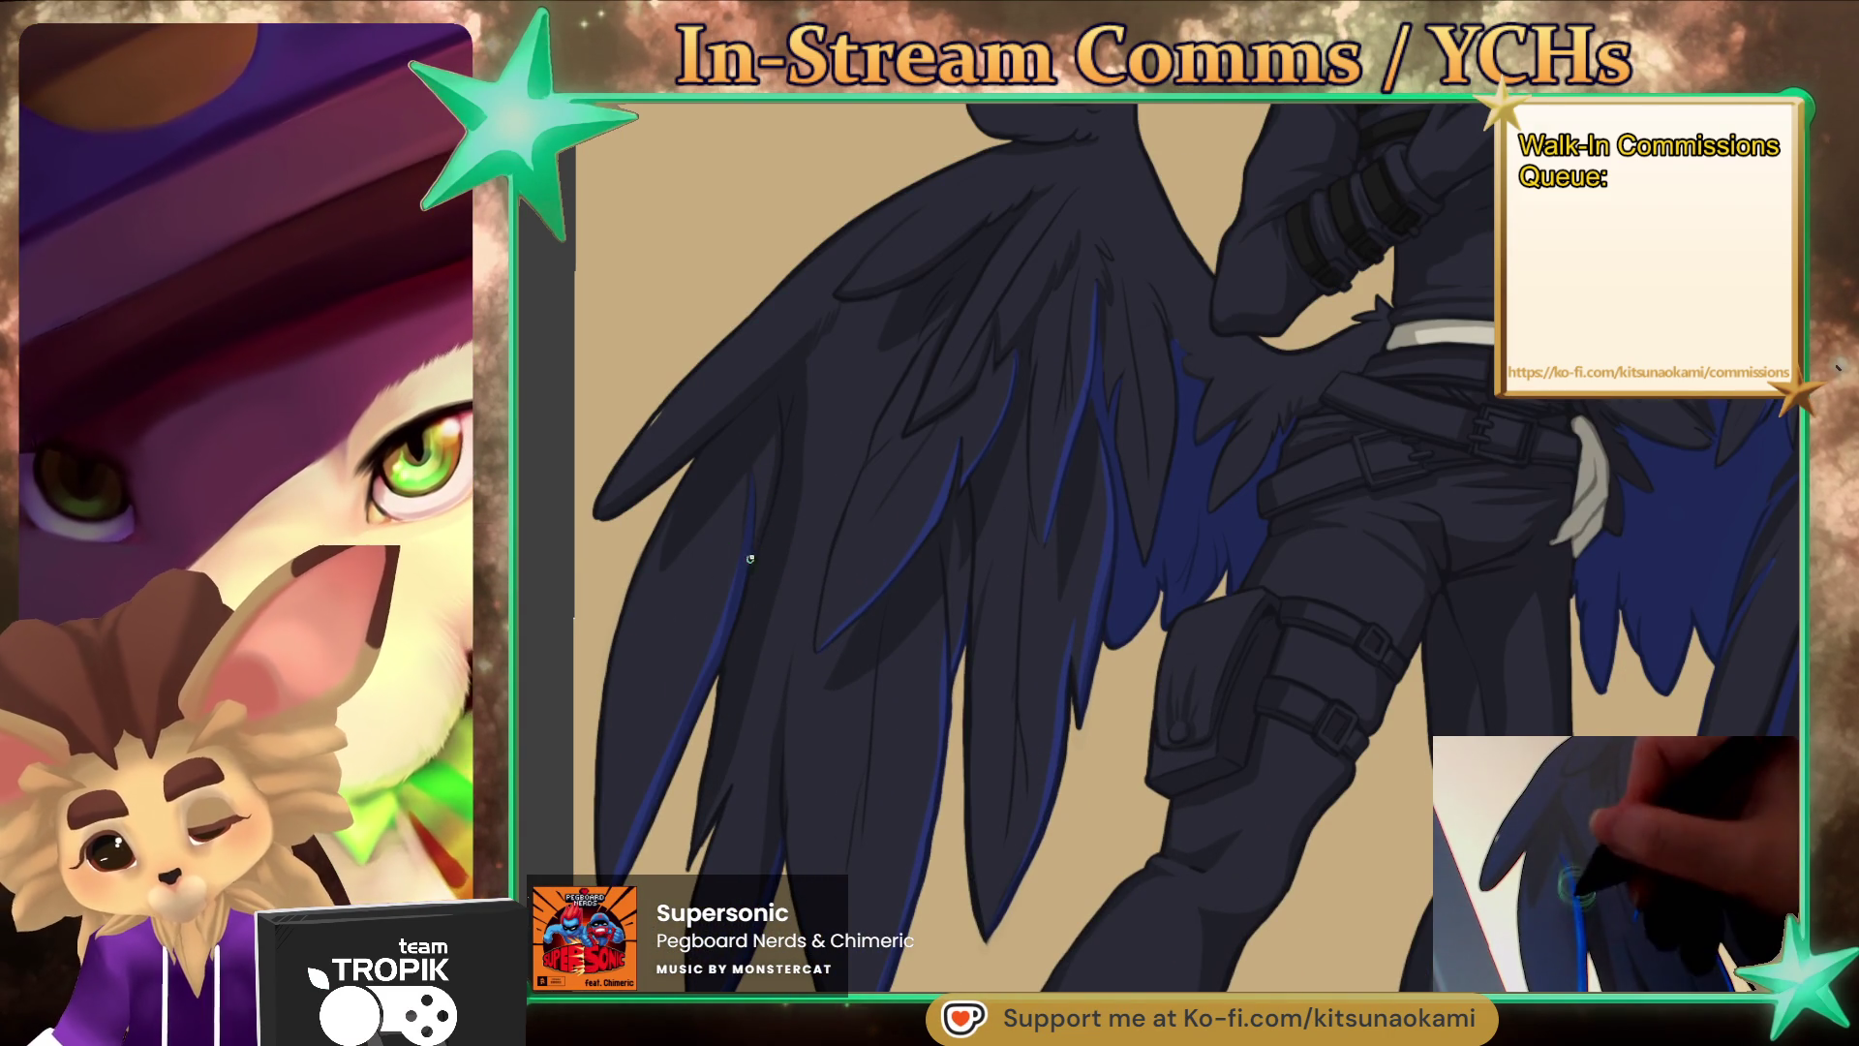
{"action": "left_click_drag", "start_coordinate": [739, 436], "coordinate": [891, 581]}
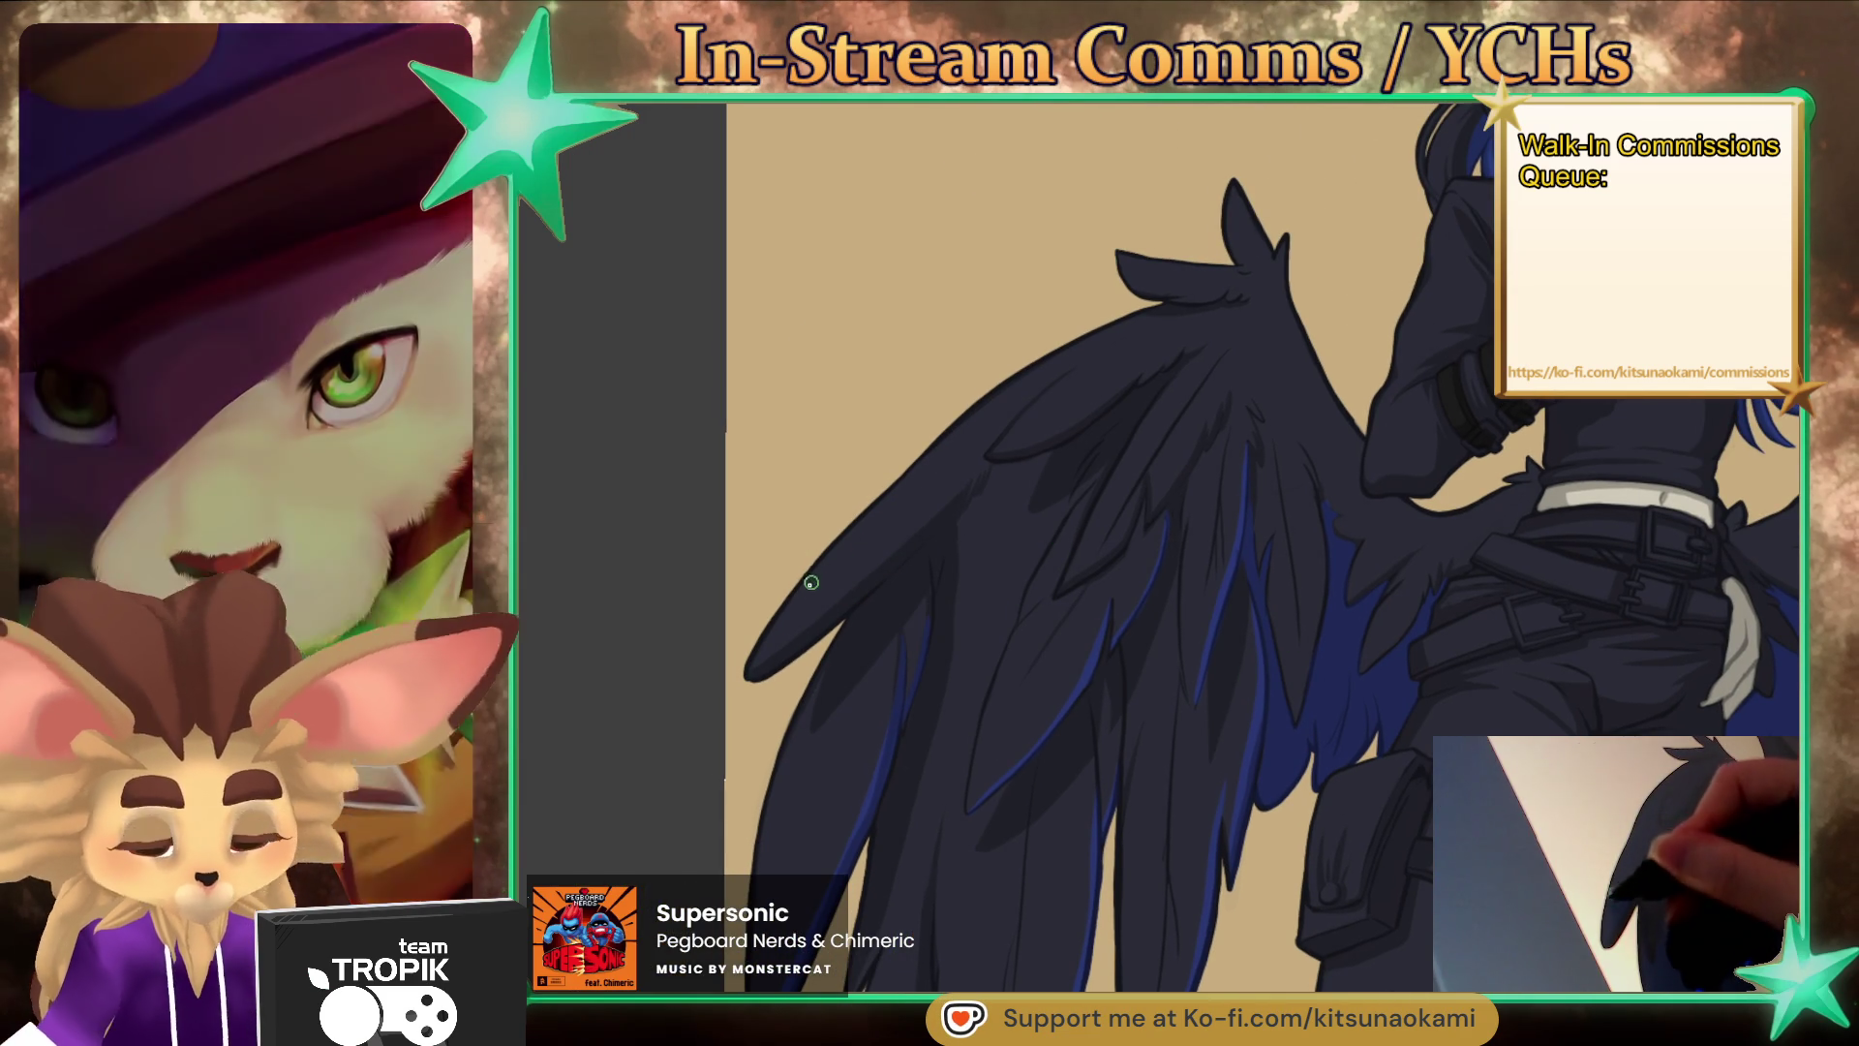
{"action": "left_click_drag", "start_coordinate": [1315, 809], "coordinate": [1175, 785]}
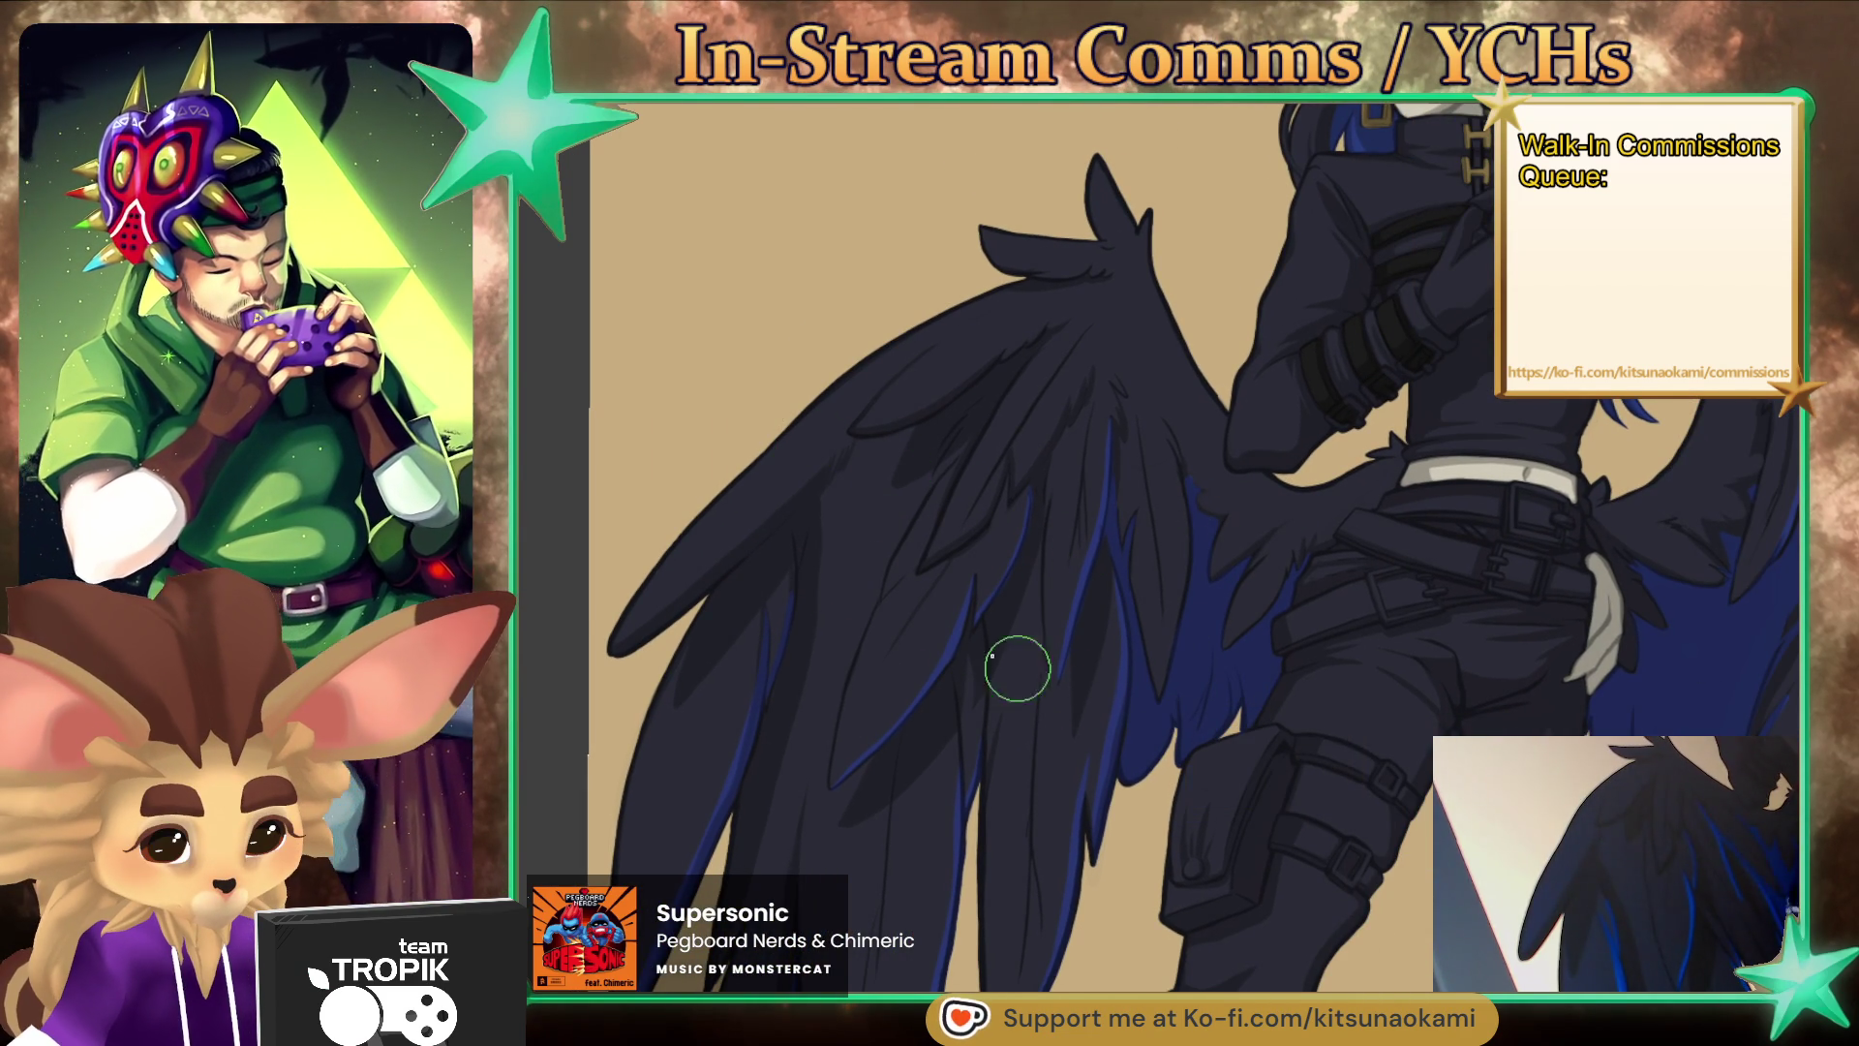
{"action": "key", "text": "["}
{"action": "mouse_move", "coordinate": [803, 503]}
{"action": "left_mouse_down"}
{"action": "mouse_move", "coordinate": [629, 643]}
{"action": "mouse_move", "coordinate": [619, 717]}
{"action": "left_mouse_up"}
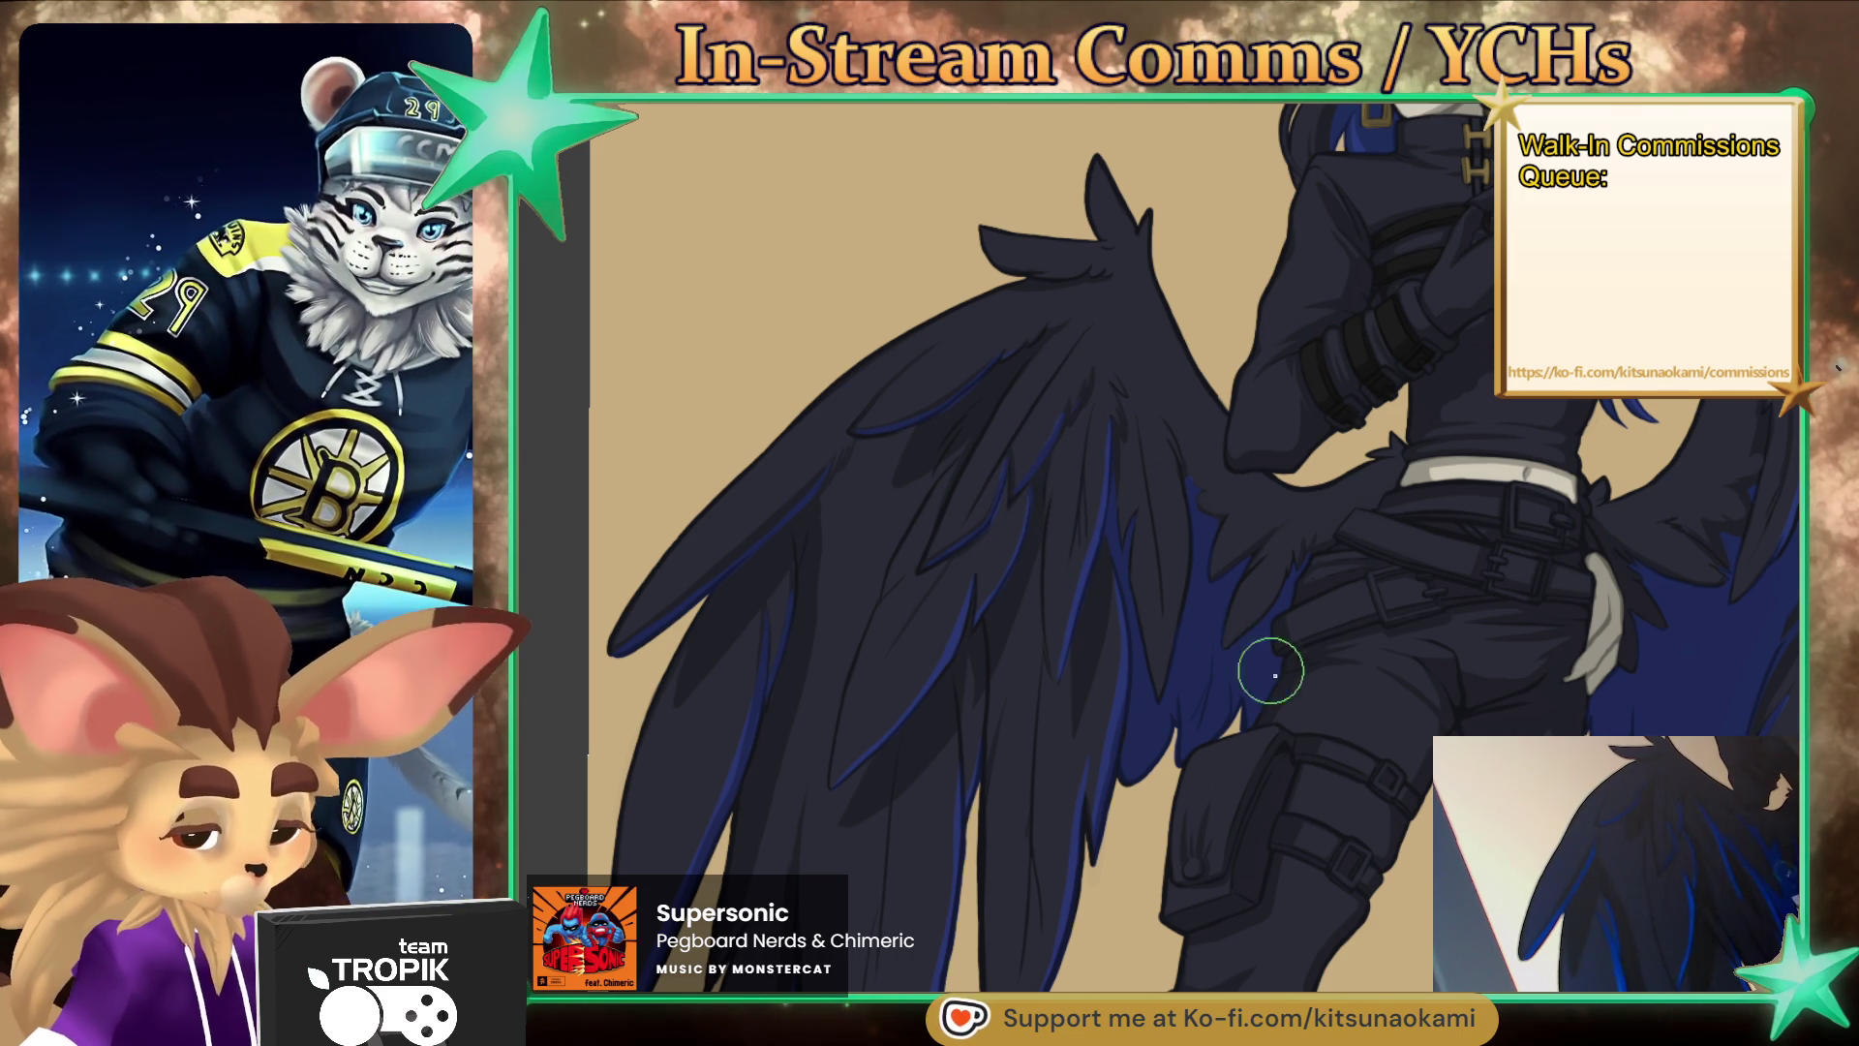
- Readjust the brush size and sample the dark blue from the wing
{"action": "scroll", "coordinate": [1220, 678], "scroll_direction": "down", "scroll_amount": 5}
{"action": "scroll", "coordinate": [1232, 792], "scroll_direction": "up", "scroll_amount": 5}
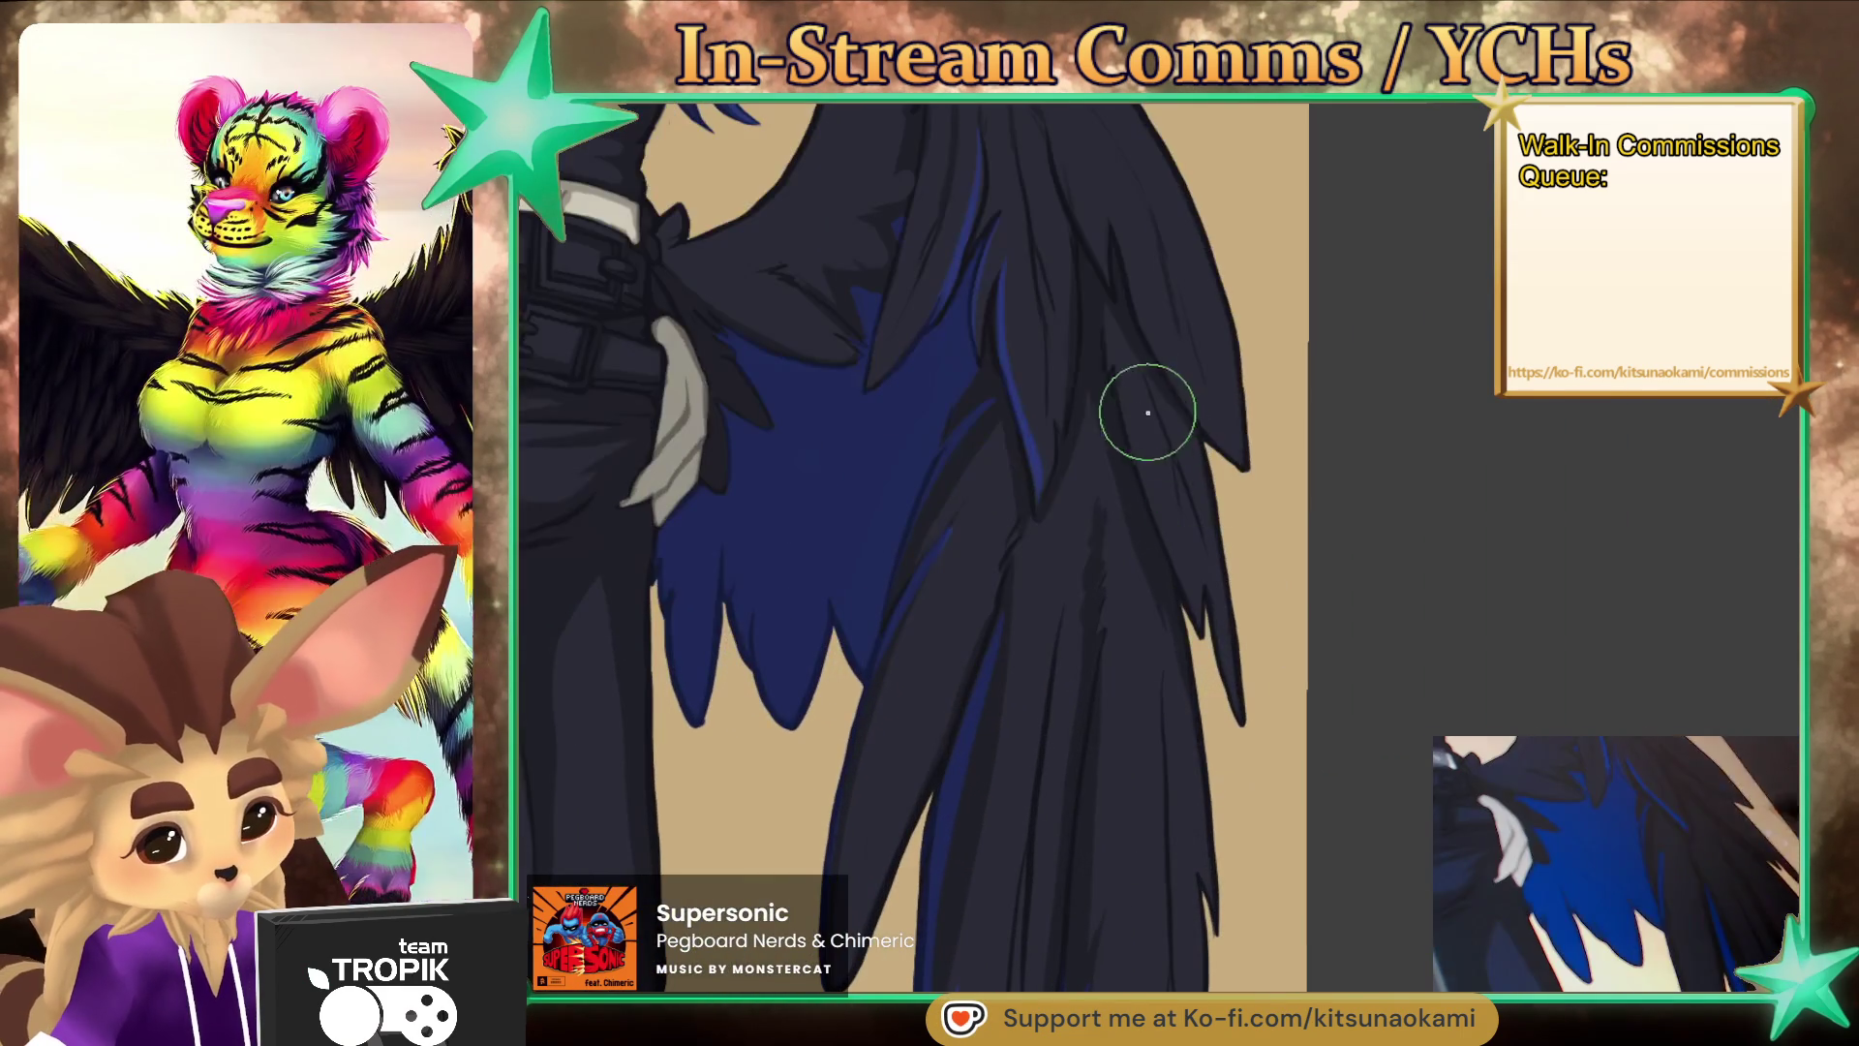
{"action": "key", "text": "bracketright"}
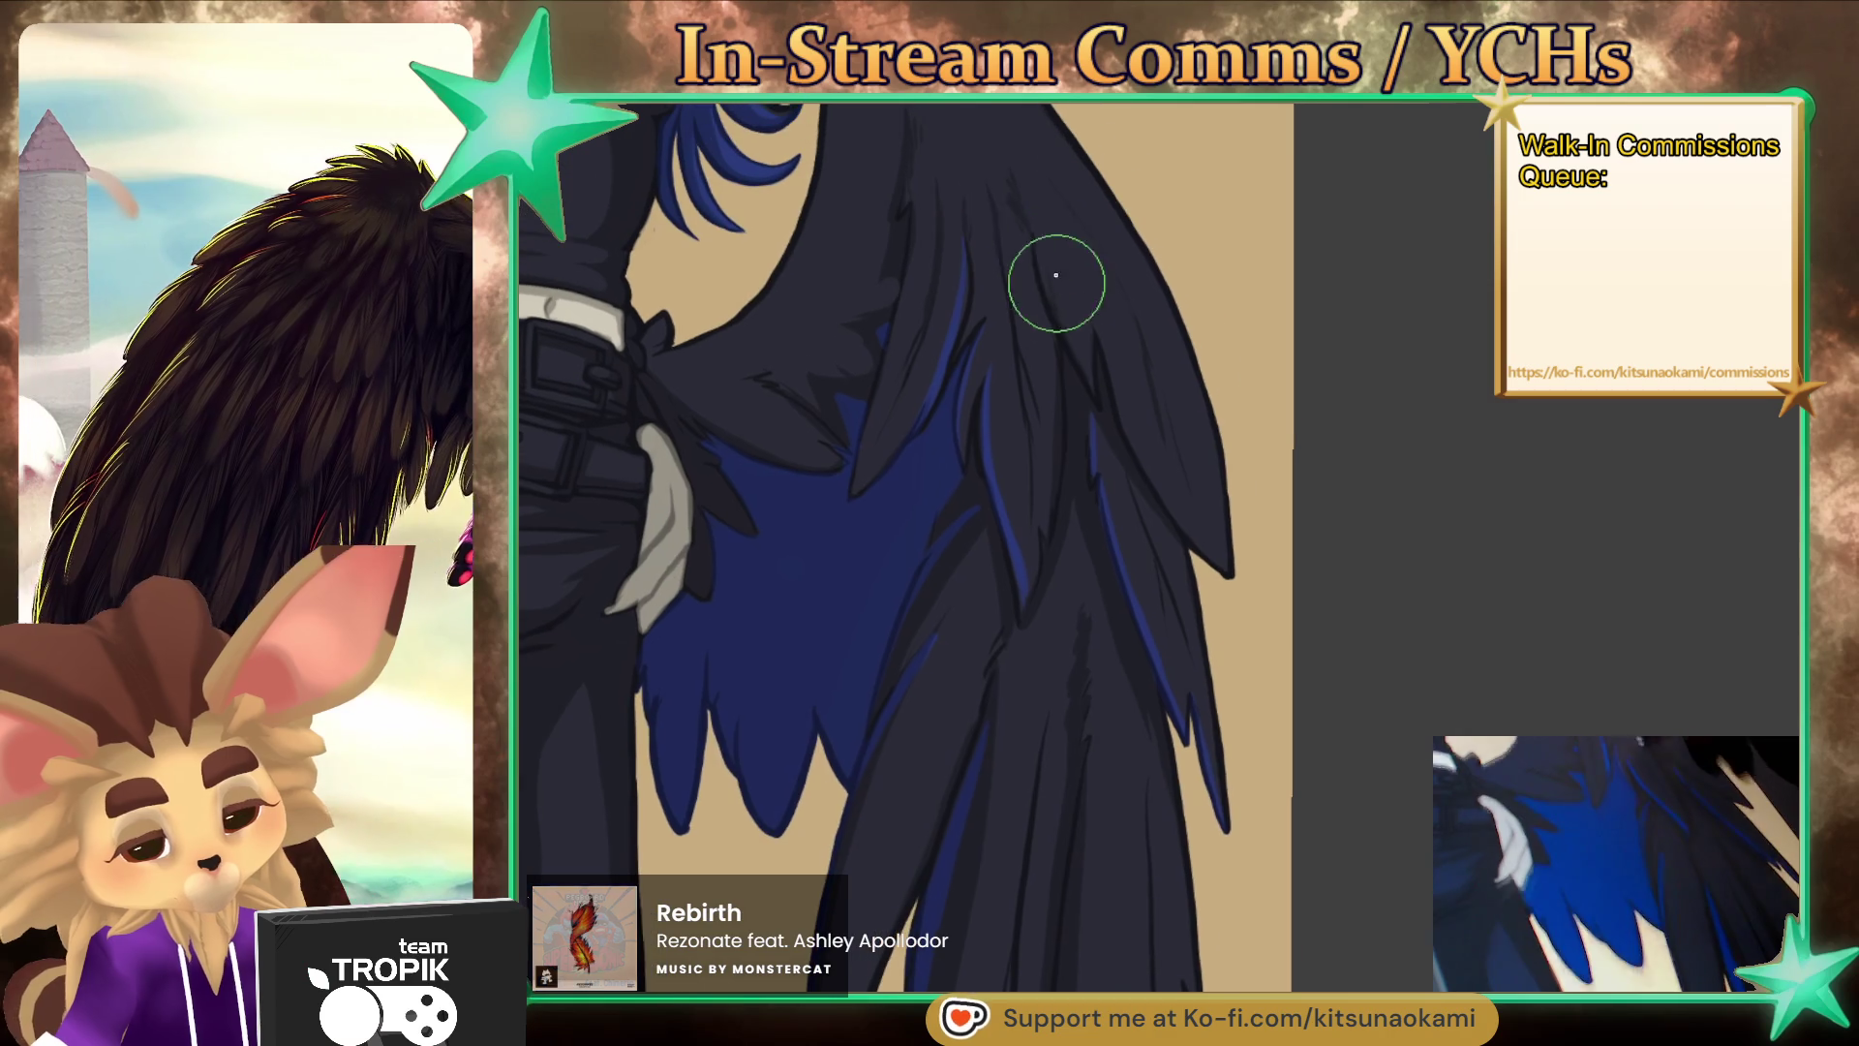
{"action": "scroll", "coordinate": [1058, 290], "scroll_direction": "up", "scroll_amount": 2}
{"action": "key", "text": "bracketleft"}
{"action": "key", "text": "bracketleft"}
{"action": "key", "text": "bracketleft"}
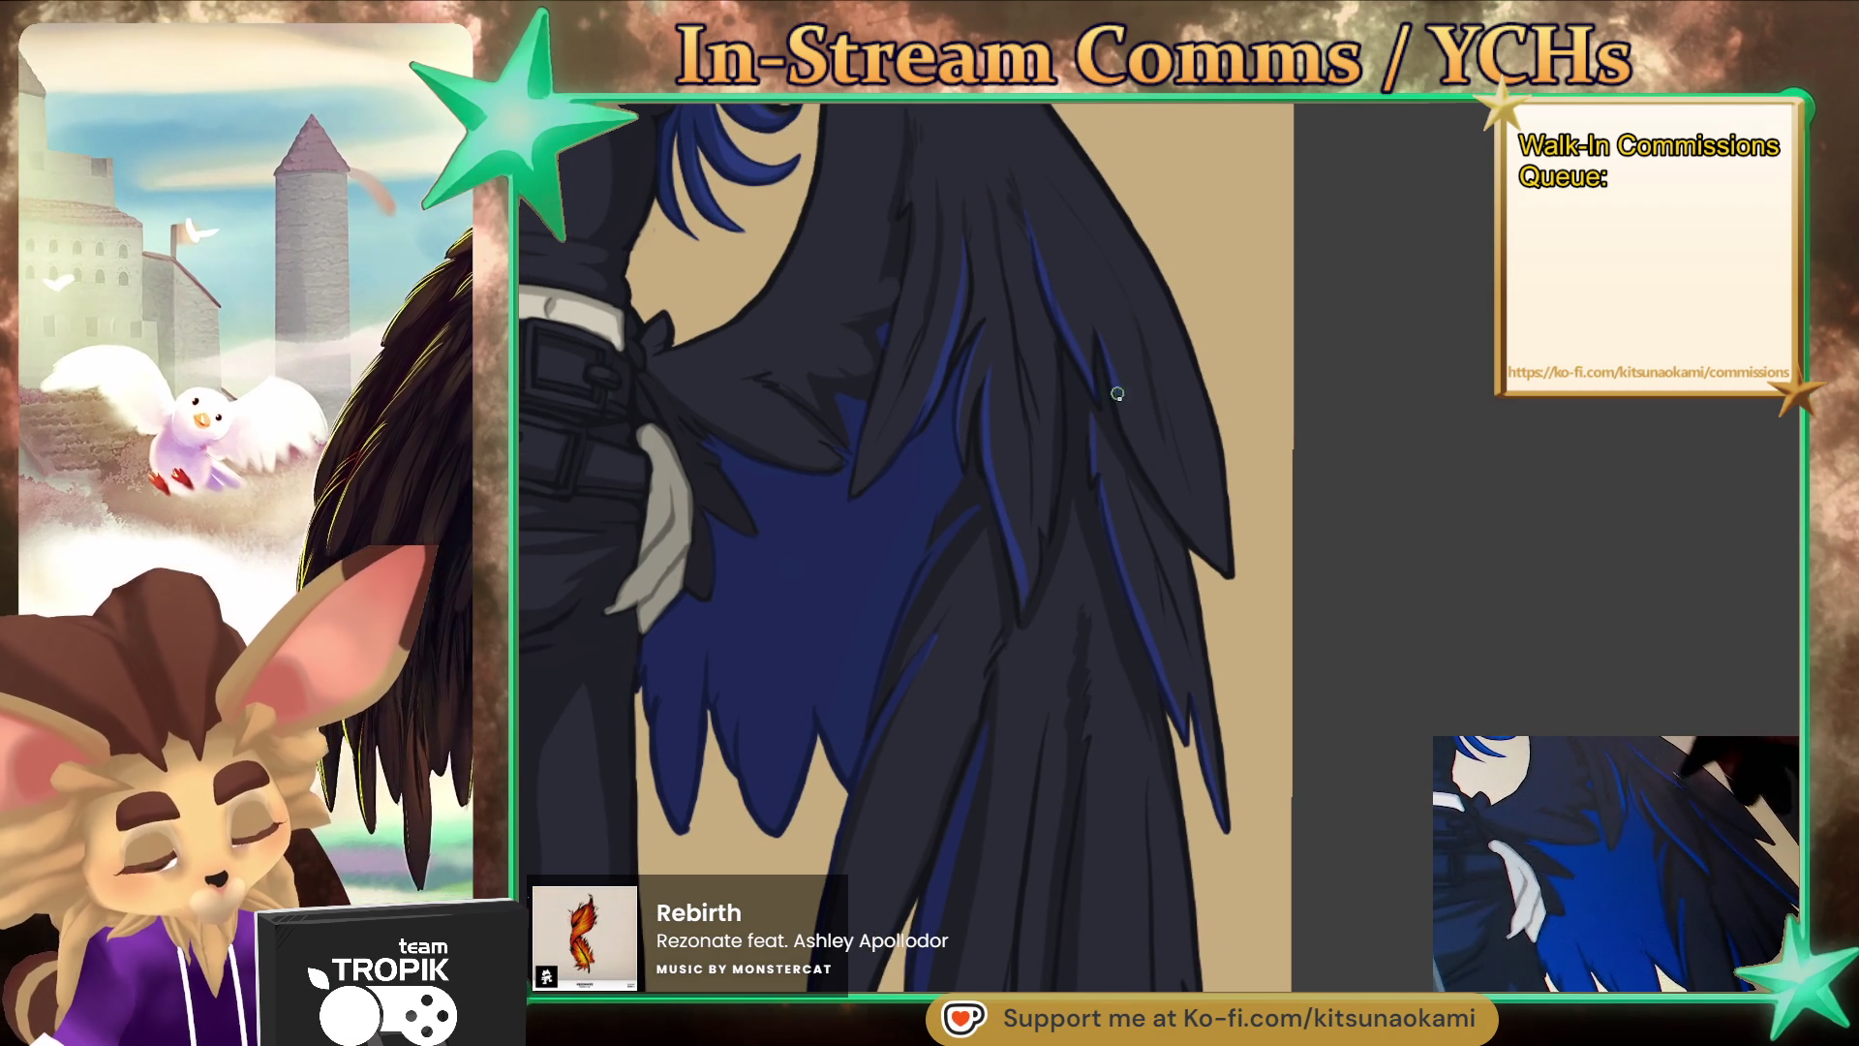
{"action": "scroll", "coordinate": [1249, 628], "scroll_direction": "down", "scroll_amount": 3}
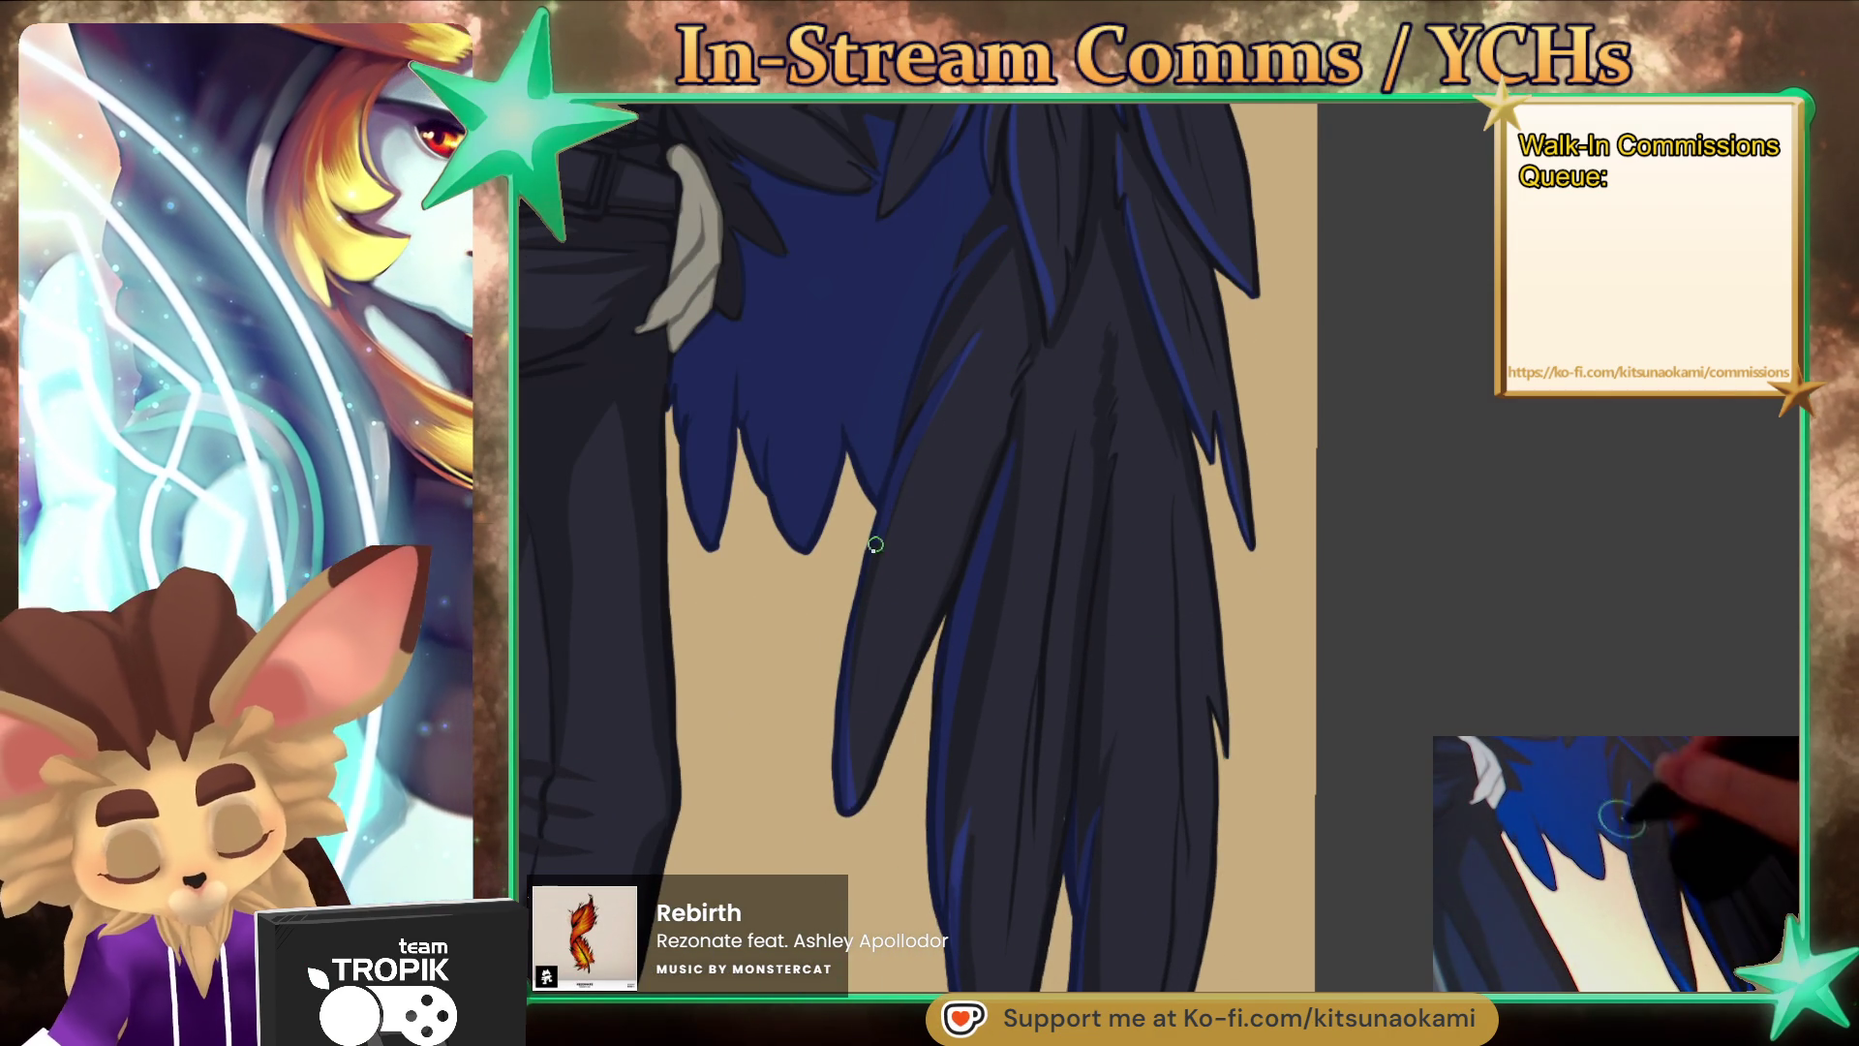
{"action": "left_click", "coordinate": [874, 670], "text": "alt"}
{"action": "scroll", "coordinate": [1181, 910], "scroll_direction": "down", "scroll_amount": 5}
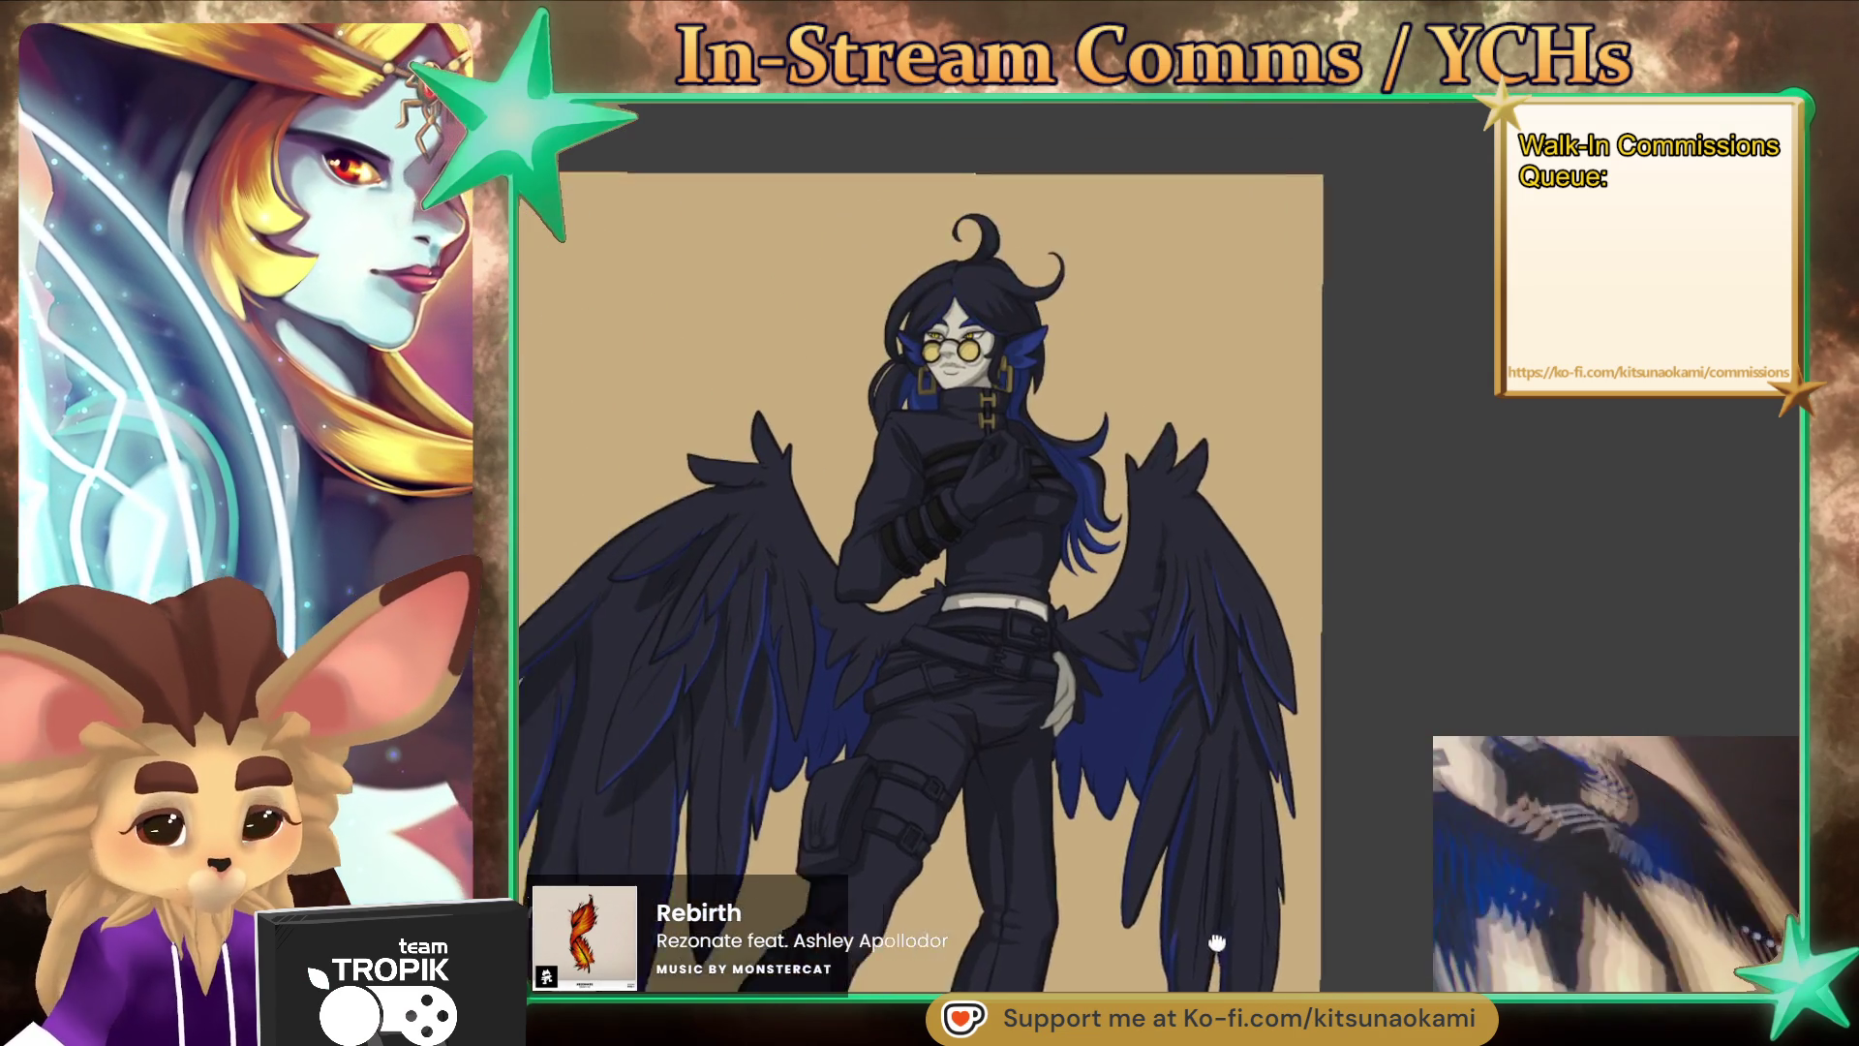
- Zoom the canvas in on the character's head and chest
{"action": "scroll", "coordinate": [1297, 813], "scroll_direction": "up", "scroll_amount": 1}
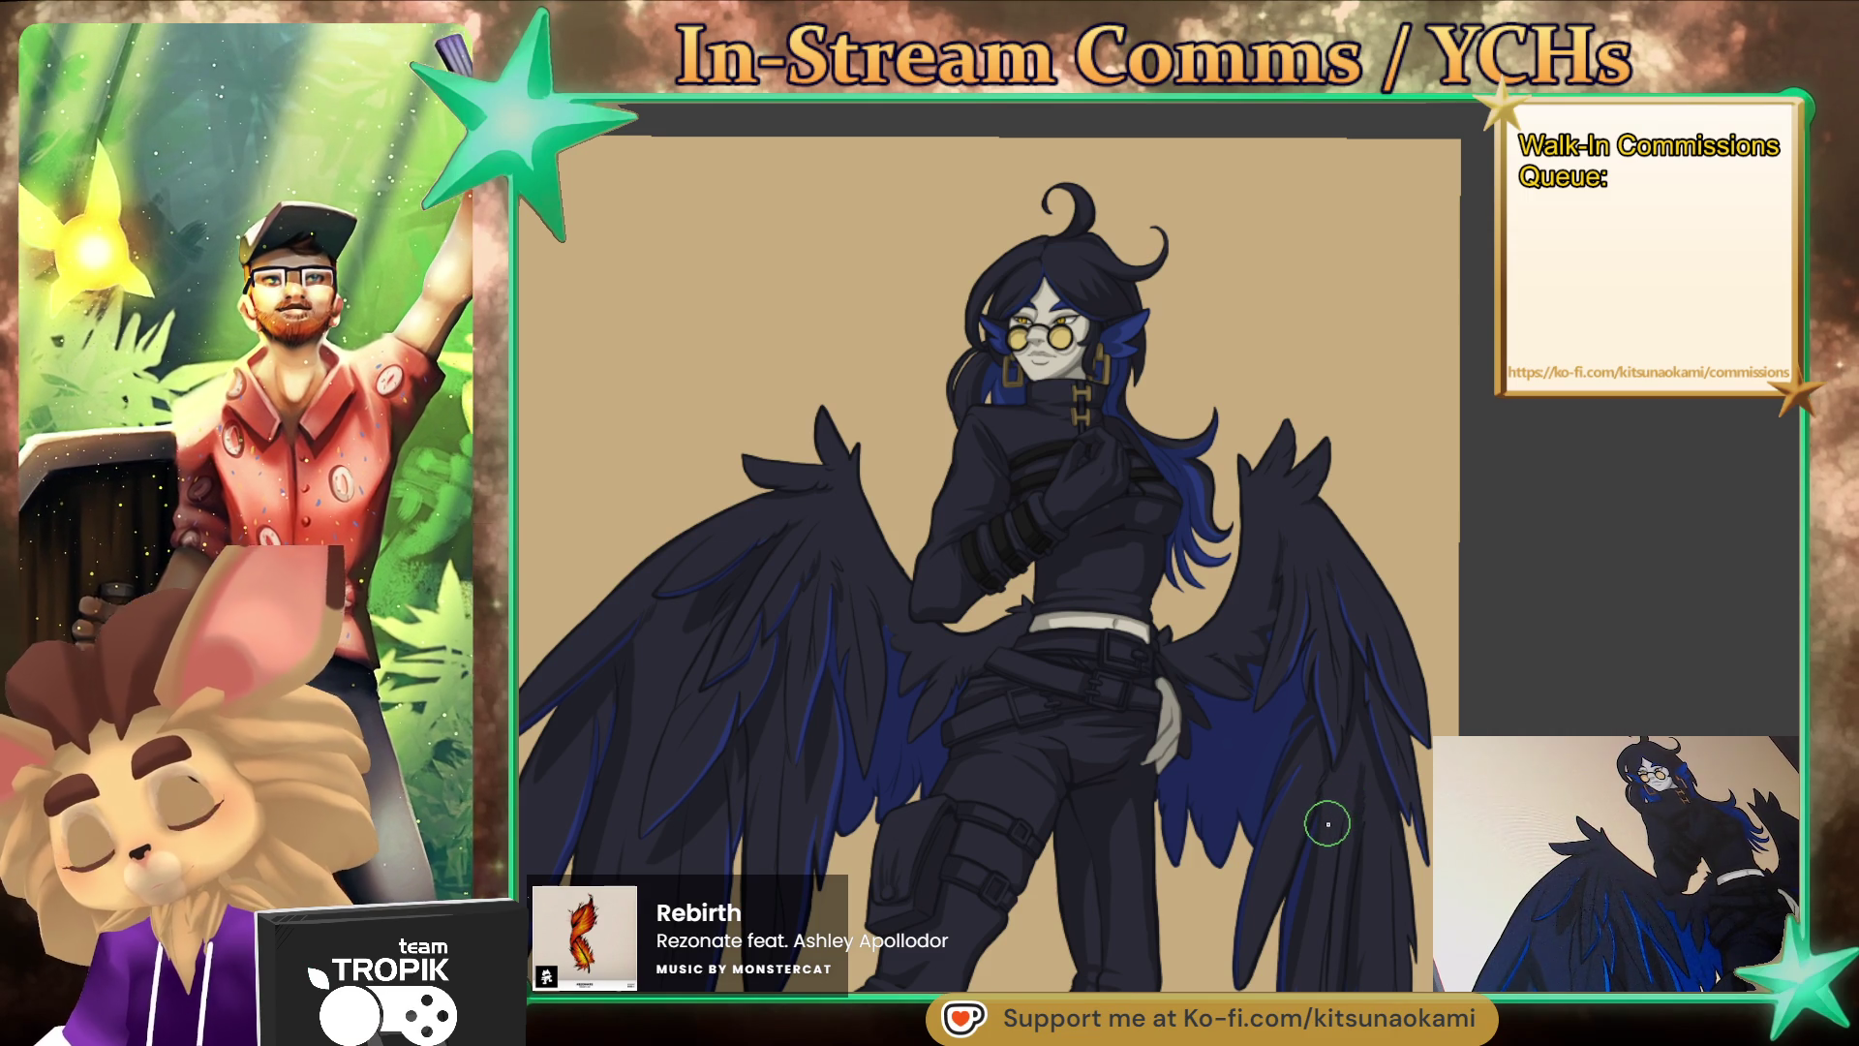
{"action": "mouse_move", "coordinate": [1266, 867]}
{"action": "left_mouse_down"}
{"action": "mouse_move", "coordinate": [1292, 910]}
{"action": "mouse_move", "coordinate": [1310, 860]}
{"action": "left_mouse_up"}
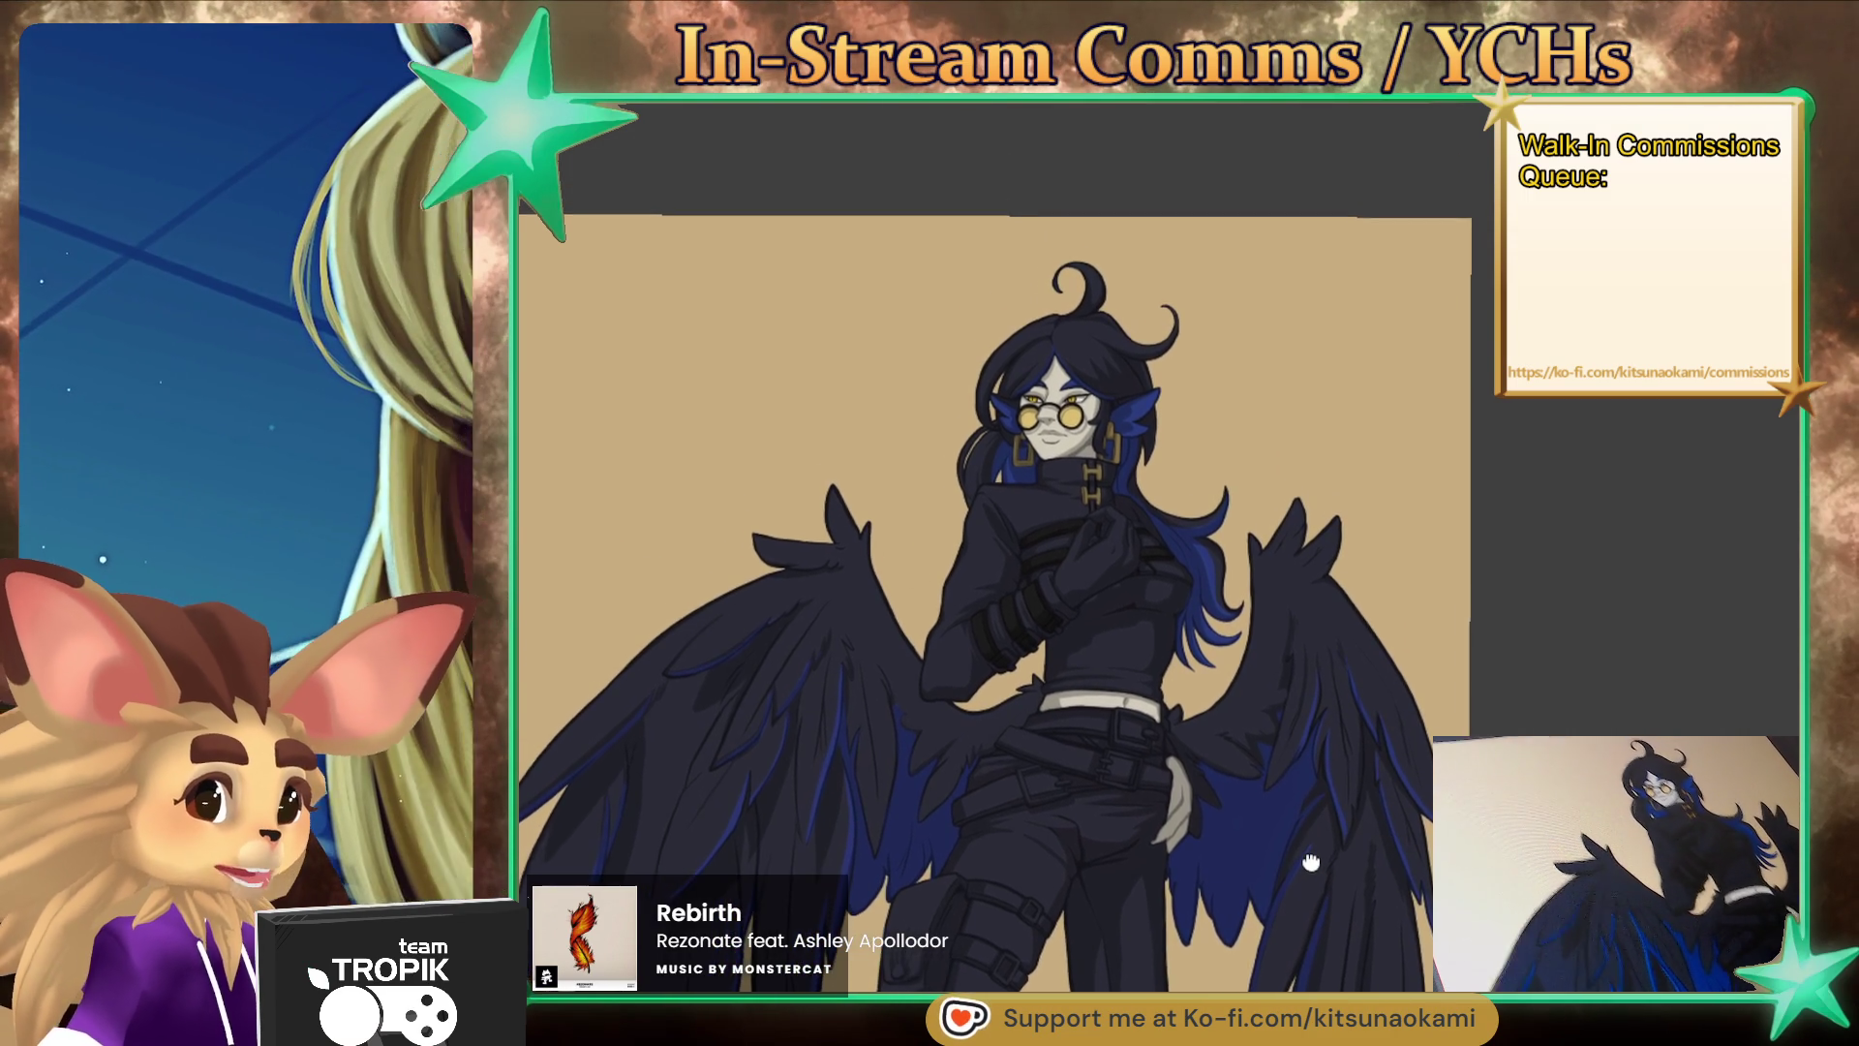
{"action": "key", "text": "ctrl+plus"}
{"action": "key", "text": "ctrl+plus"}
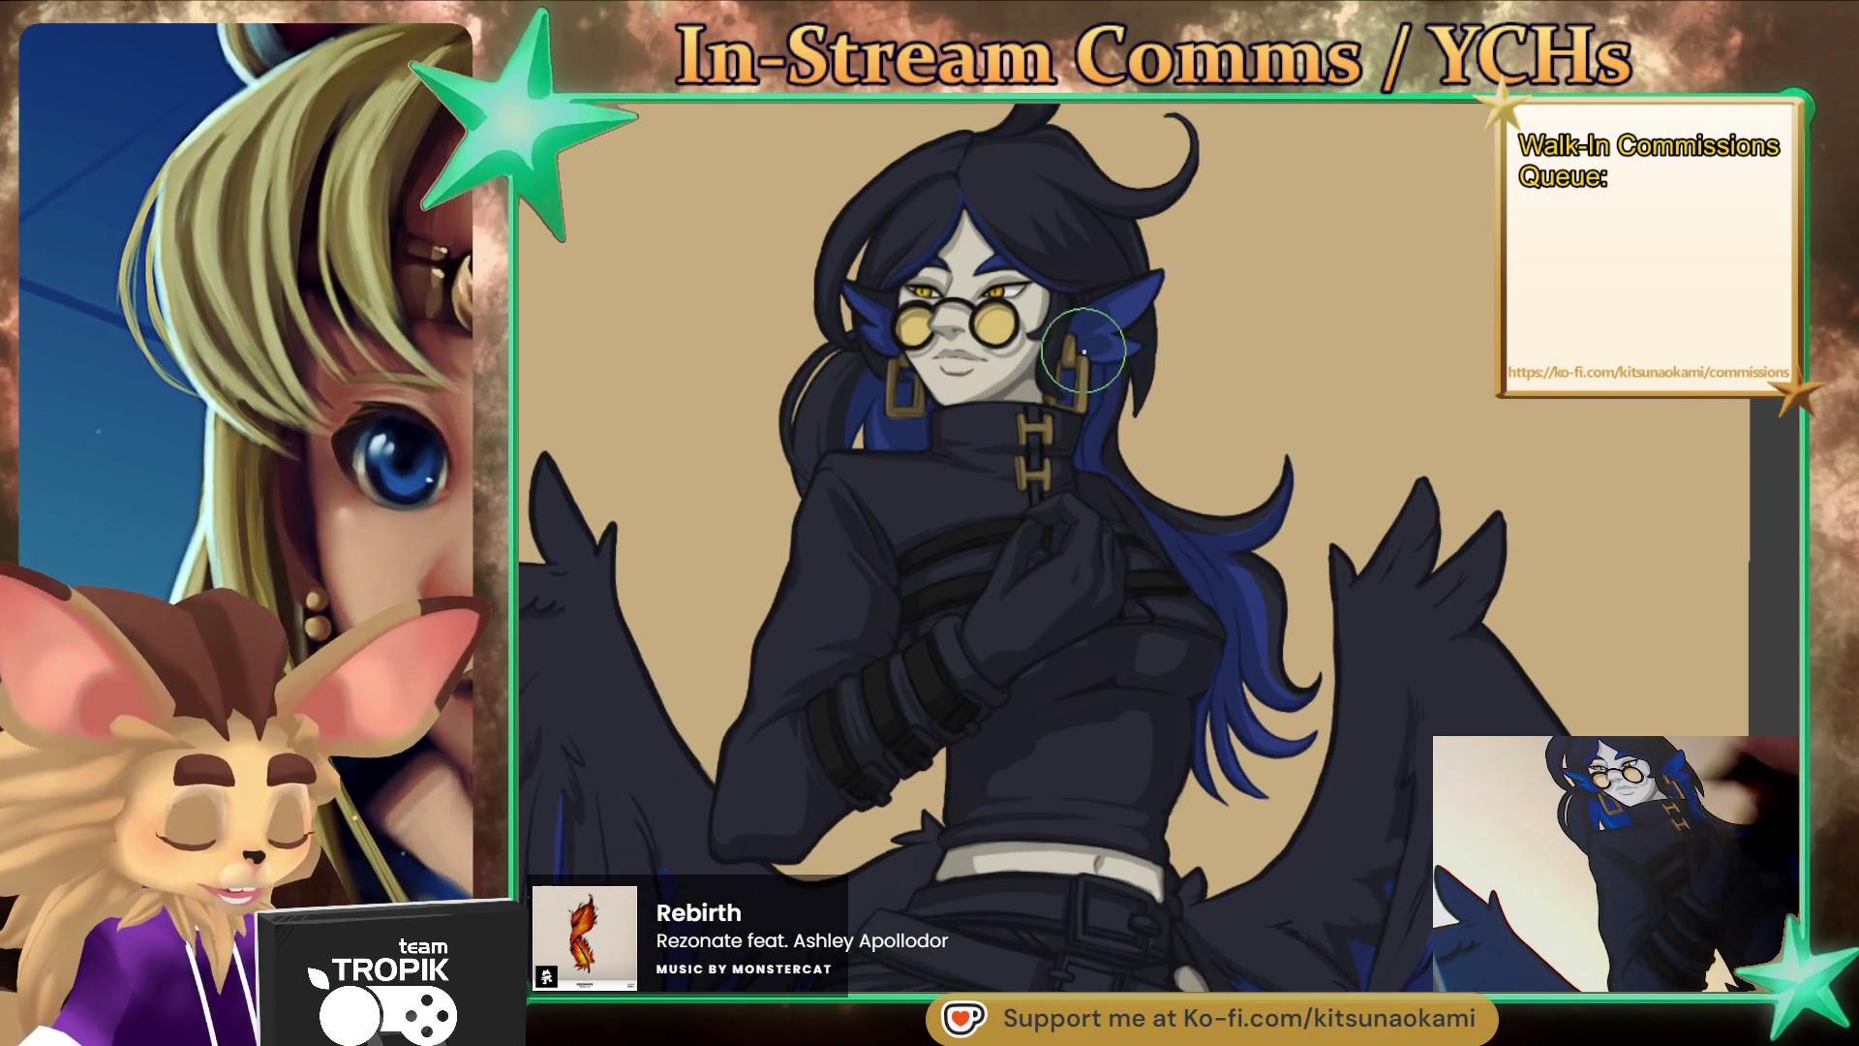
- Paint gold stripes up and across the jacket front in a V shape
{"action": "scroll", "coordinate": [1142, 735], "scroll_direction": "up", "scroll_amount": 1}
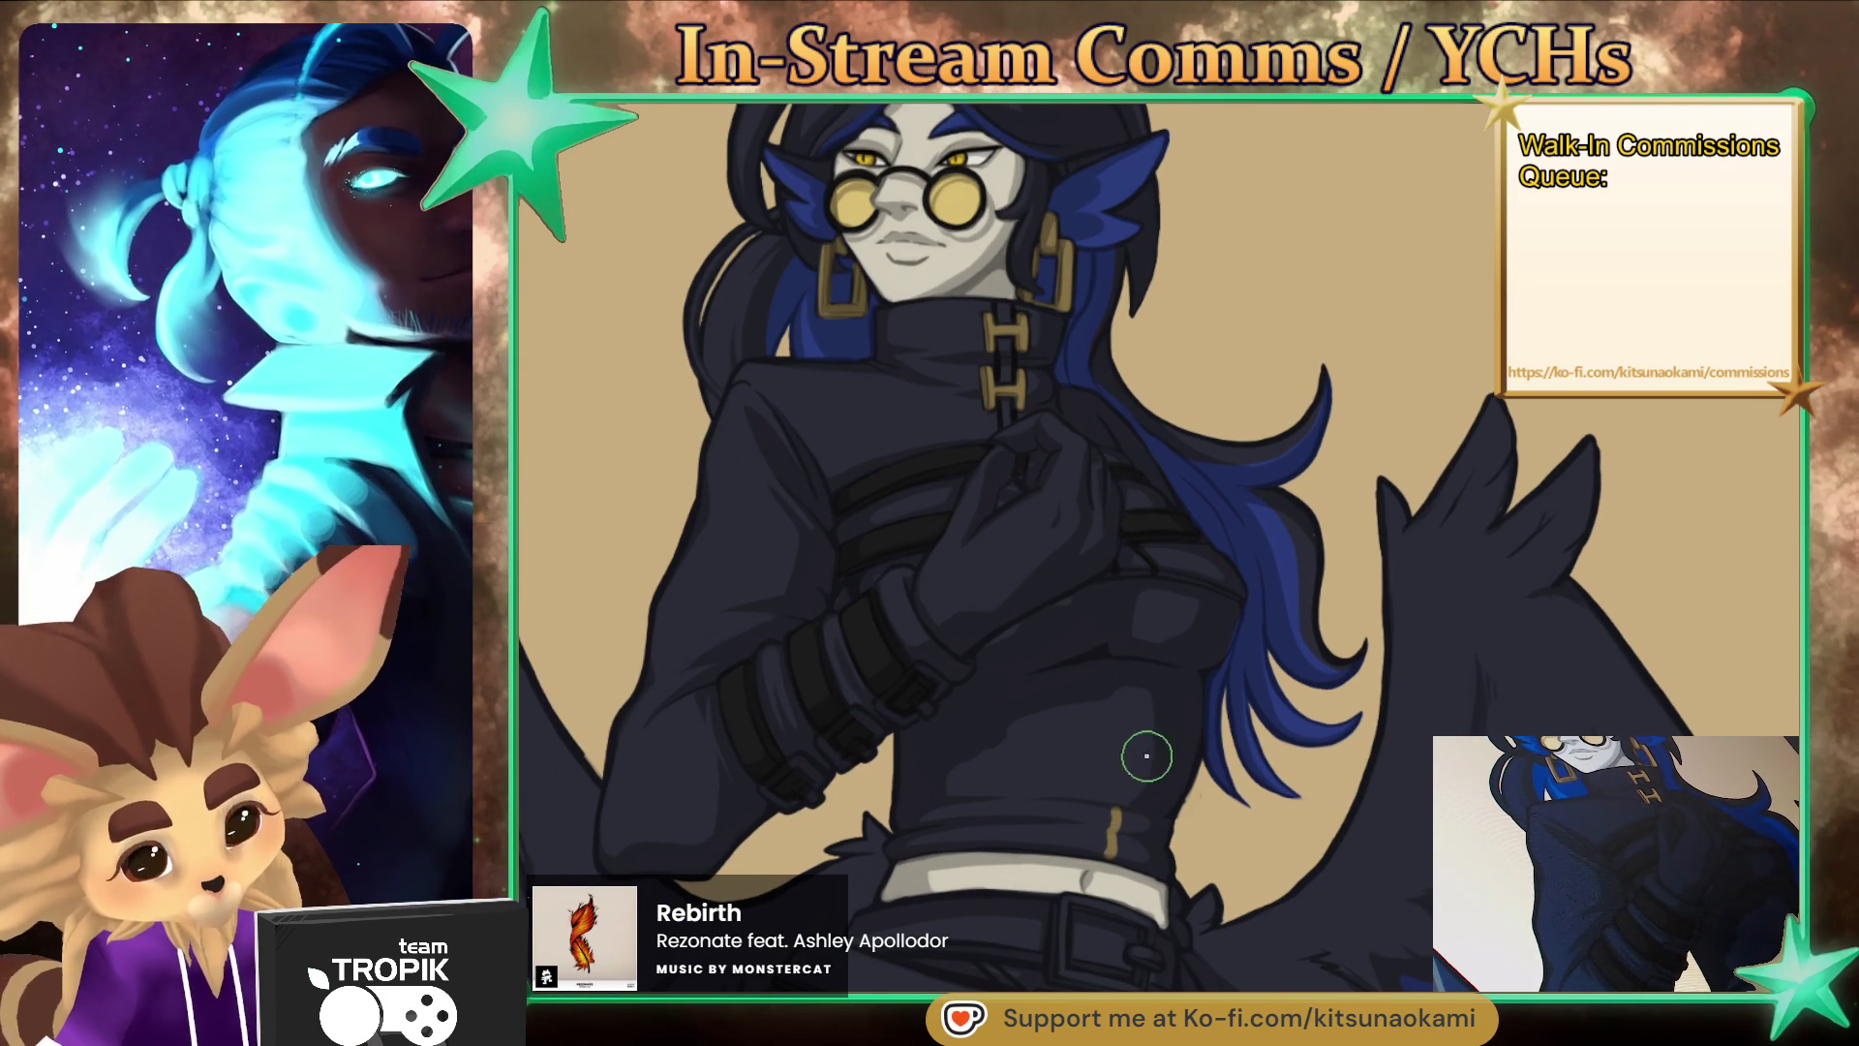
{"action": "left_click_drag", "start_coordinate": [1112, 852], "coordinate": [1124, 657]}
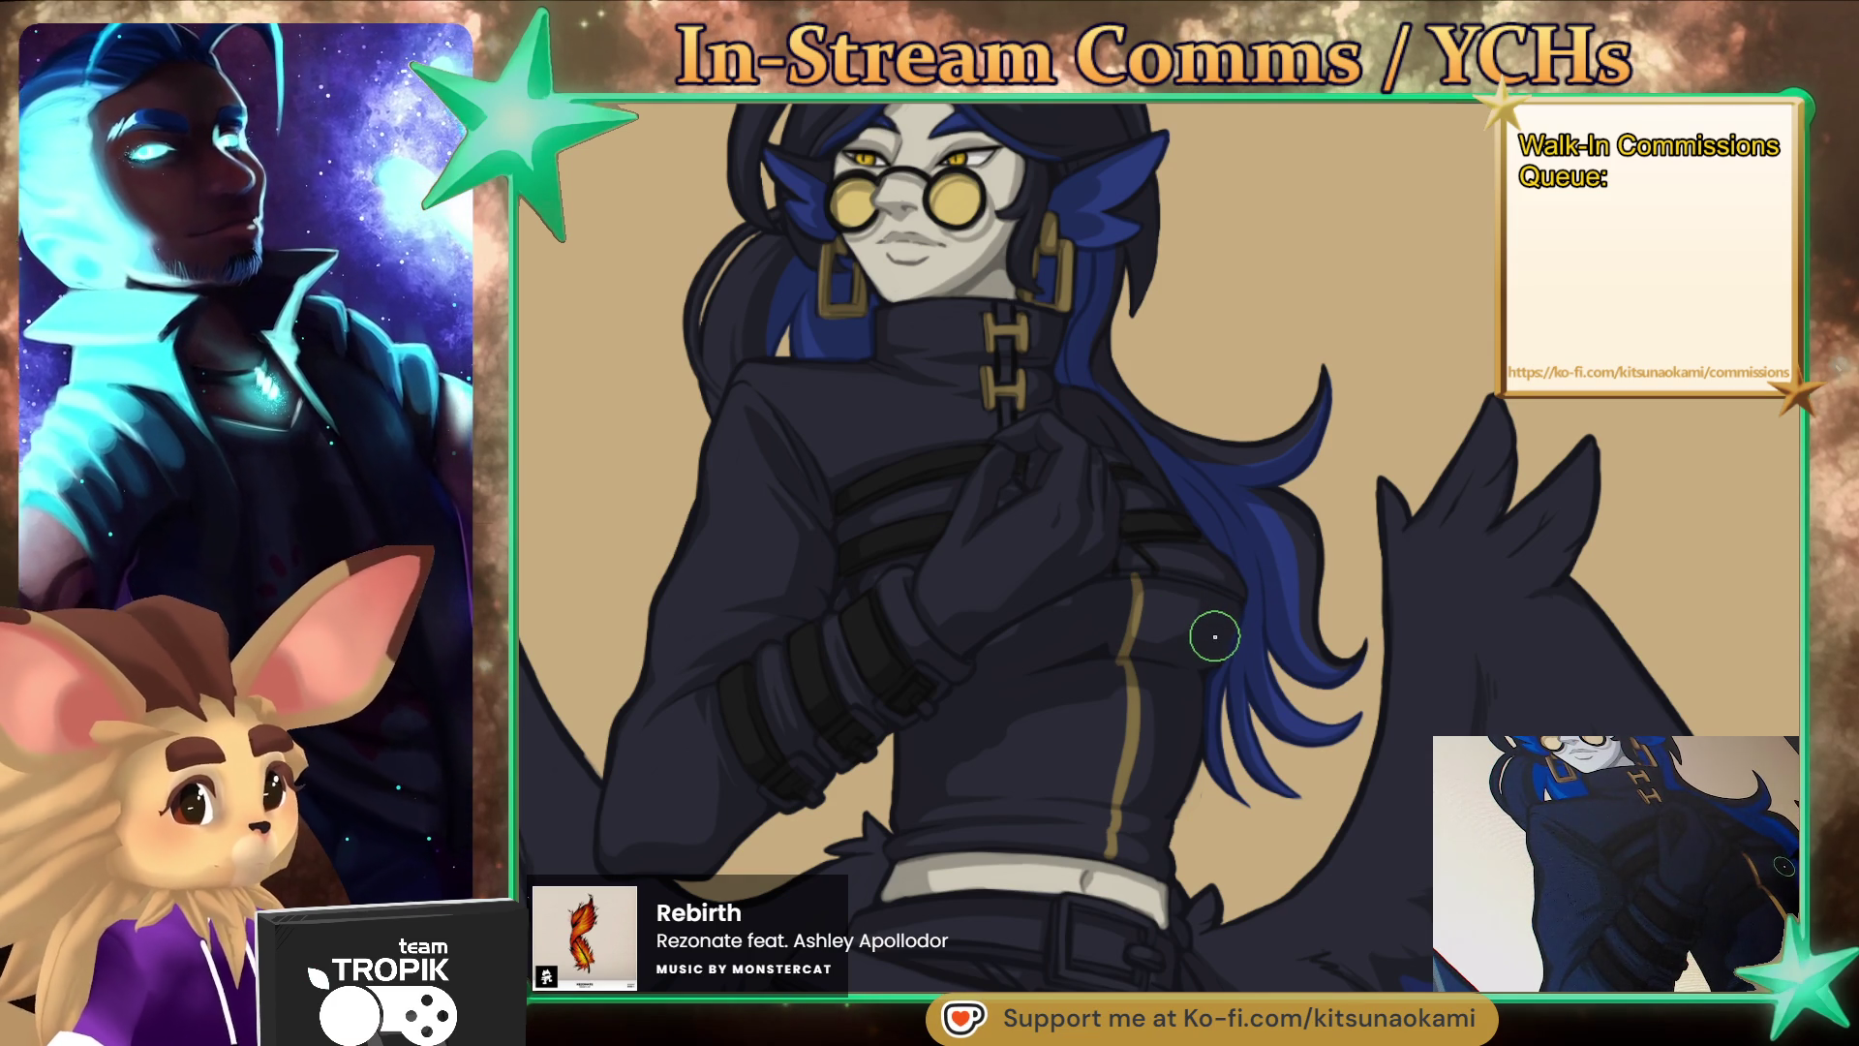
{"action": "mouse_move", "coordinate": [1062, 597]}
{"action": "left_mouse_down"}
{"action": "mouse_move", "coordinate": [1111, 782]}
{"action": "mouse_move", "coordinate": [1177, 662]}
{"action": "left_mouse_up"}
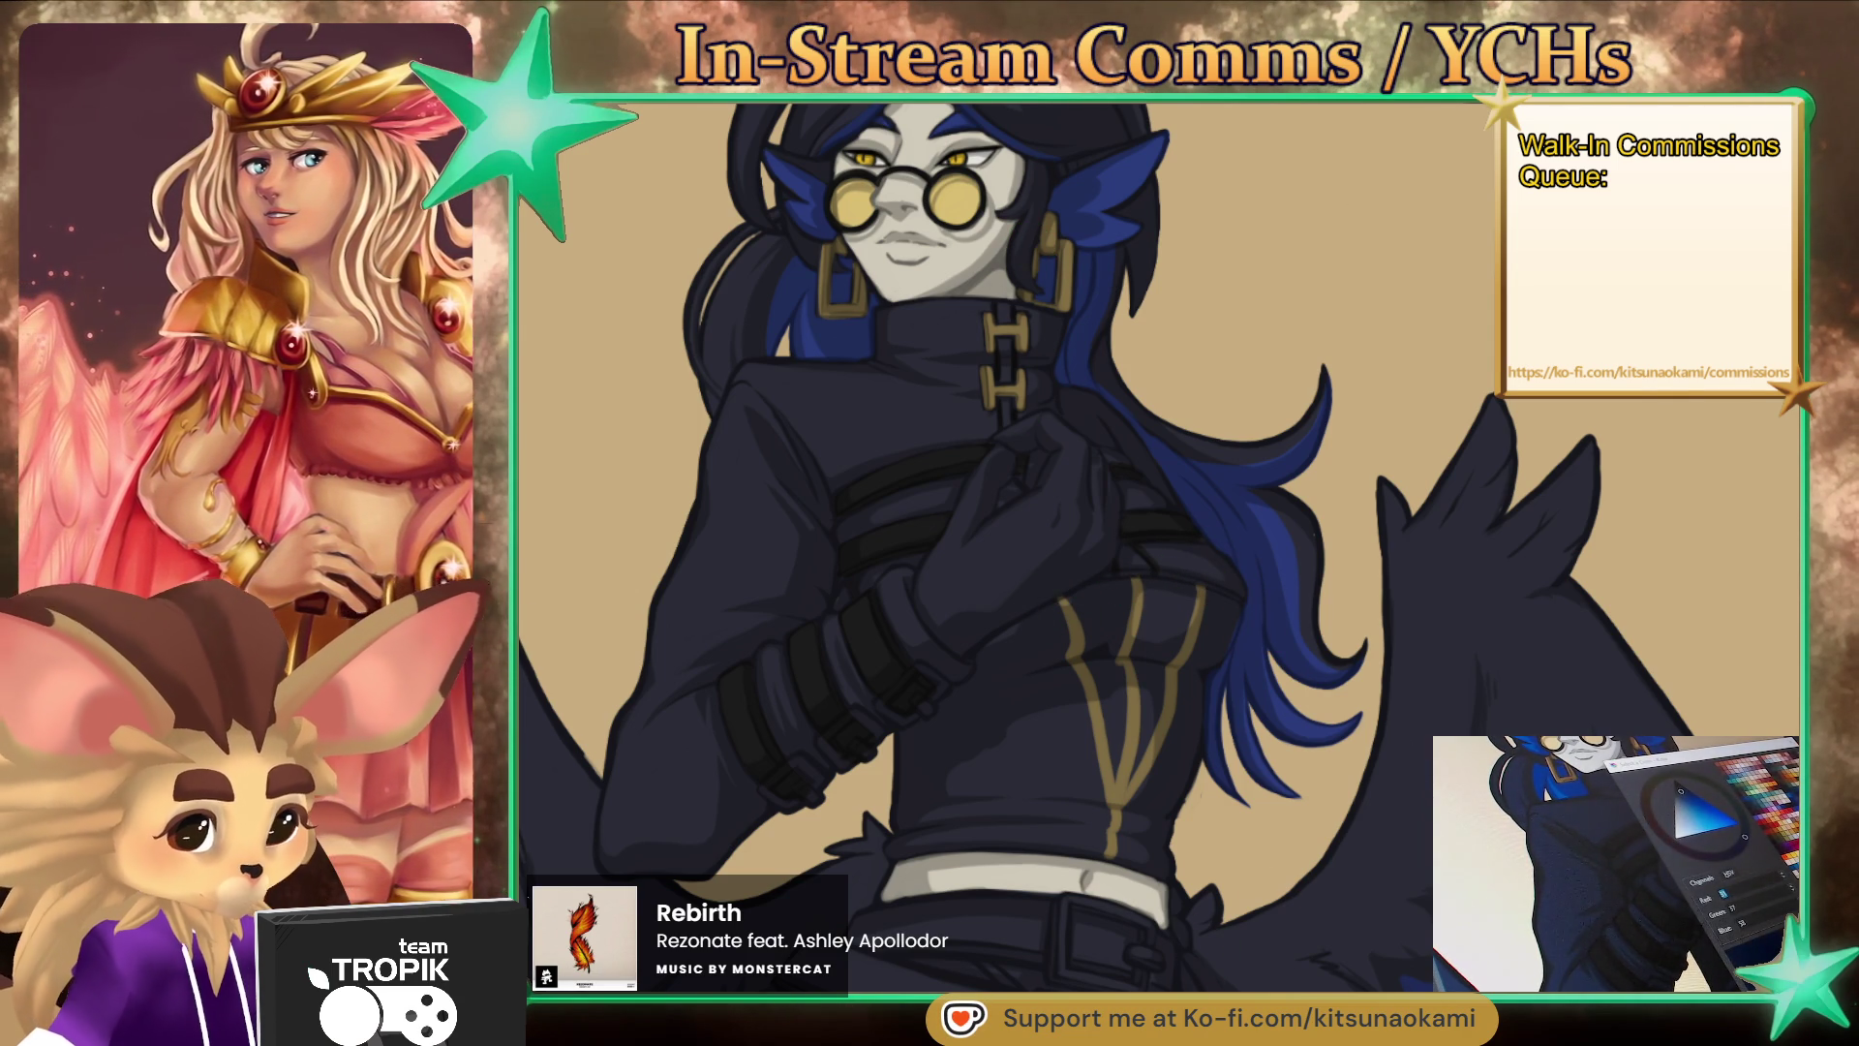
{"action": "key", "text": "Return"}
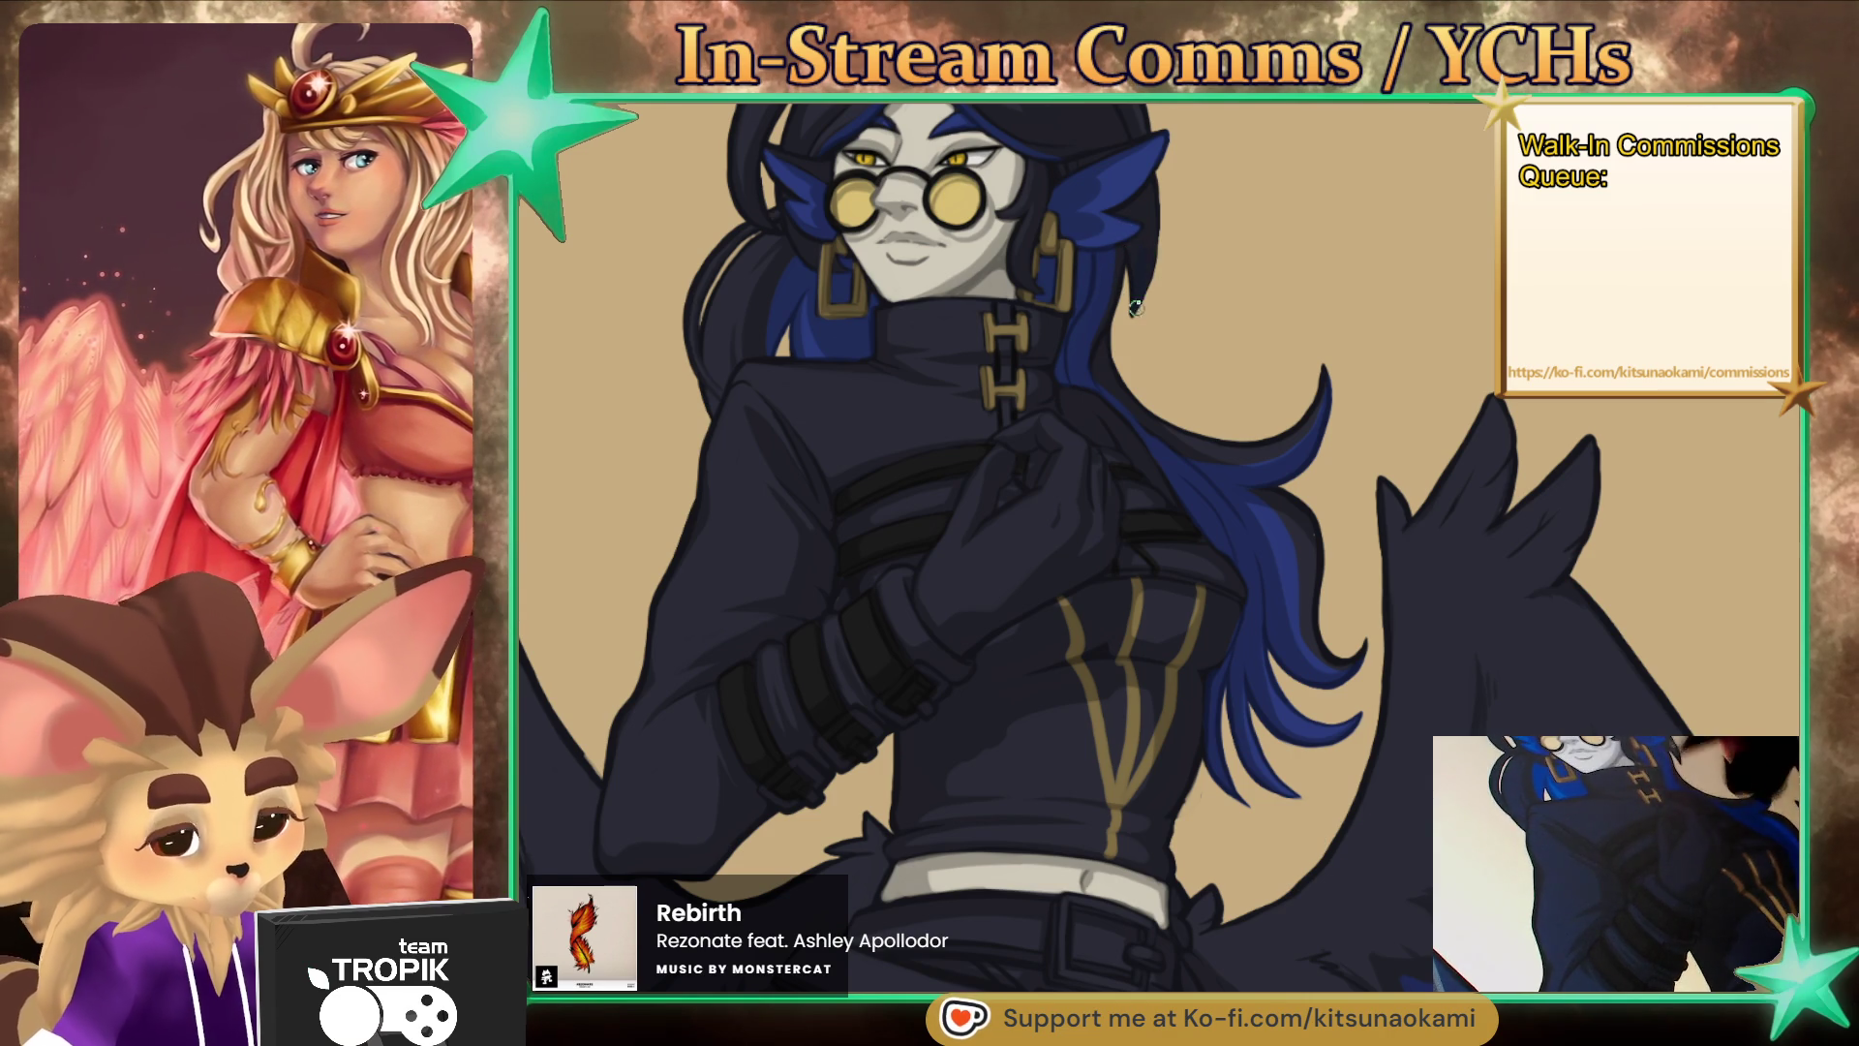
- Zoom and pan onto the character's face, then fill the hair navy blue
{"action": "scroll", "coordinate": [1350, 842], "scroll_direction": "up", "scroll_amount": 5}
{"action": "mouse_move", "coordinate": [1293, 608]}
{"action": "left_mouse_down"}
{"action": "mouse_move", "coordinate": [1145, 319]}
{"action": "mouse_move", "coordinate": [1240, 532]}
{"action": "mouse_move", "coordinate": [1280, 545]}
{"action": "left_mouse_up"}
{"action": "scroll", "coordinate": [684, 775], "scroll_direction": "up", "scroll_amount": 3}
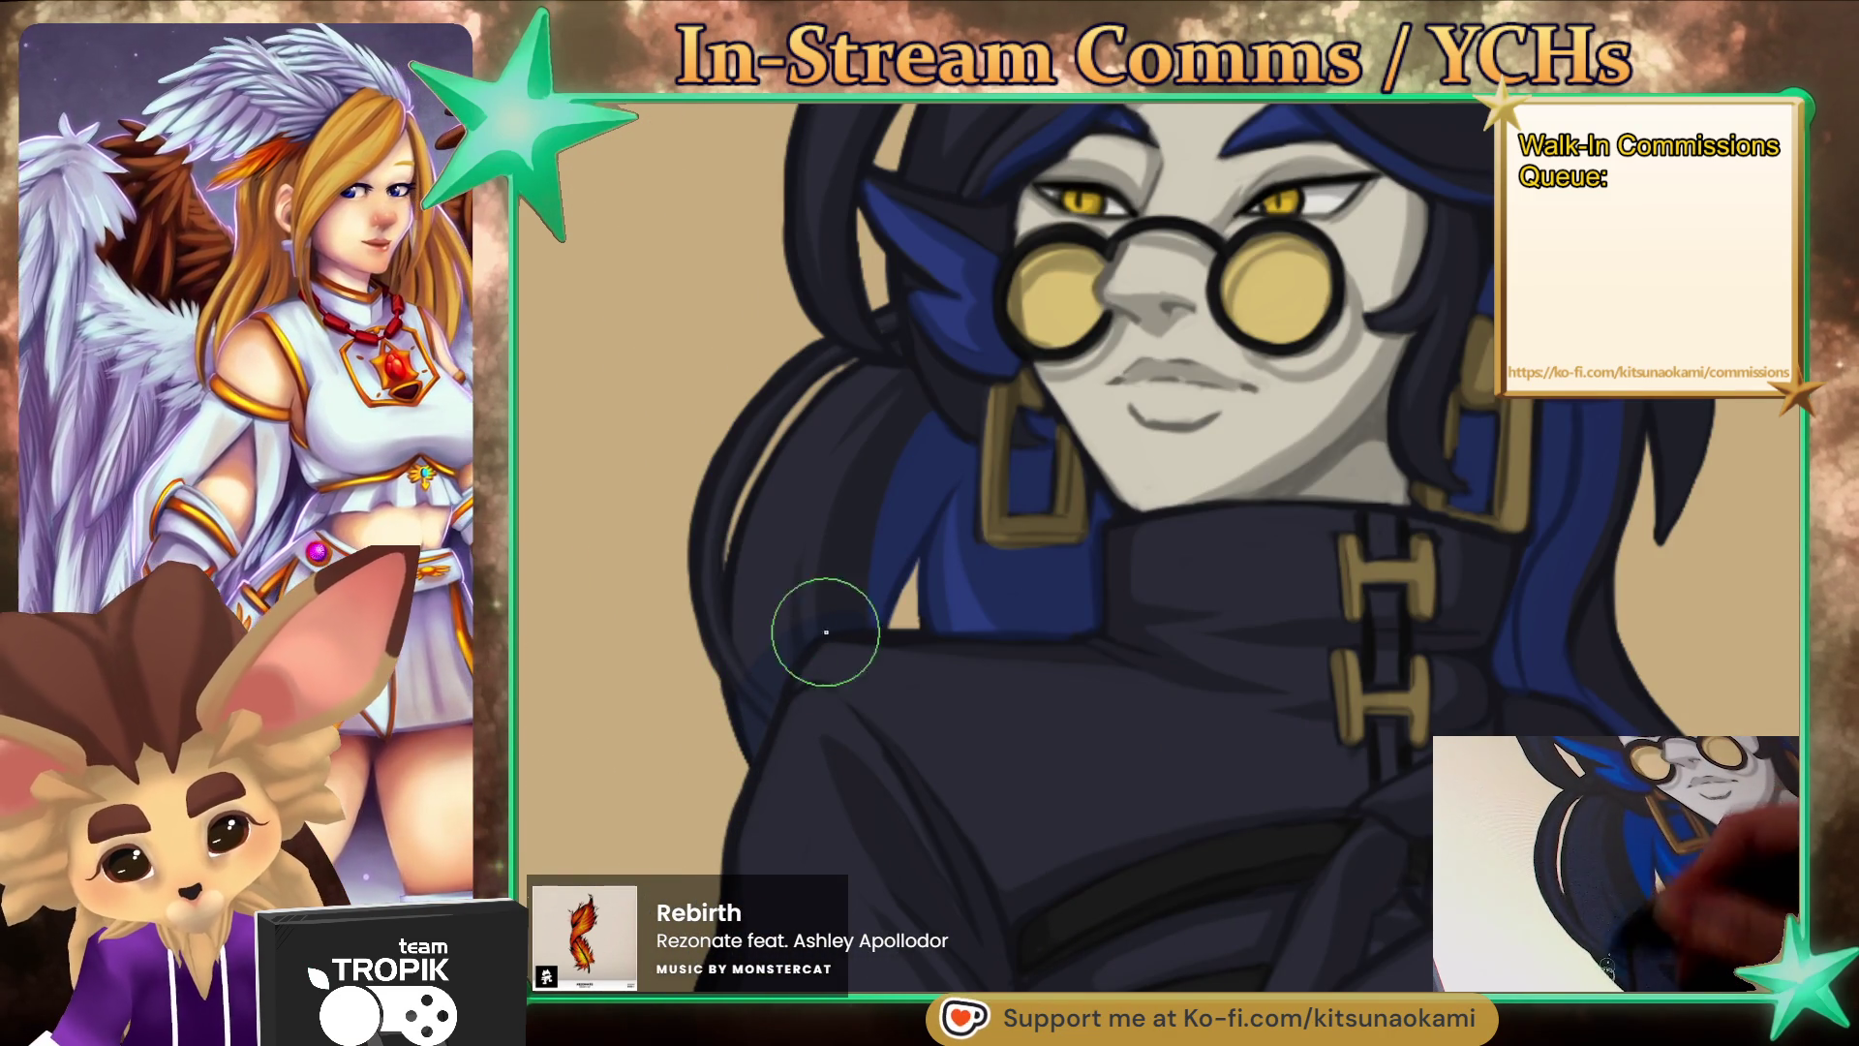
{"action": "scroll", "coordinate": [842, 628], "scroll_direction": "down", "scroll_amount": 3}
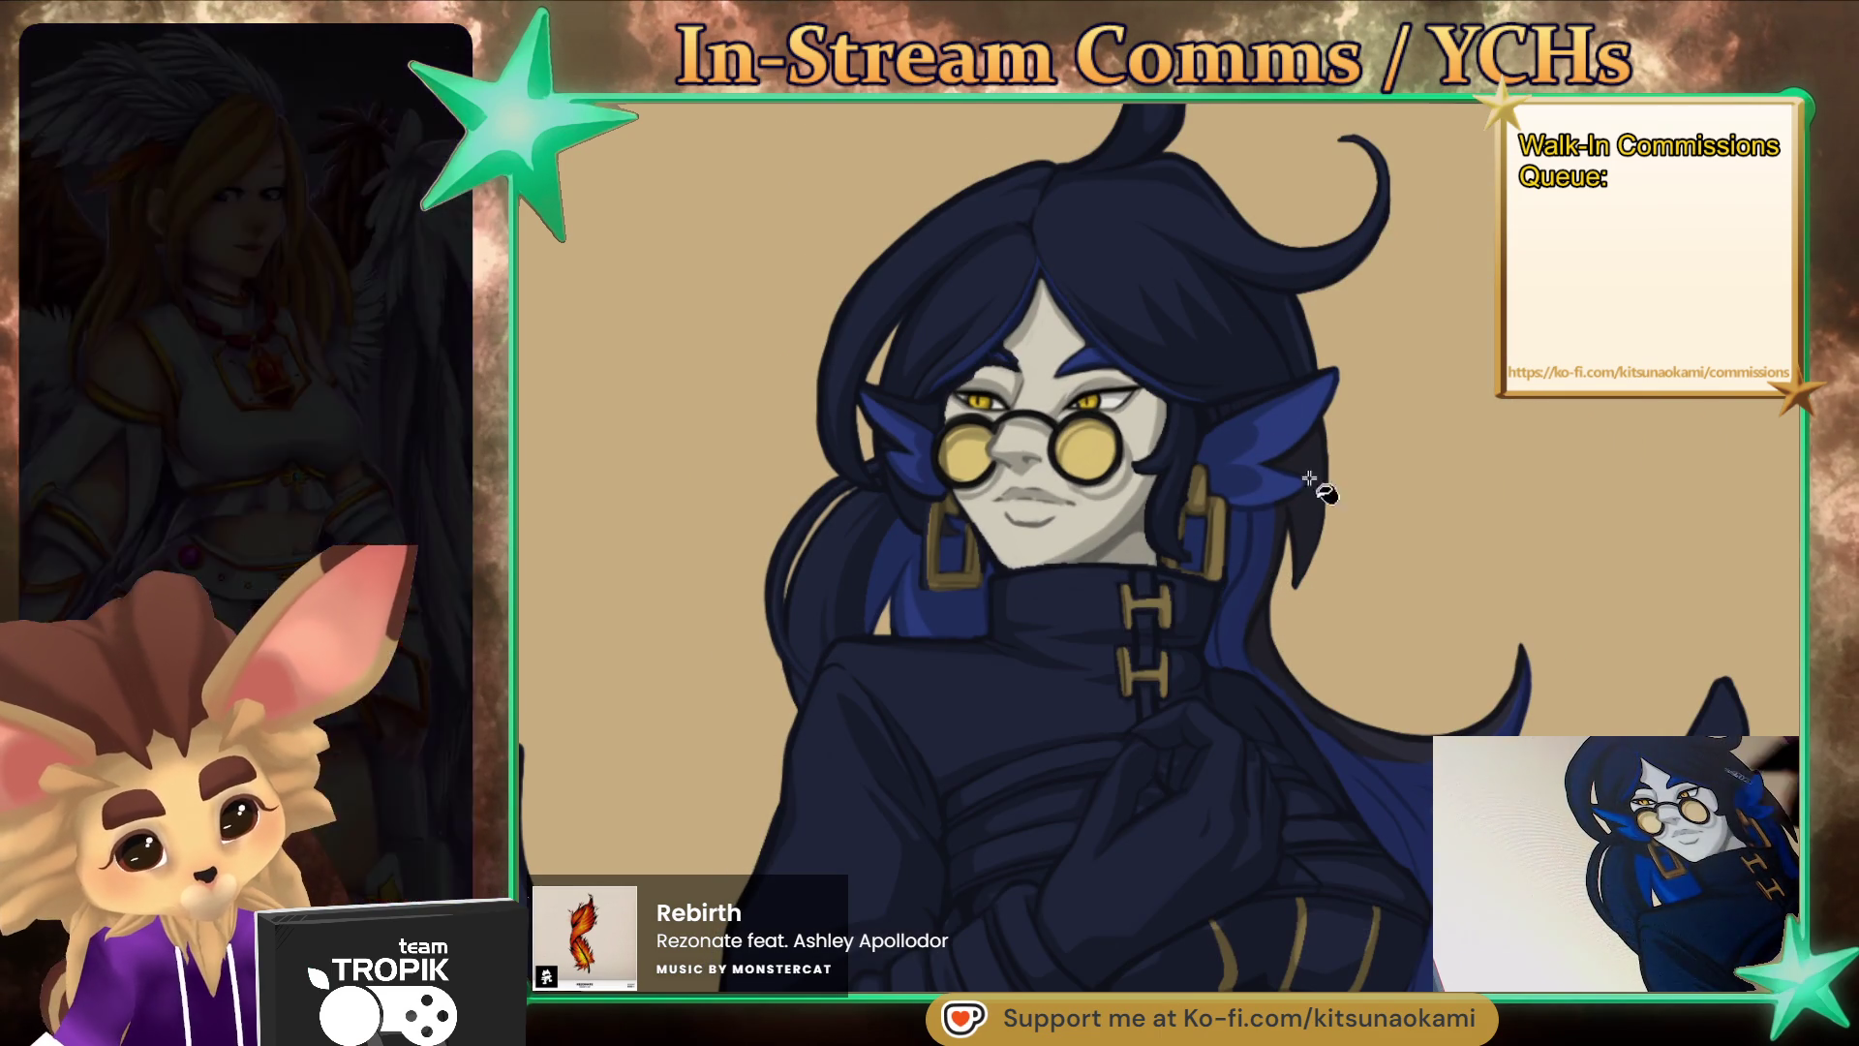
{"action": "mouse_move", "coordinate": [1382, 708]}
{"action": "left_mouse_down"}
{"action": "mouse_move", "coordinate": [1301, 694]}
{"action": "mouse_move", "coordinate": [1380, 677]}
{"action": "mouse_move", "coordinate": [1351, 656]}
{"action": "mouse_move", "coordinate": [1334, 592]}
{"action": "mouse_move", "coordinate": [1294, 712]}
{"action": "mouse_move", "coordinate": [1325, 702]}
{"action": "left_mouse_up"}
{"action": "scroll", "coordinate": [1336, 685], "scroll_direction": "up", "scroll_amount": 3}
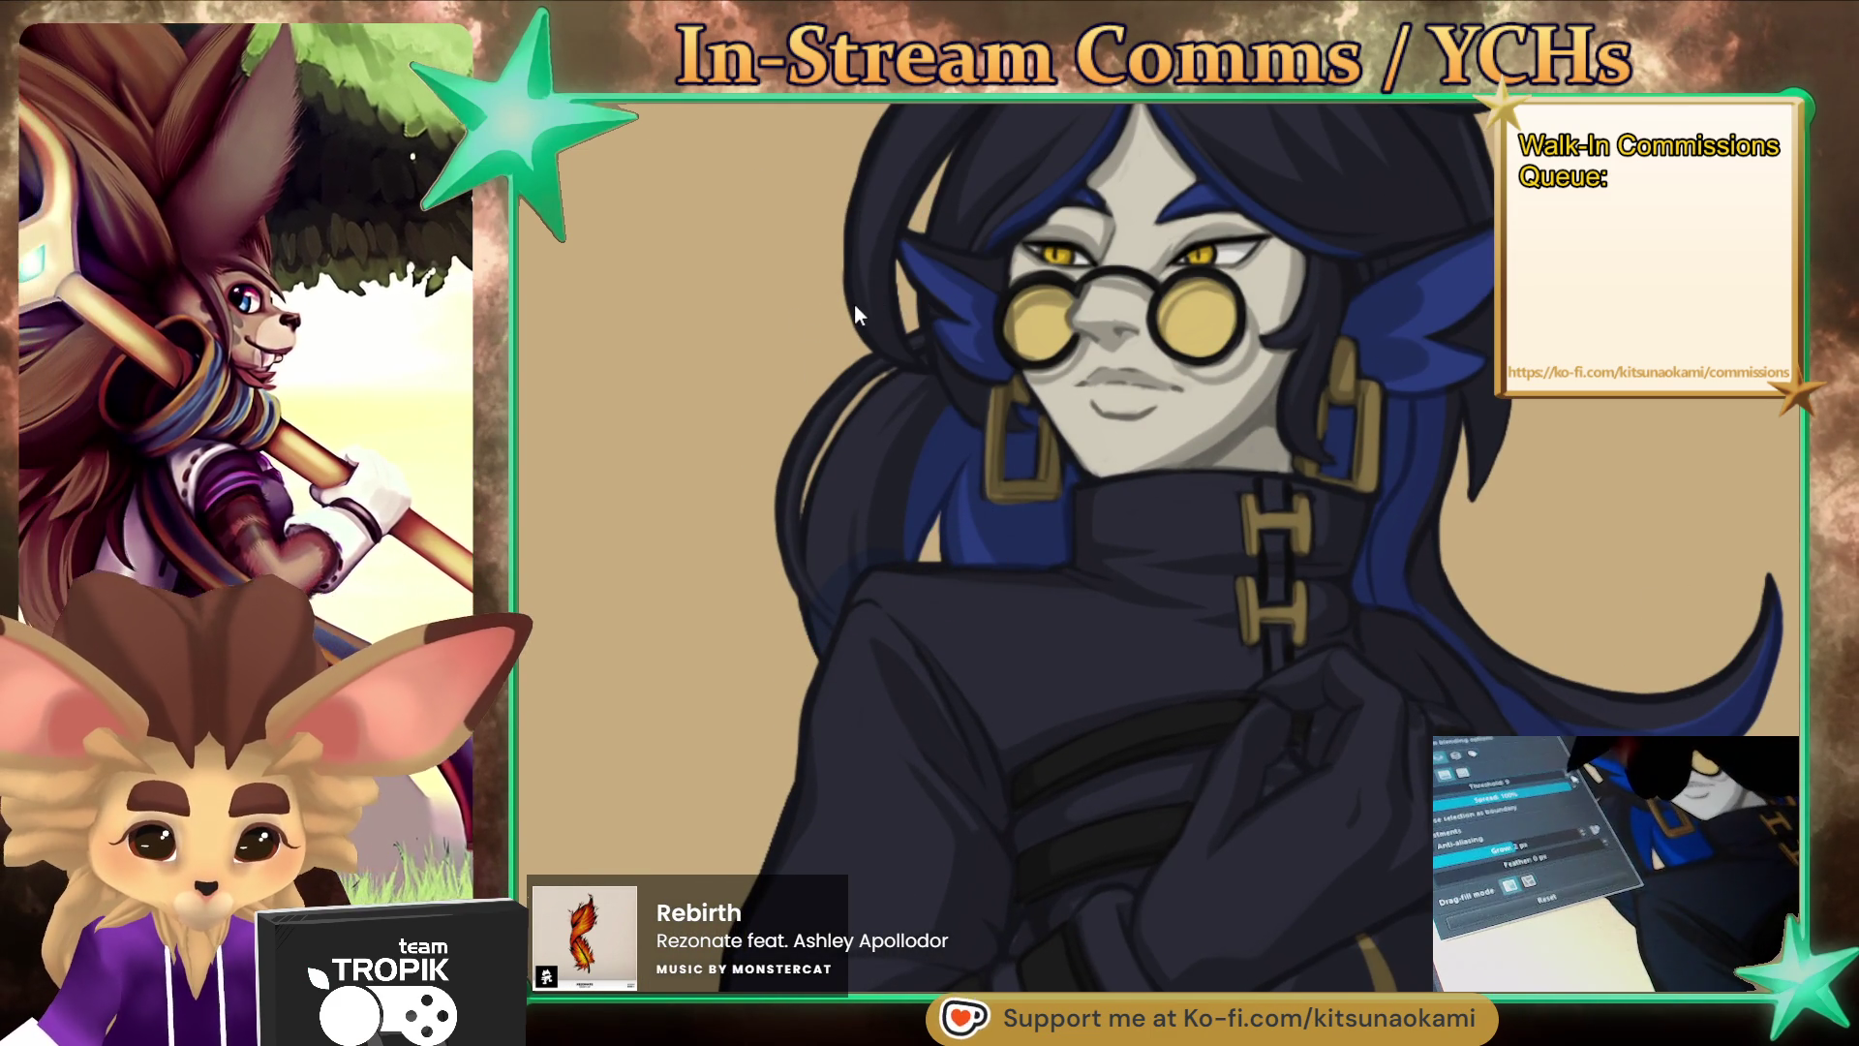
{"action": "left_click", "coordinate": [971, 200]}
- Redo the navy blue fill on the hair and centre the face
{"action": "key", "text": "ctrl+z"}
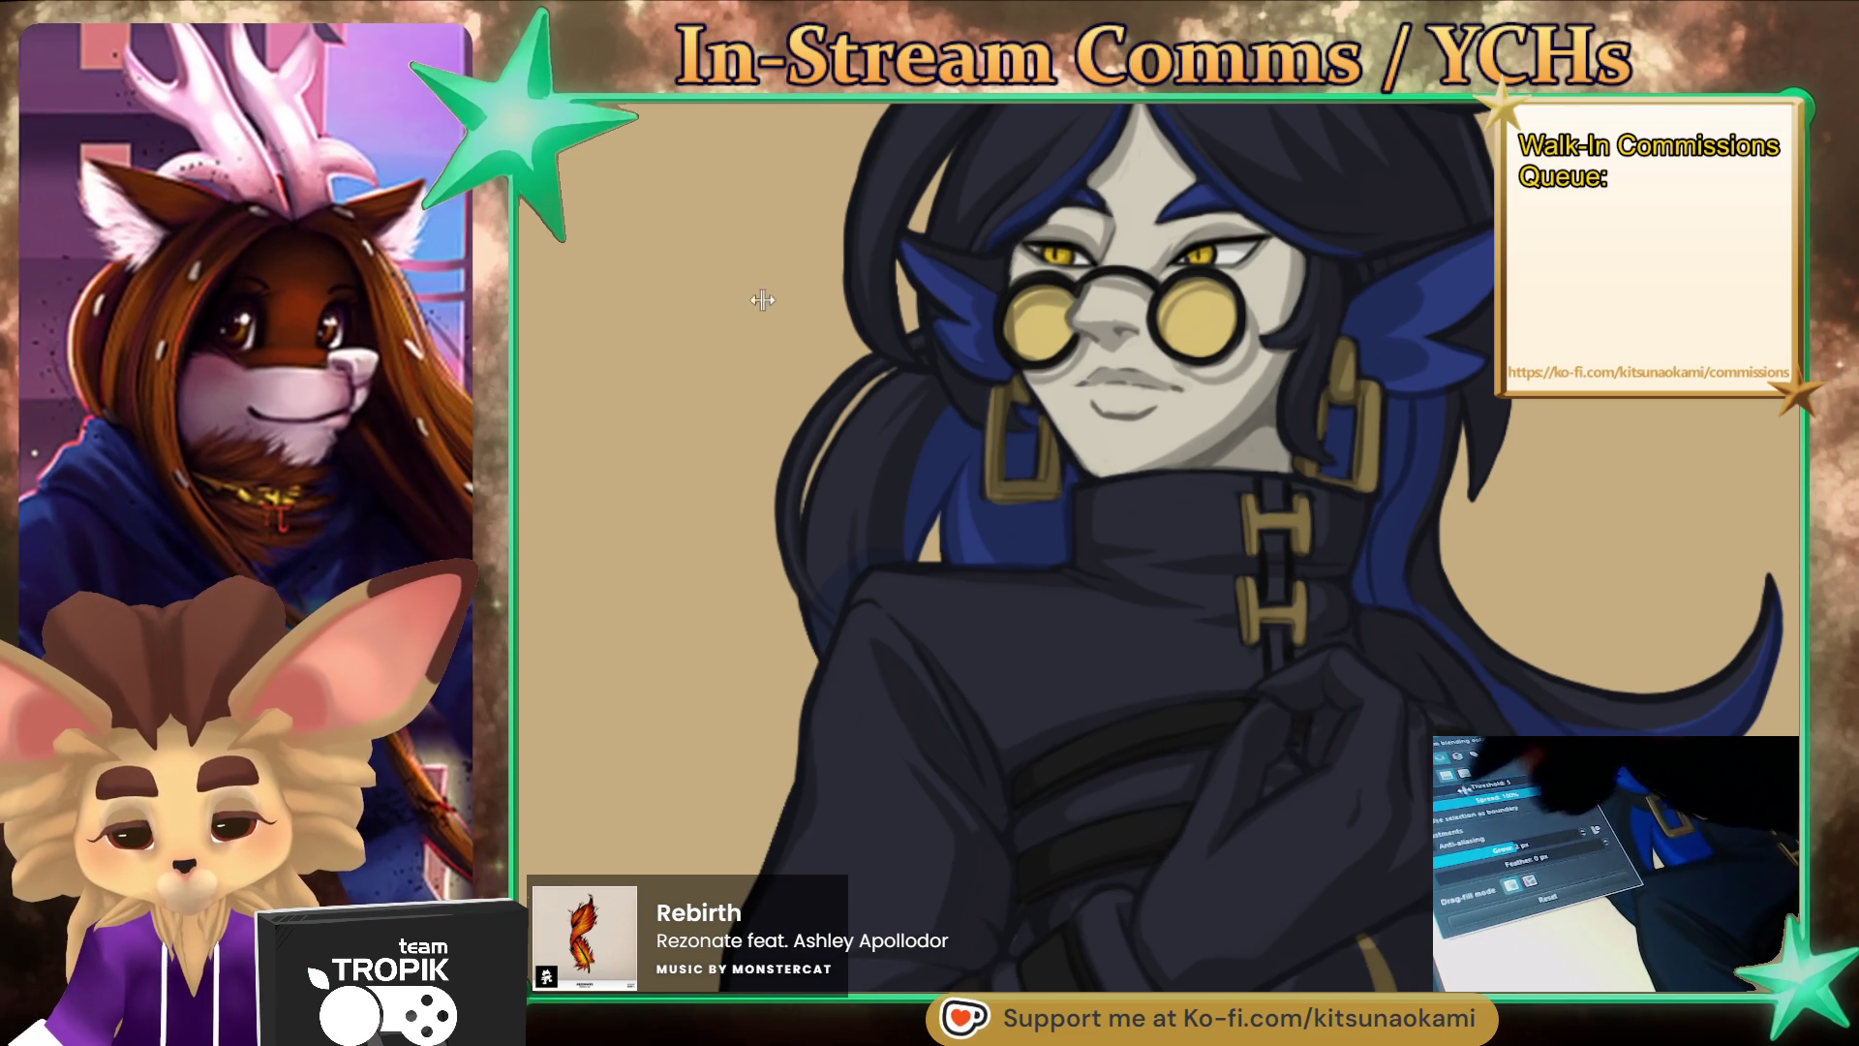
{"action": "left_click", "coordinate": [994, 179]}
{"action": "scroll", "coordinate": [1012, 240], "scroll_direction": "down", "scroll_amount": 3}
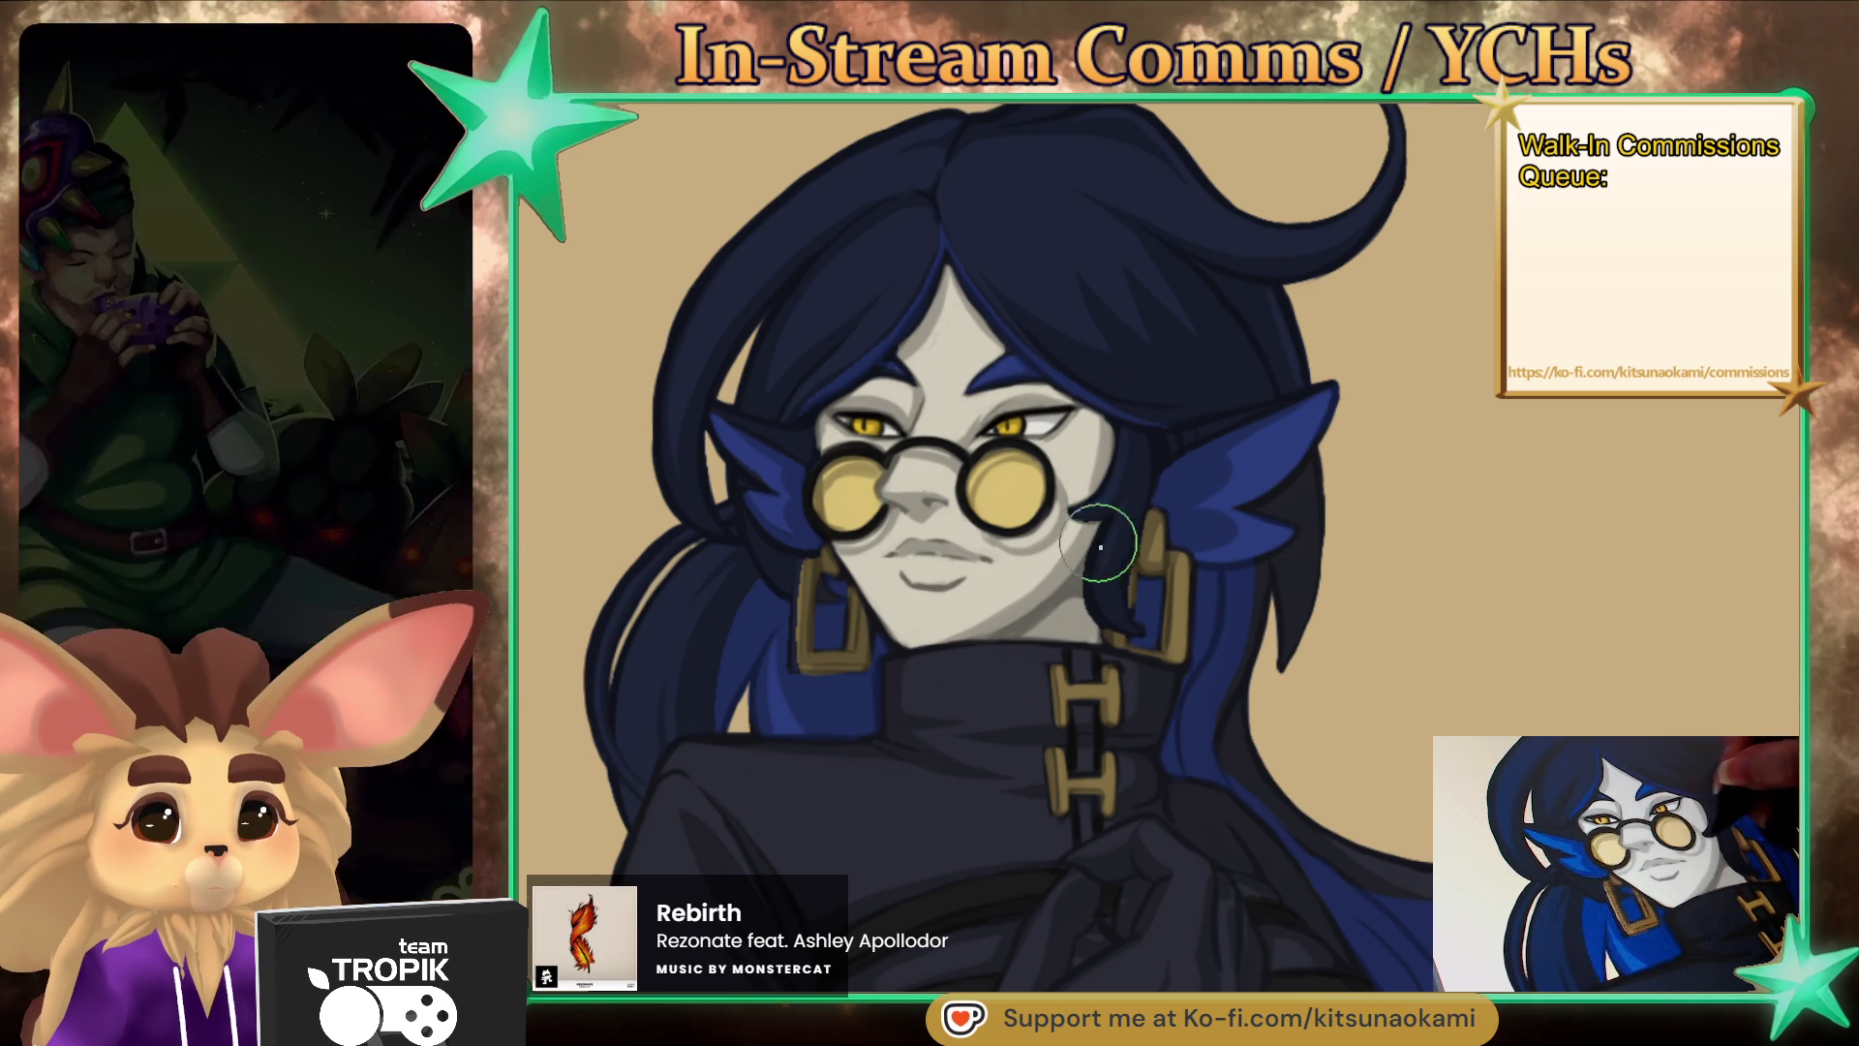
{"action": "left_click_drag", "start_coordinate": [1095, 534], "coordinate": [1042, 403]}
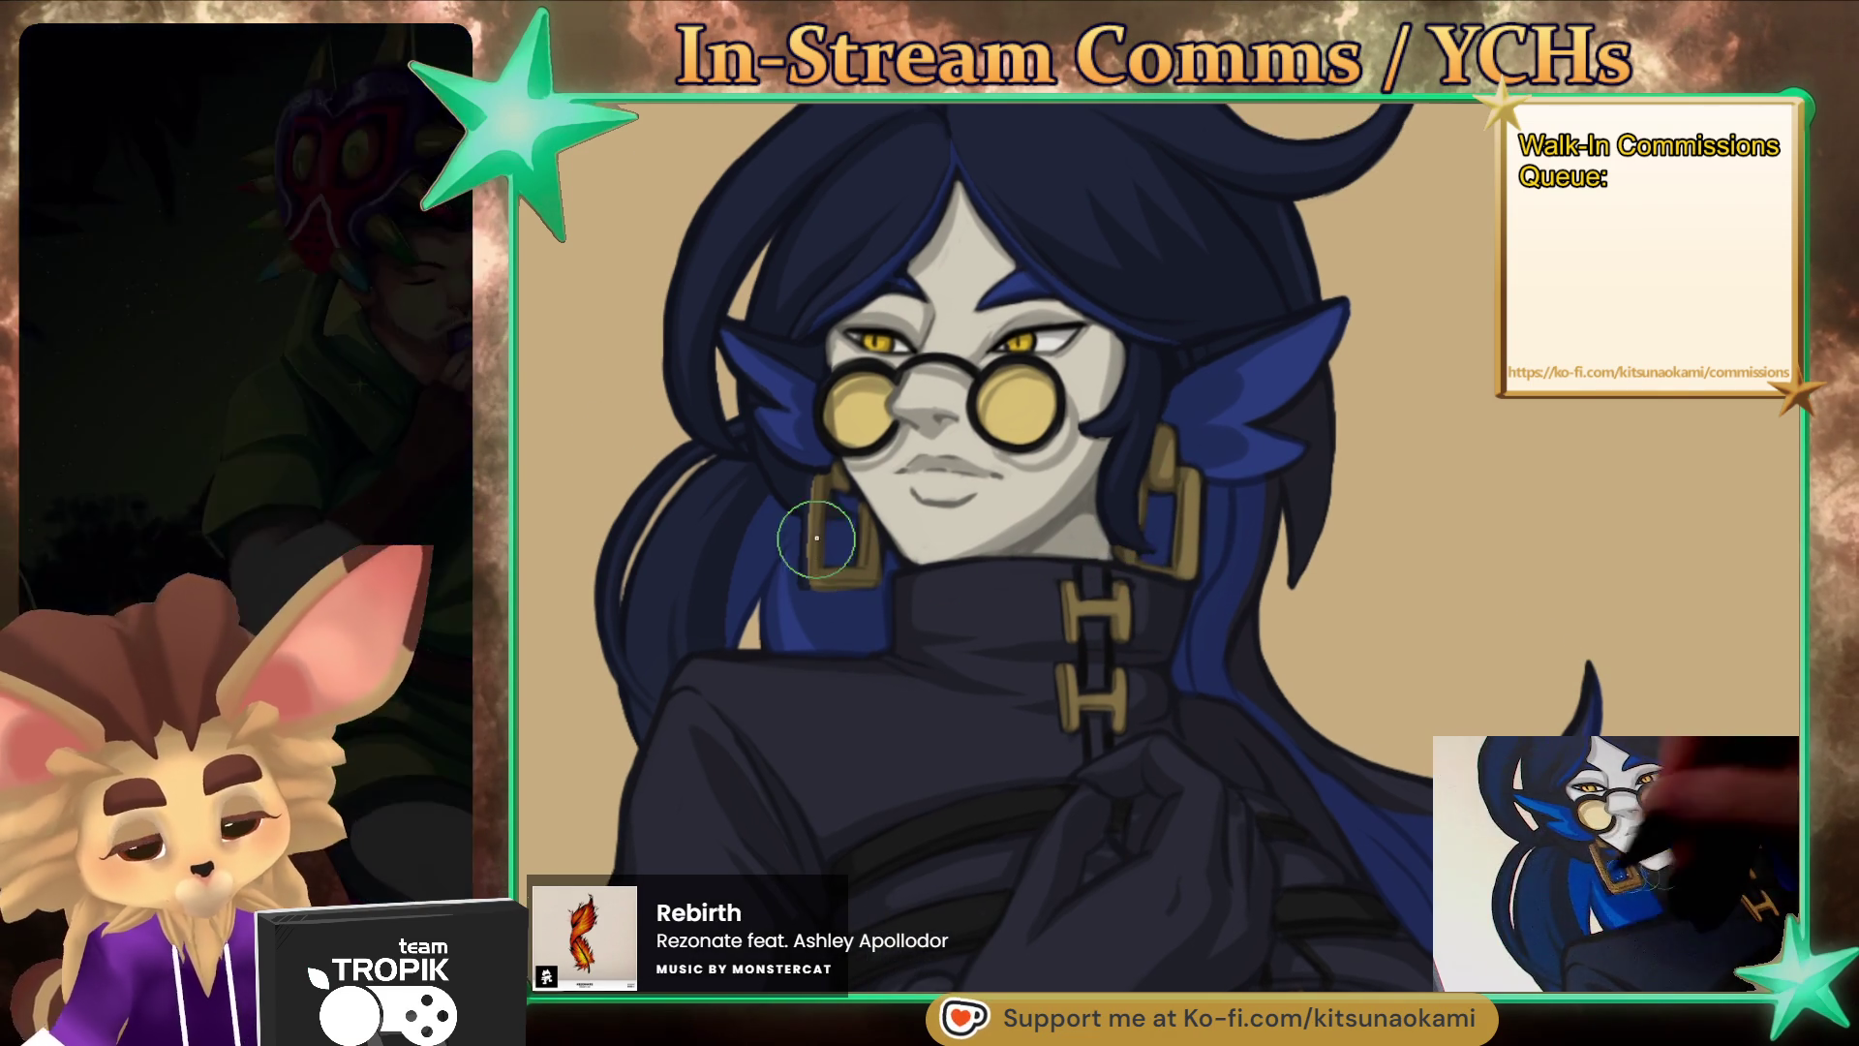
- Paint gold down the left earring, removing a stray stroke across the lens
{"action": "left_click_drag", "start_coordinate": [825, 477], "coordinate": [803, 568]}
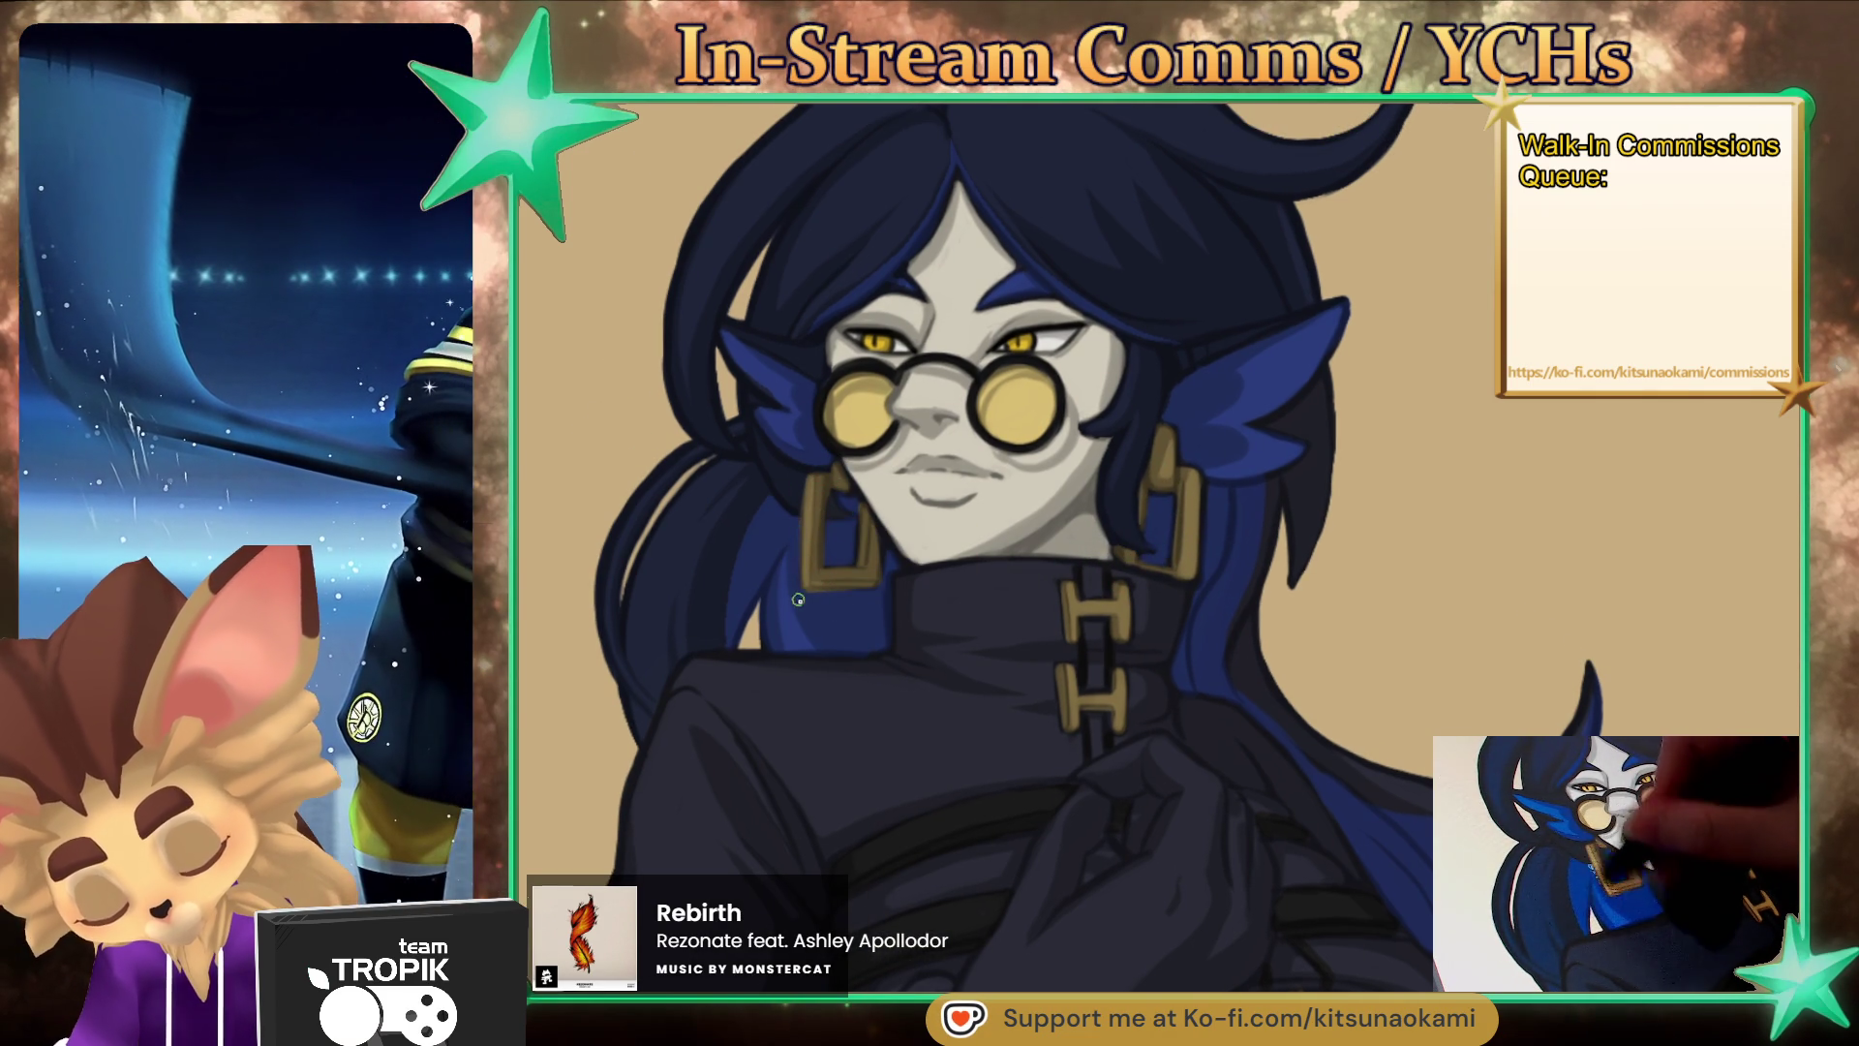
{"action": "left_click_drag", "start_coordinate": [769, 513], "coordinate": [883, 537]}
{"action": "key", "text": "ctrl+z"}
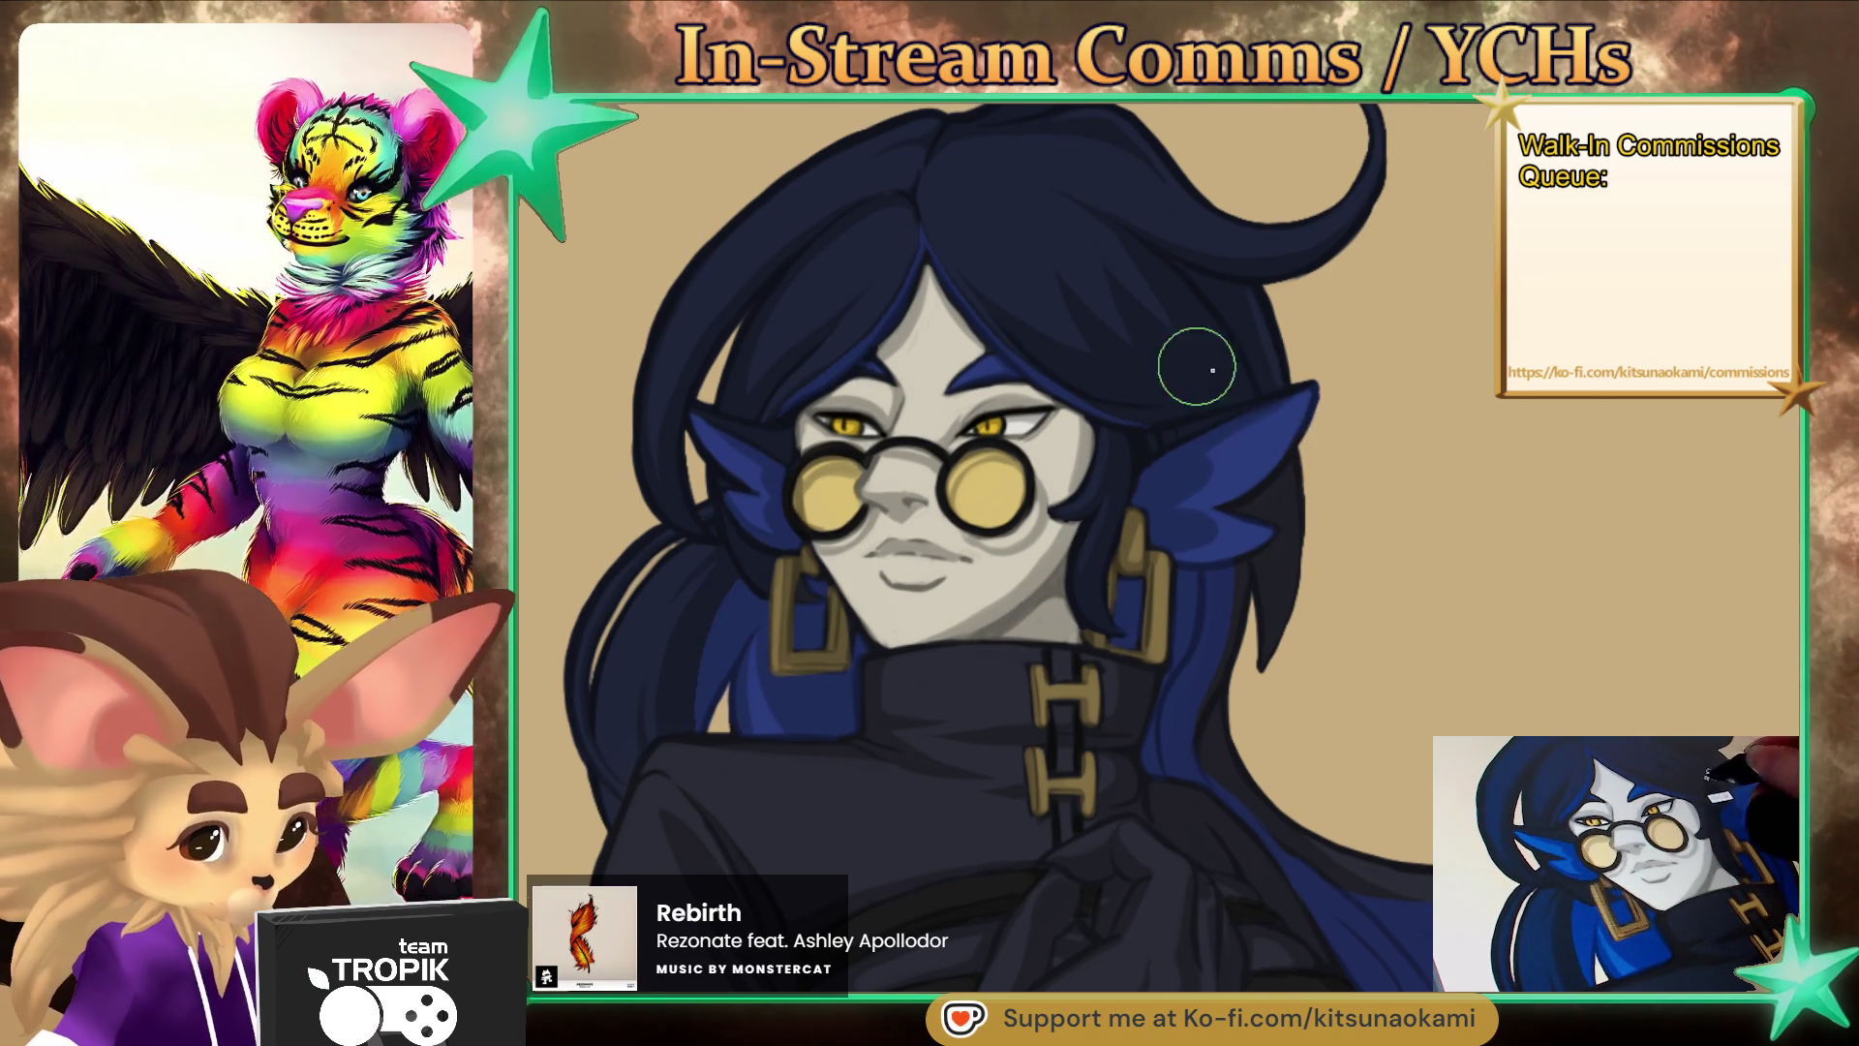
{"action": "scroll", "coordinate": [1182, 365], "scroll_direction": "down", "scroll_amount": 5}
{"action": "left_click_drag", "start_coordinate": [1414, 859], "coordinate": [1337, 763]}
- Shade the arm's underside and the feathers beside the belt in dark blue
{"action": "scroll", "coordinate": [1337, 762], "scroll_direction": "up", "scroll_amount": 5}
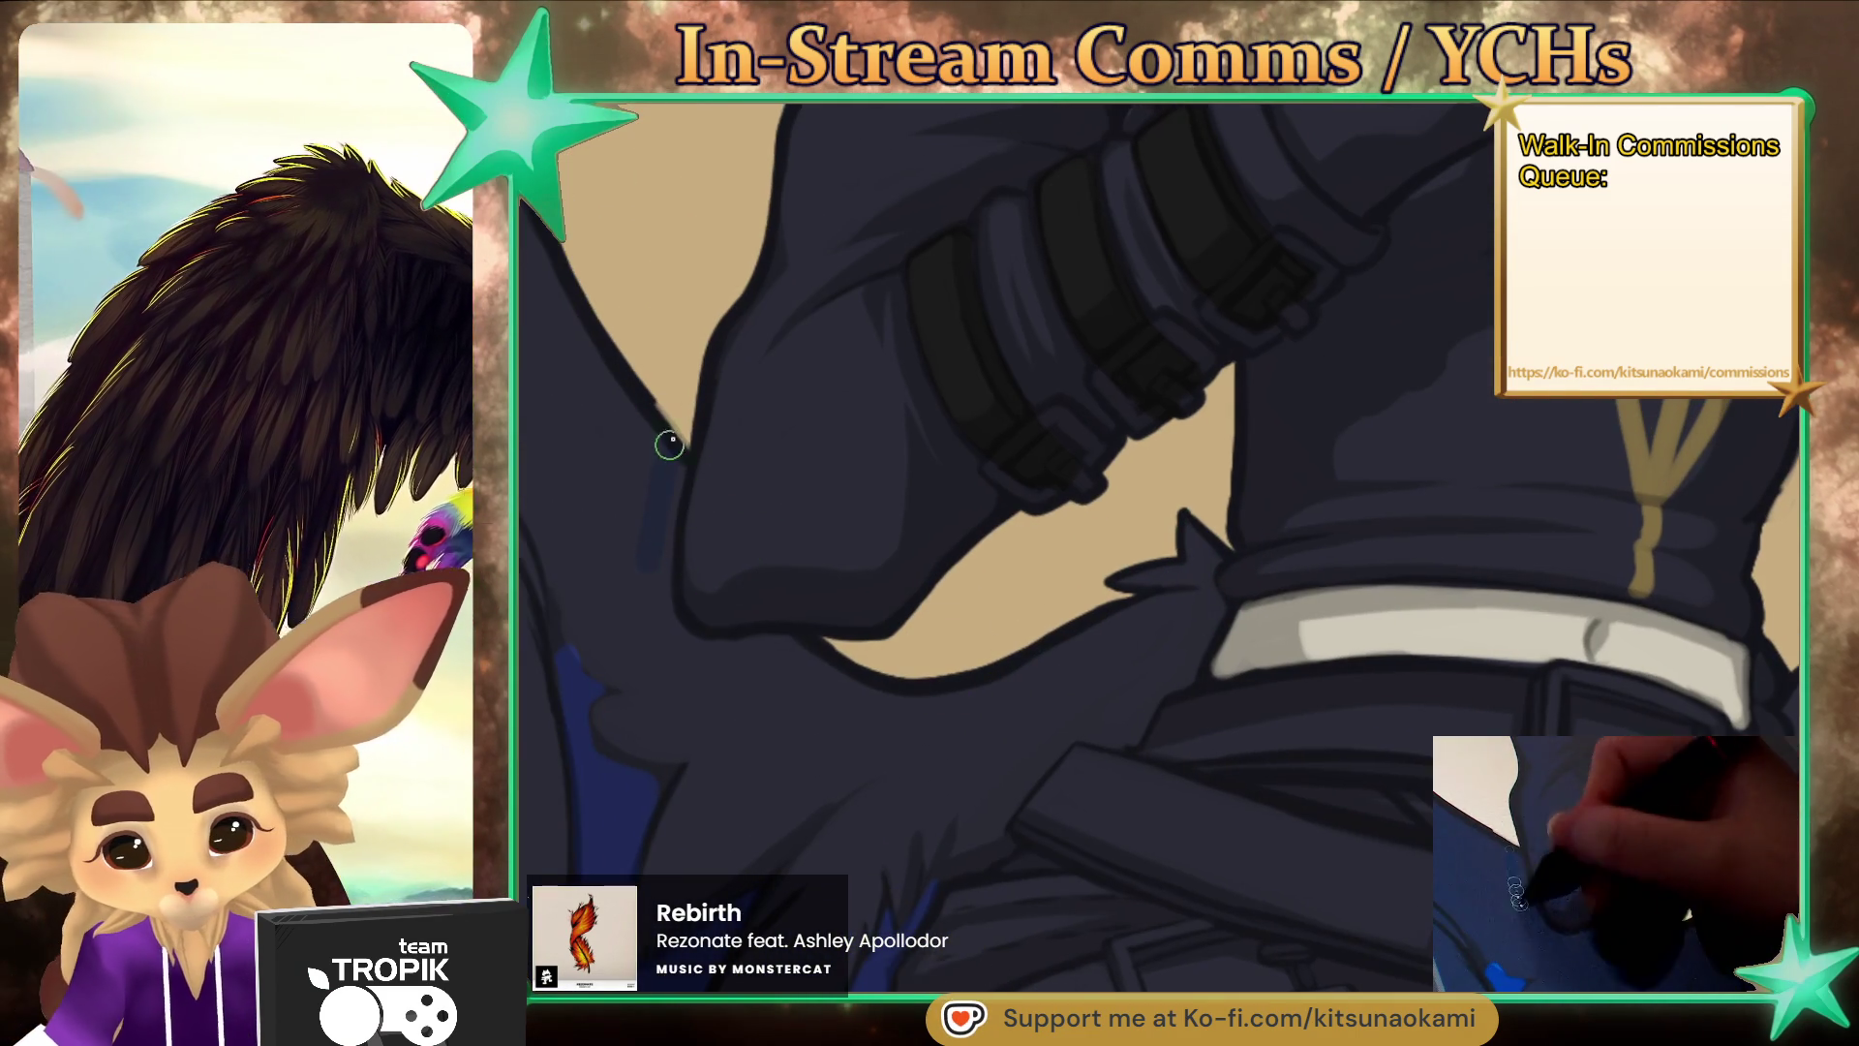
{"action": "mouse_move", "coordinate": [669, 445]}
{"action": "left_mouse_down"}
{"action": "mouse_move", "coordinate": [694, 664]}
{"action": "mouse_move", "coordinate": [842, 654]}
{"action": "left_mouse_up"}
{"action": "mouse_move", "coordinate": [1228, 527]}
{"action": "left_mouse_down"}
{"action": "mouse_move", "coordinate": [1195, 577]}
{"action": "mouse_move", "coordinate": [1211, 608]}
{"action": "left_mouse_up"}
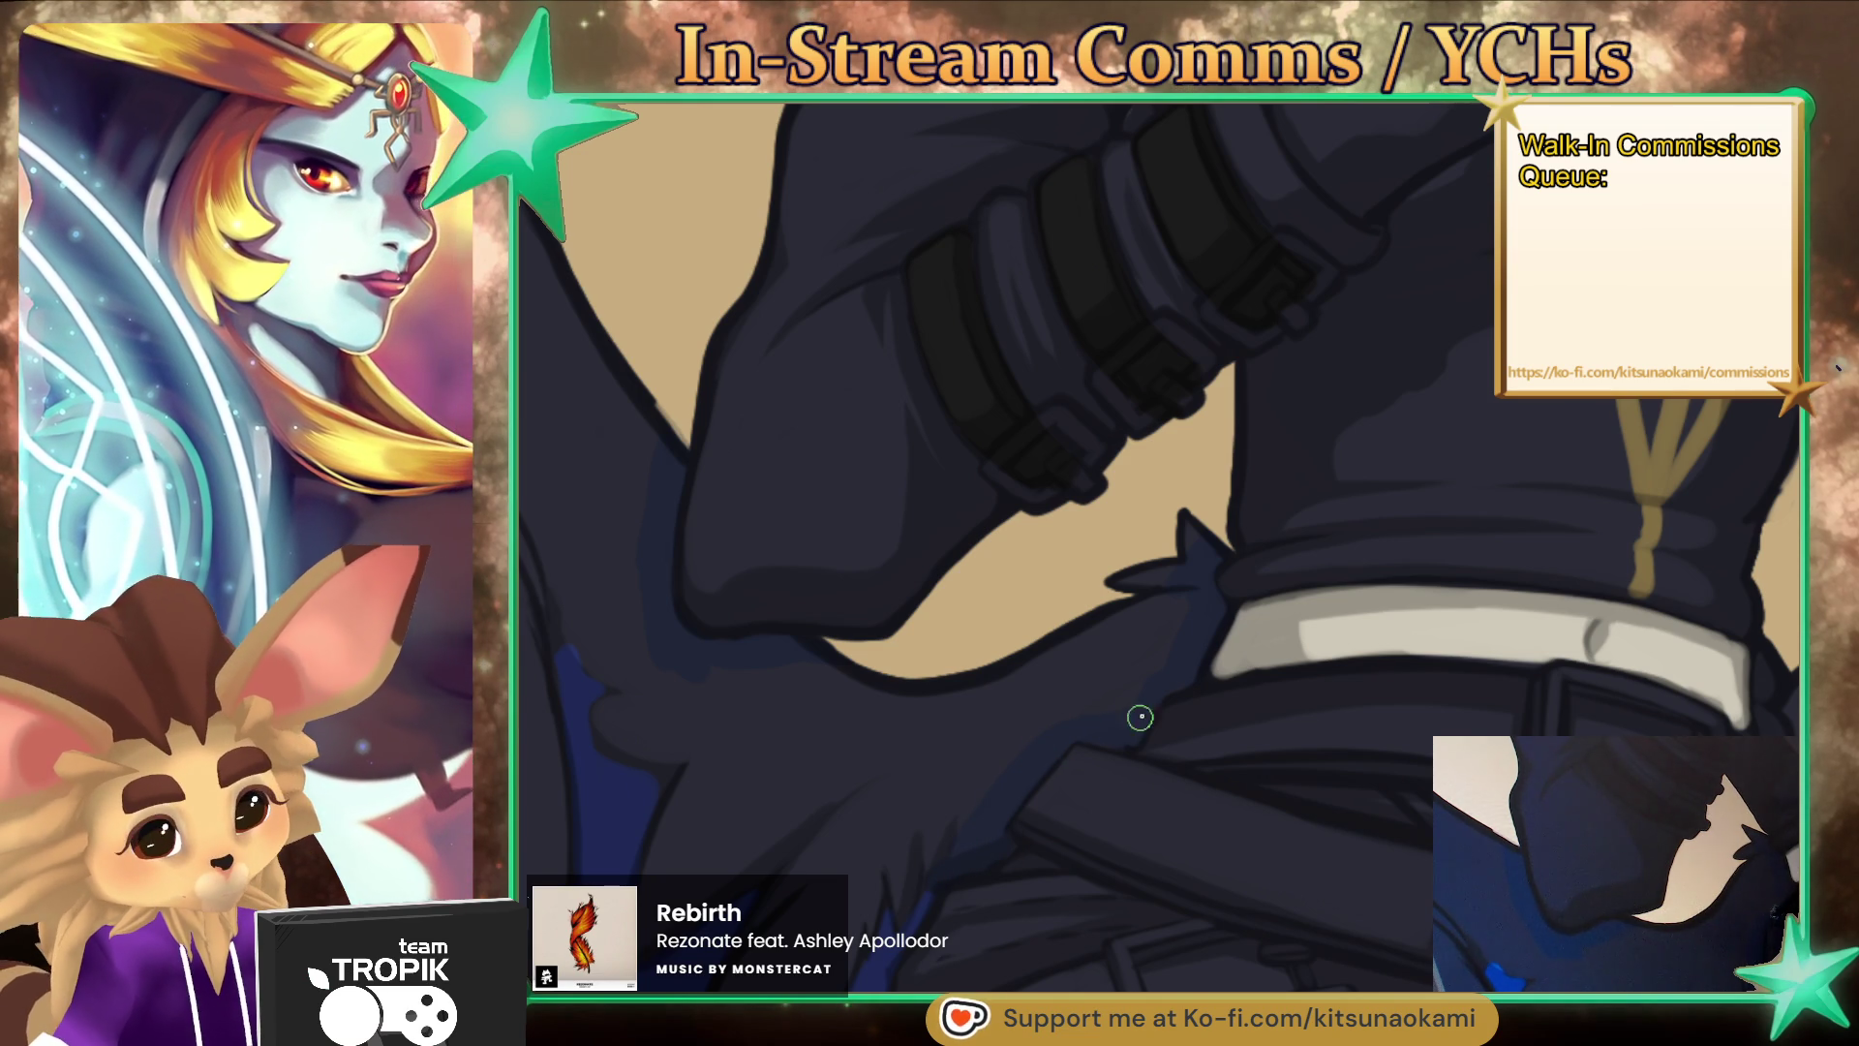
{"action": "scroll", "coordinate": [1229, 640], "scroll_direction": "down", "scroll_amount": 3}
{"action": "scroll", "coordinate": [1108, 588], "scroll_direction": "up", "scroll_amount": 4}
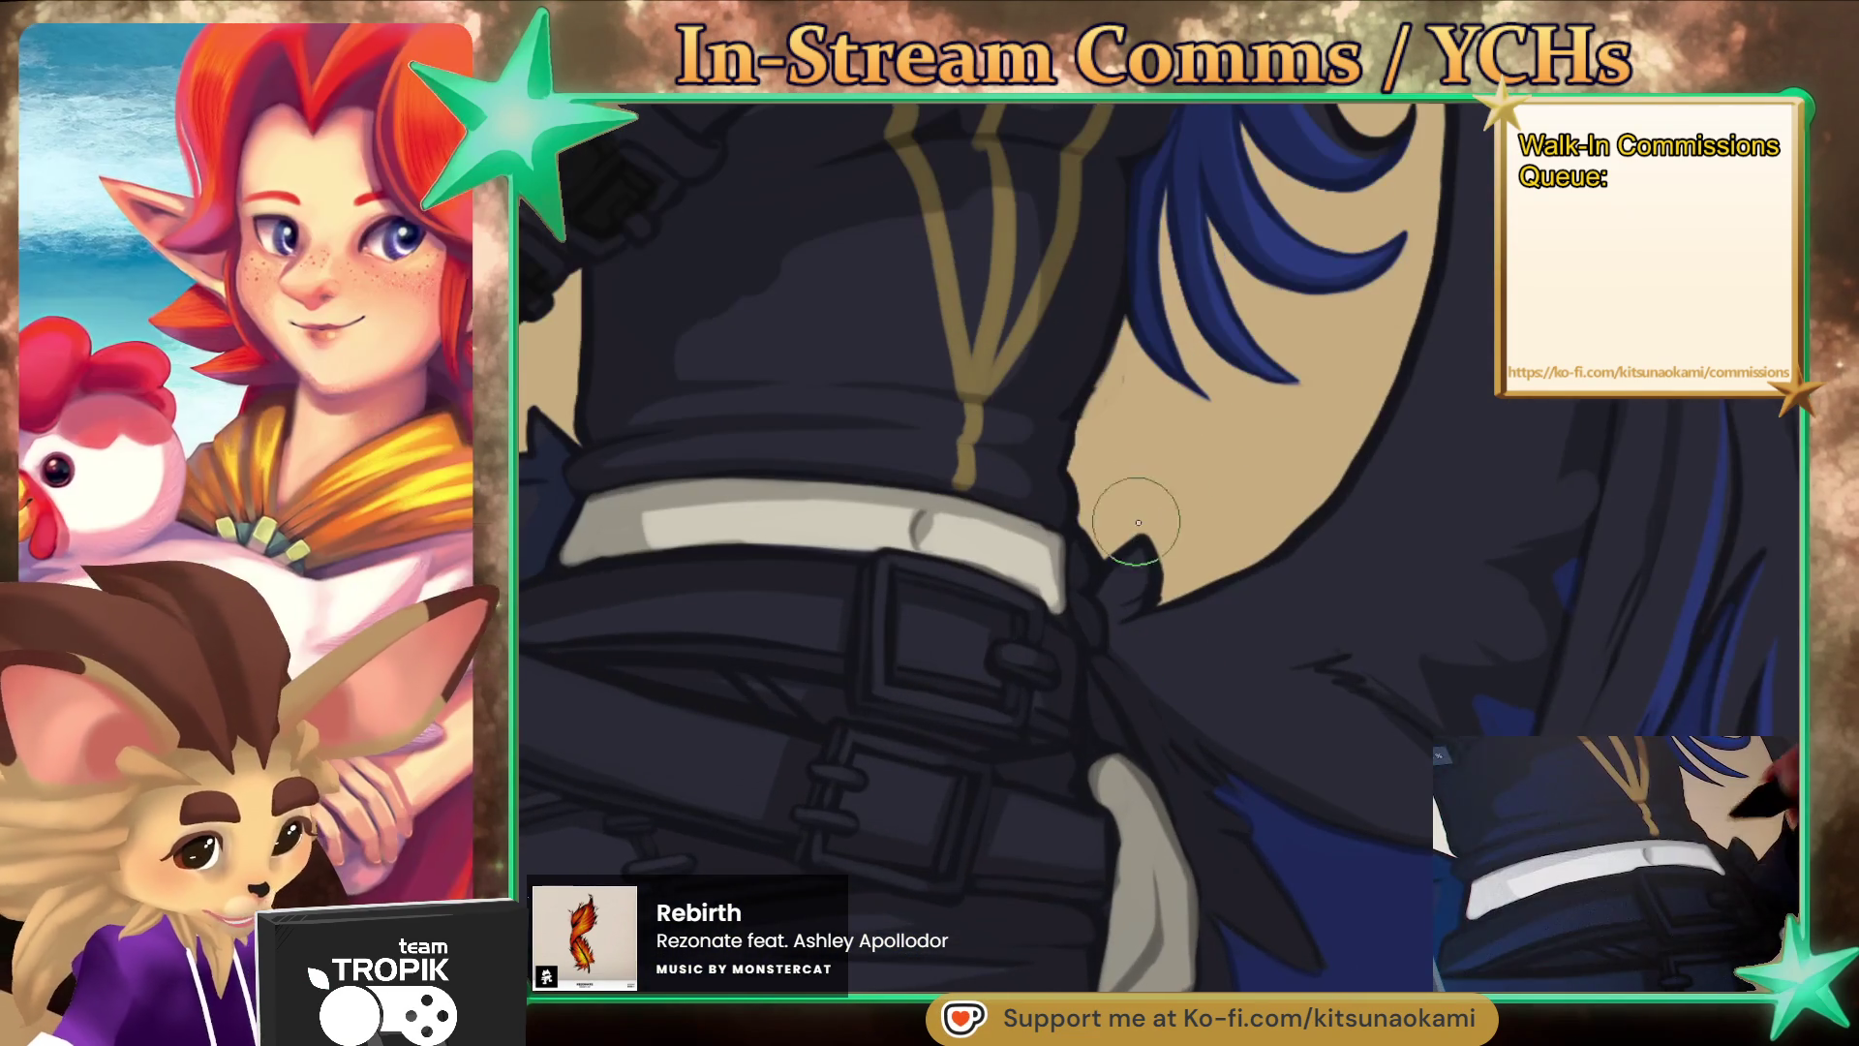
- Paint dark blue along the belt edge, then zoom out to view the whole character
{"action": "left_click_drag", "start_coordinate": [1109, 588], "coordinate": [1157, 746]}
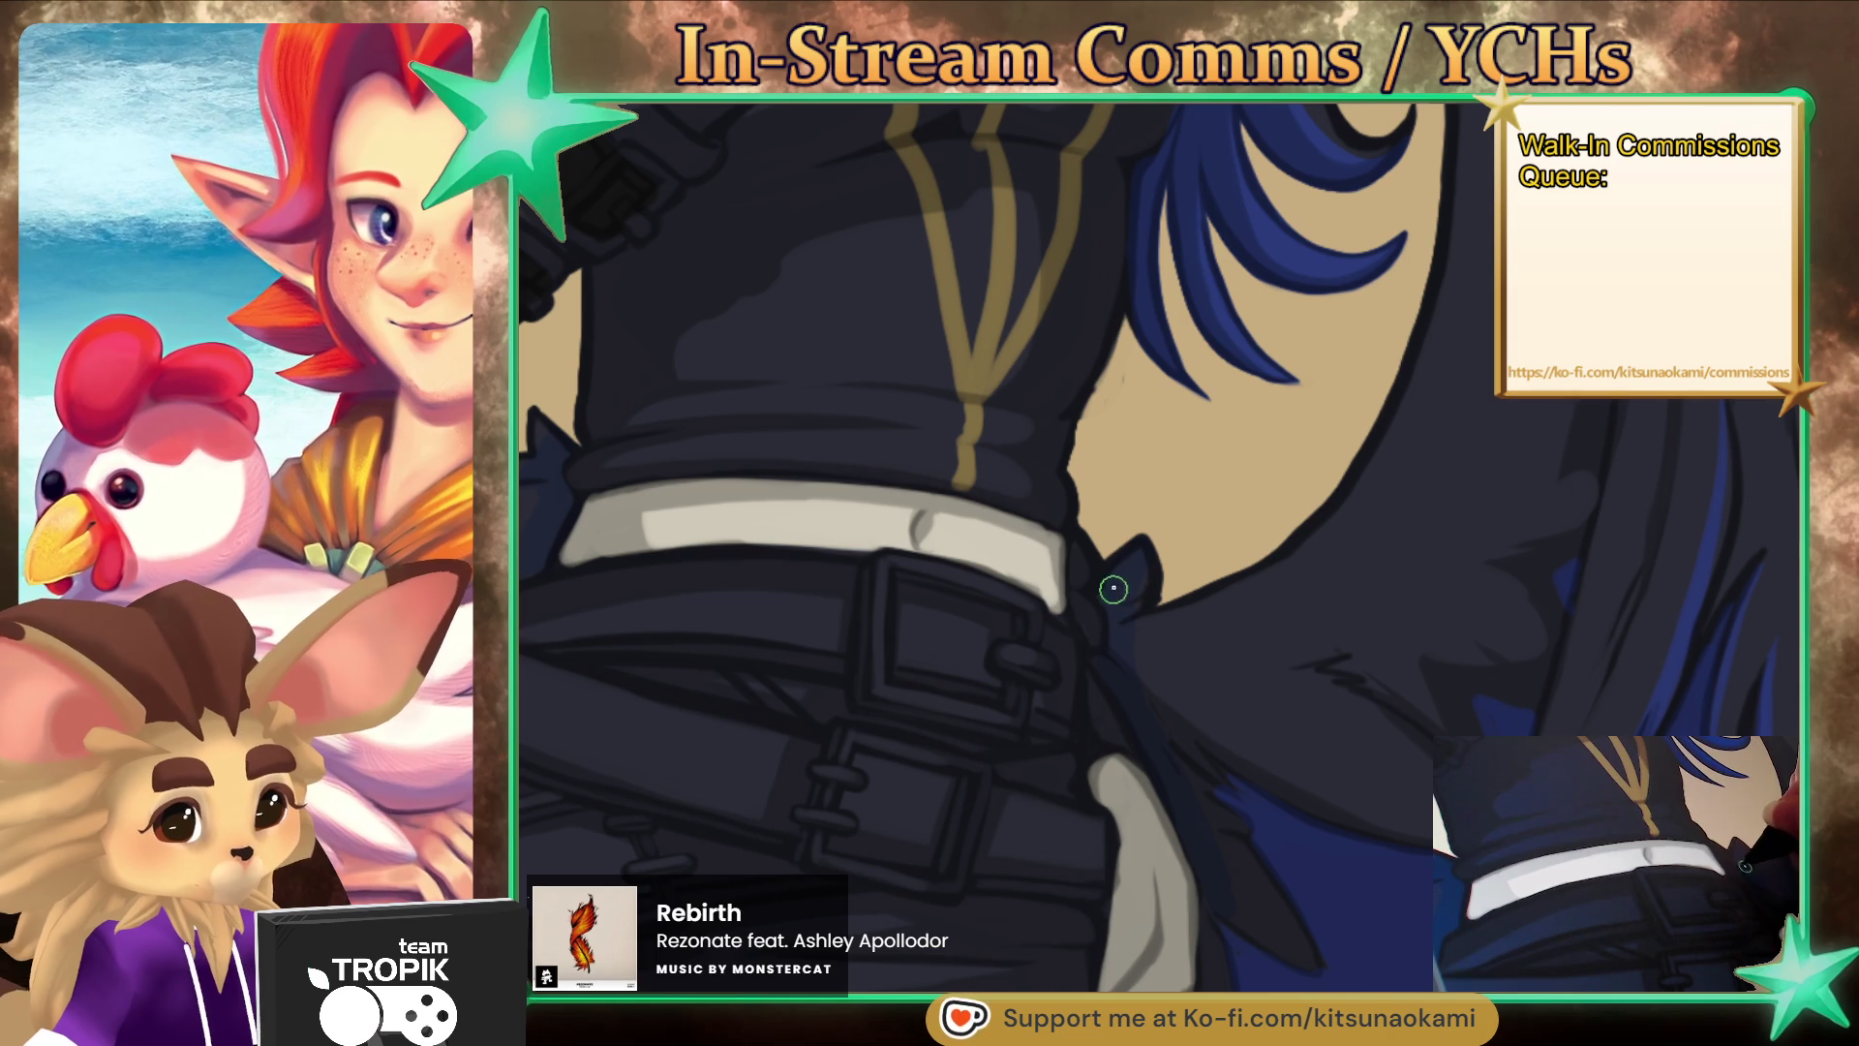
{"action": "scroll", "coordinate": [1148, 572], "scroll_direction": "down", "scroll_amount": 3}
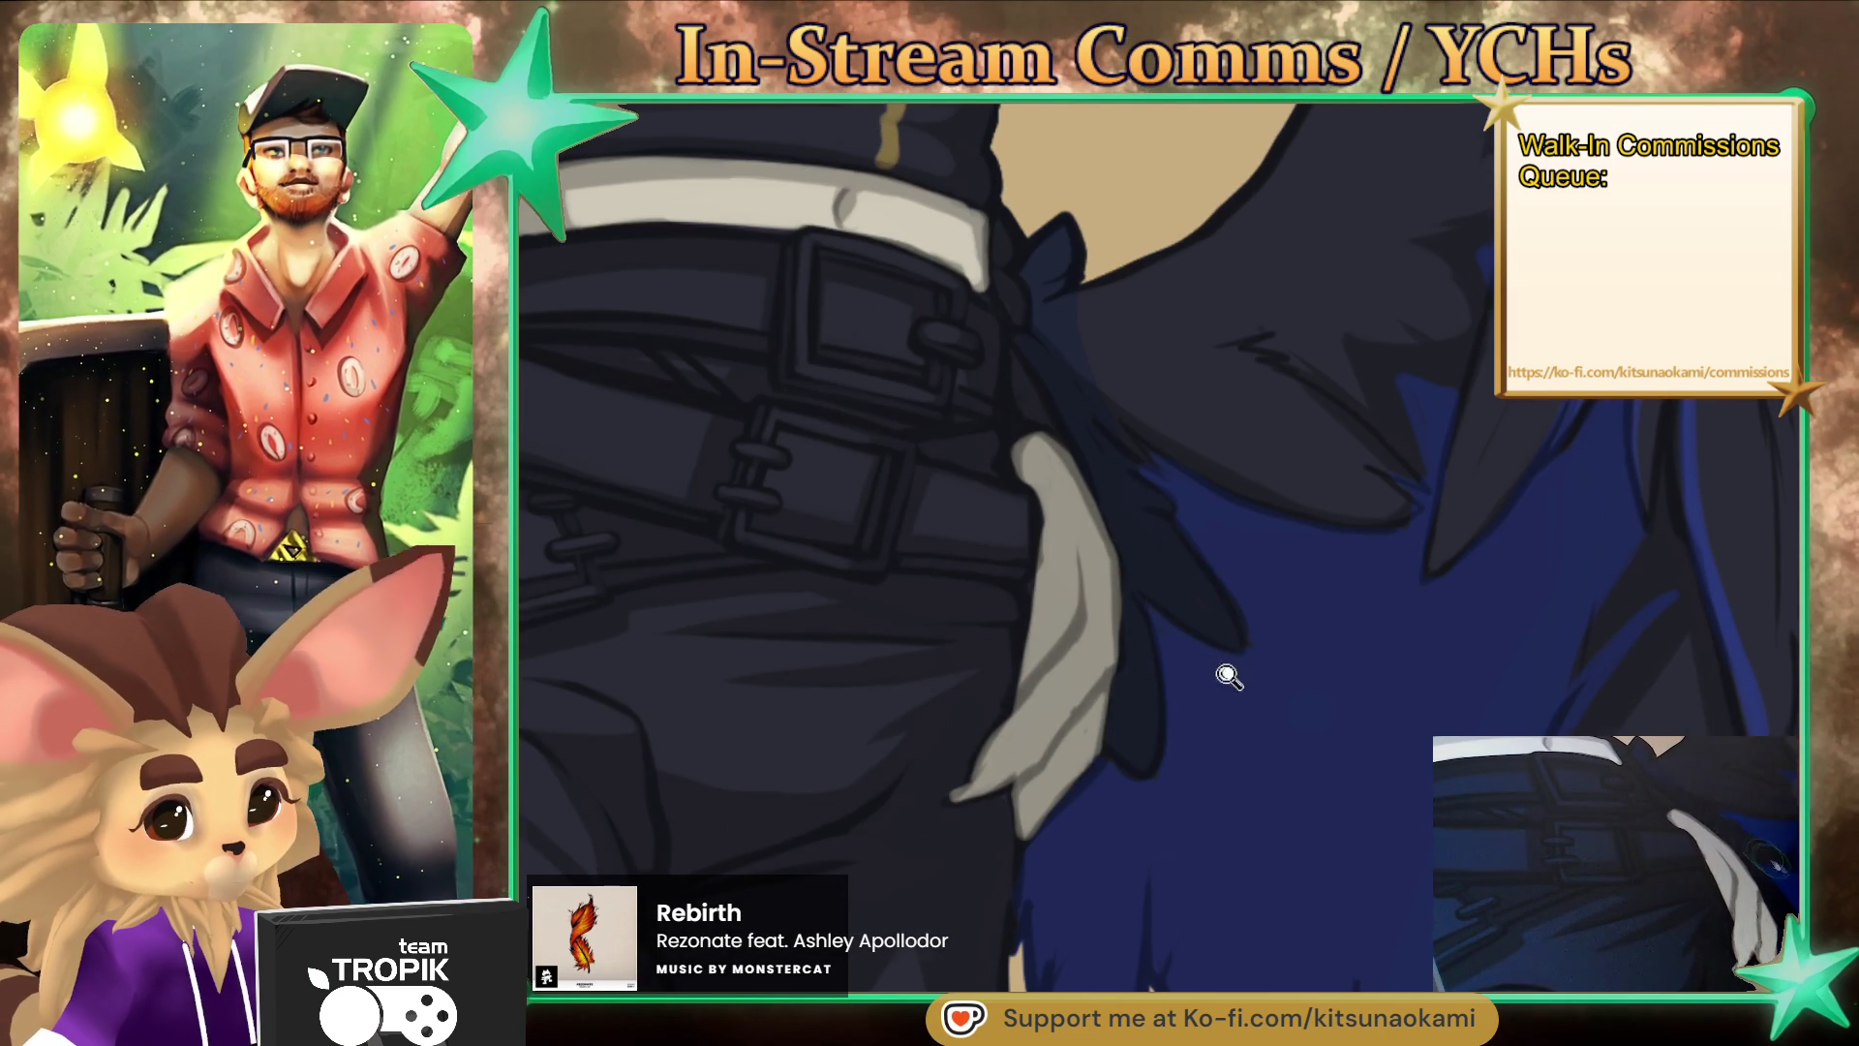
{"action": "key", "text": "ctrl+0"}
{"action": "left_click", "coordinate": [1282, 816]}
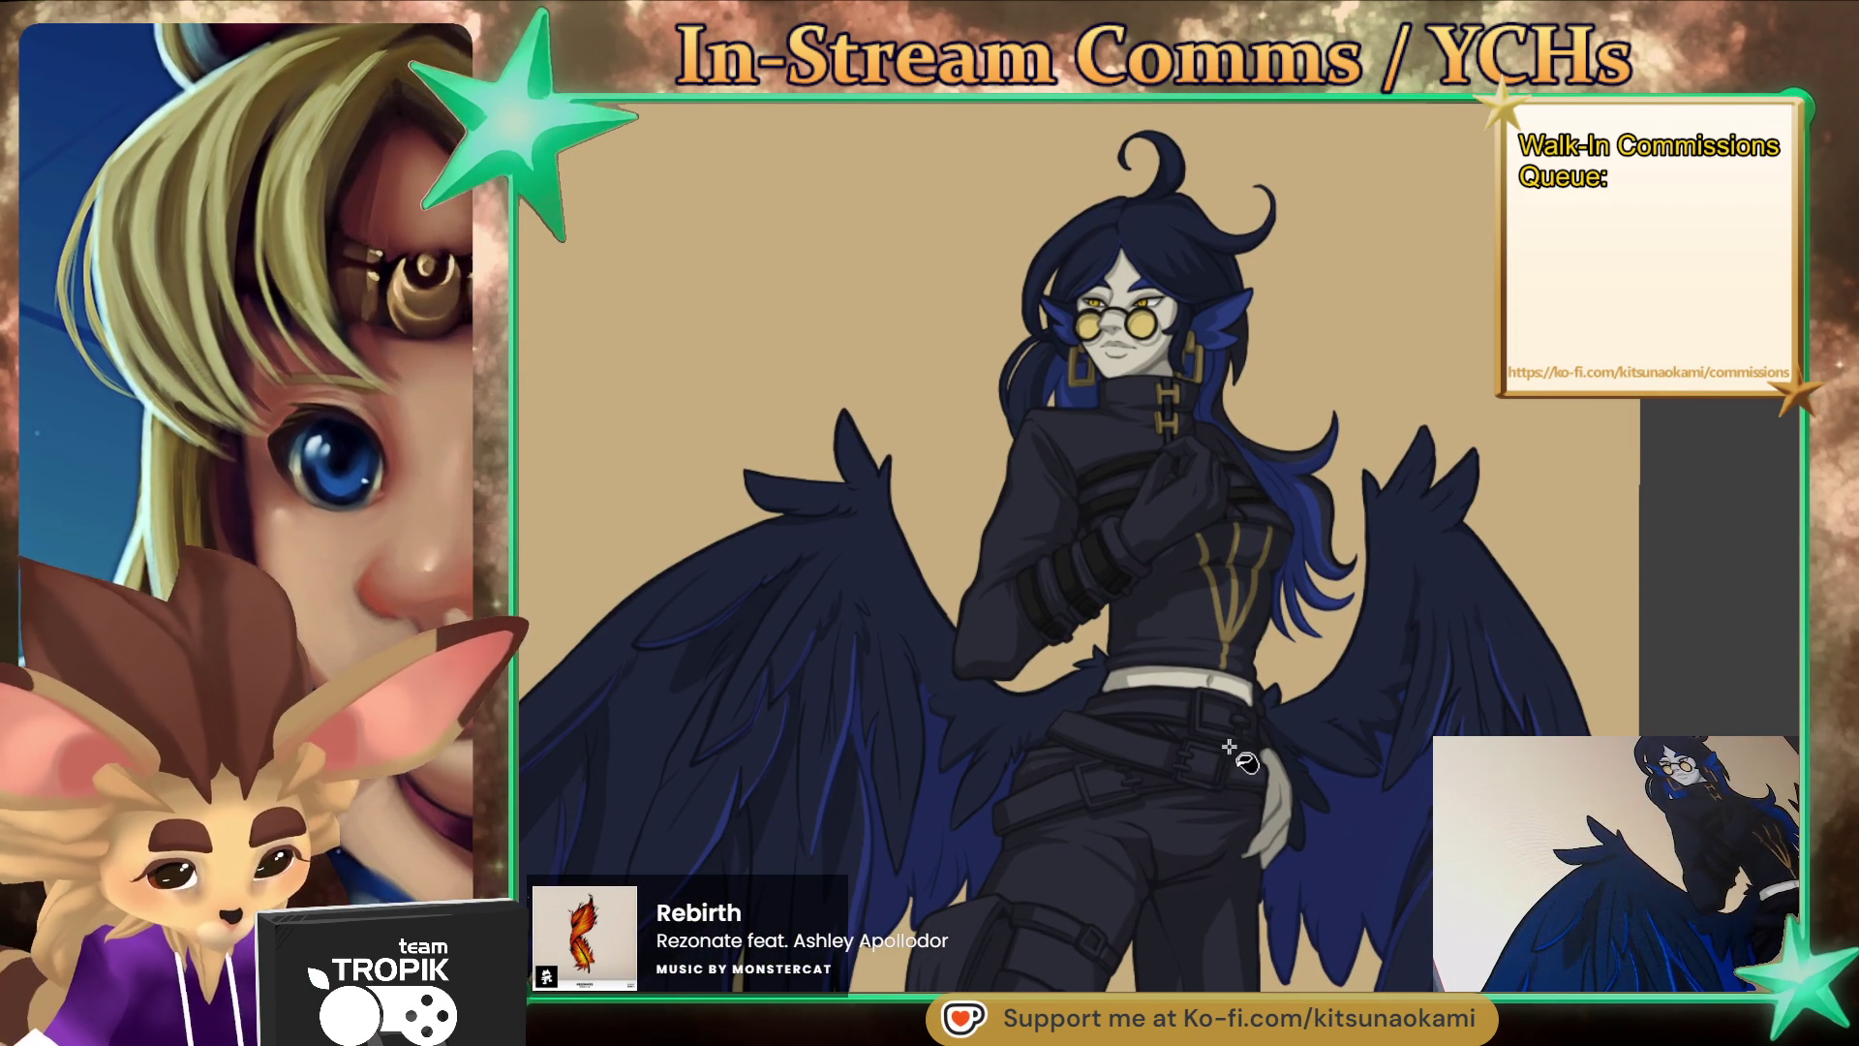
- Tilt the view back upright and zoom in on the character's torso and belts
{"action": "mouse_move", "coordinate": [1211, 749]}
{"action": "left_mouse_down"}
{"action": "mouse_move", "coordinate": [1254, 789]}
{"action": "mouse_move", "coordinate": [1282, 759]}
{"action": "left_mouse_up"}
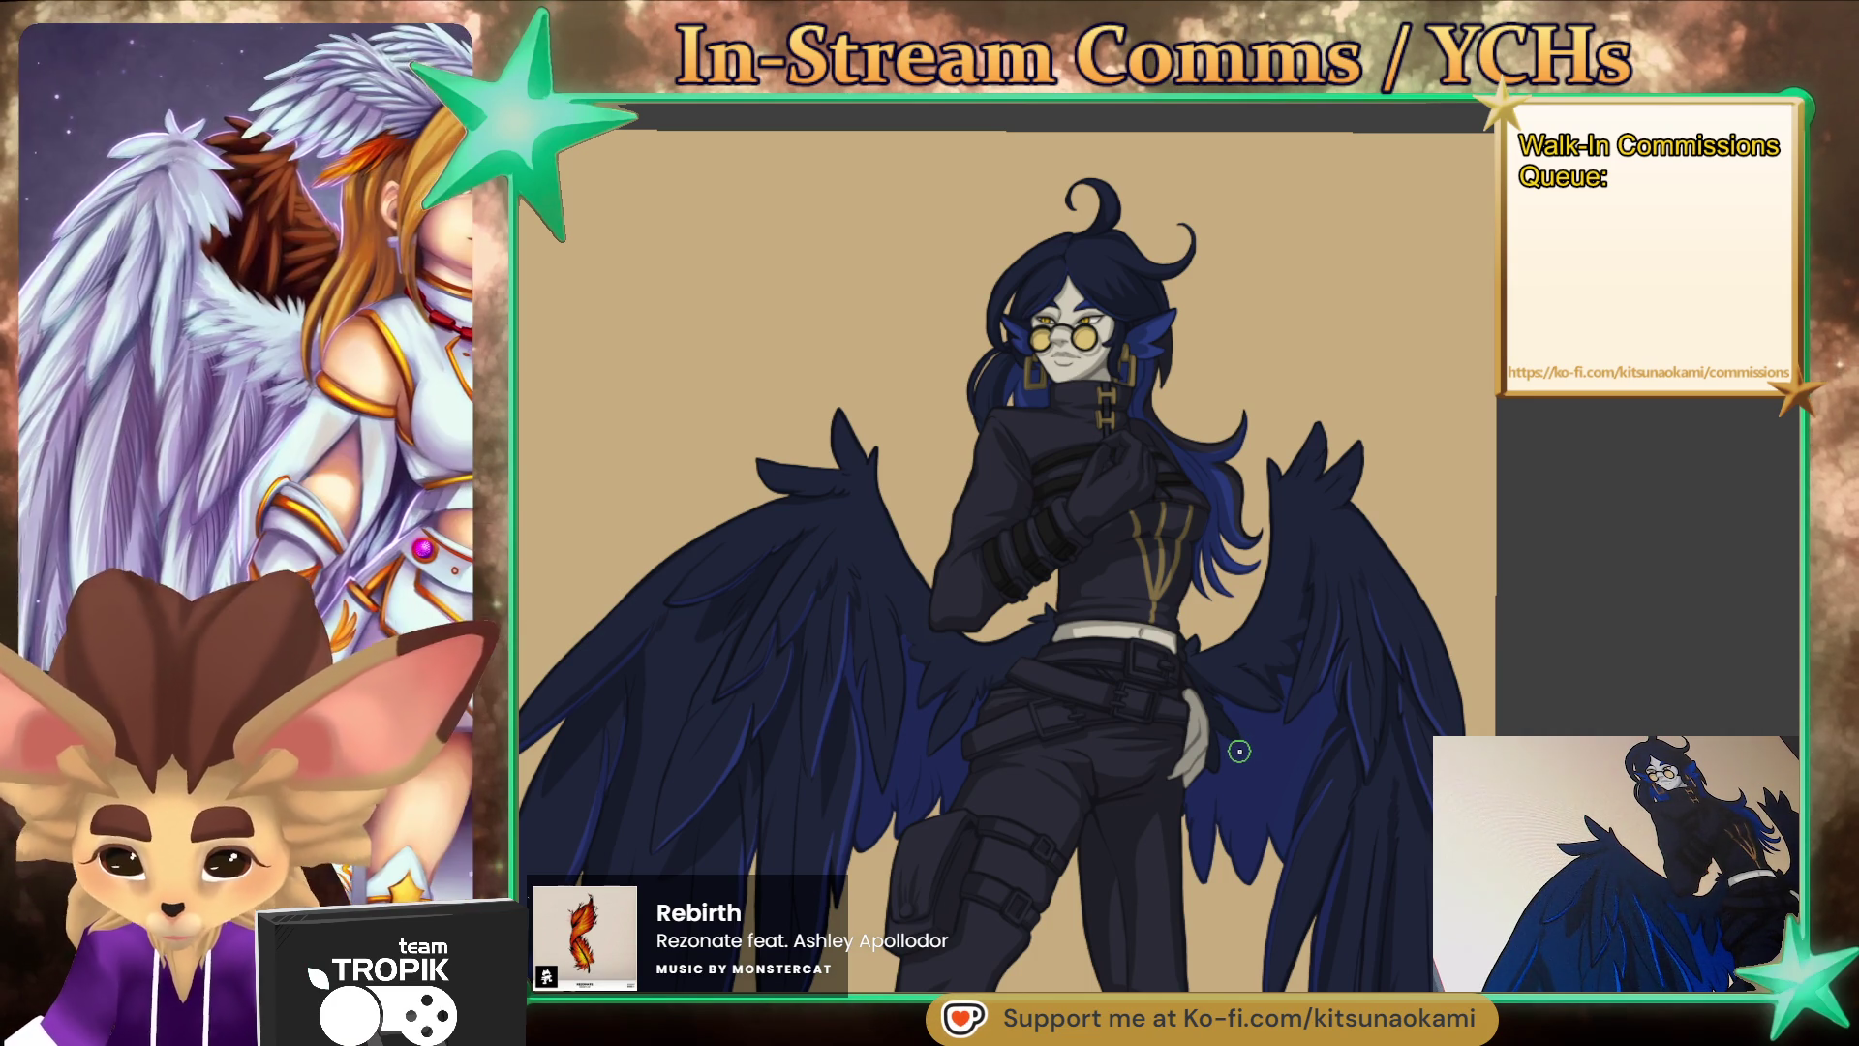
{"action": "left_click_drag", "start_coordinate": [1225, 773], "coordinate": [1197, 808]}
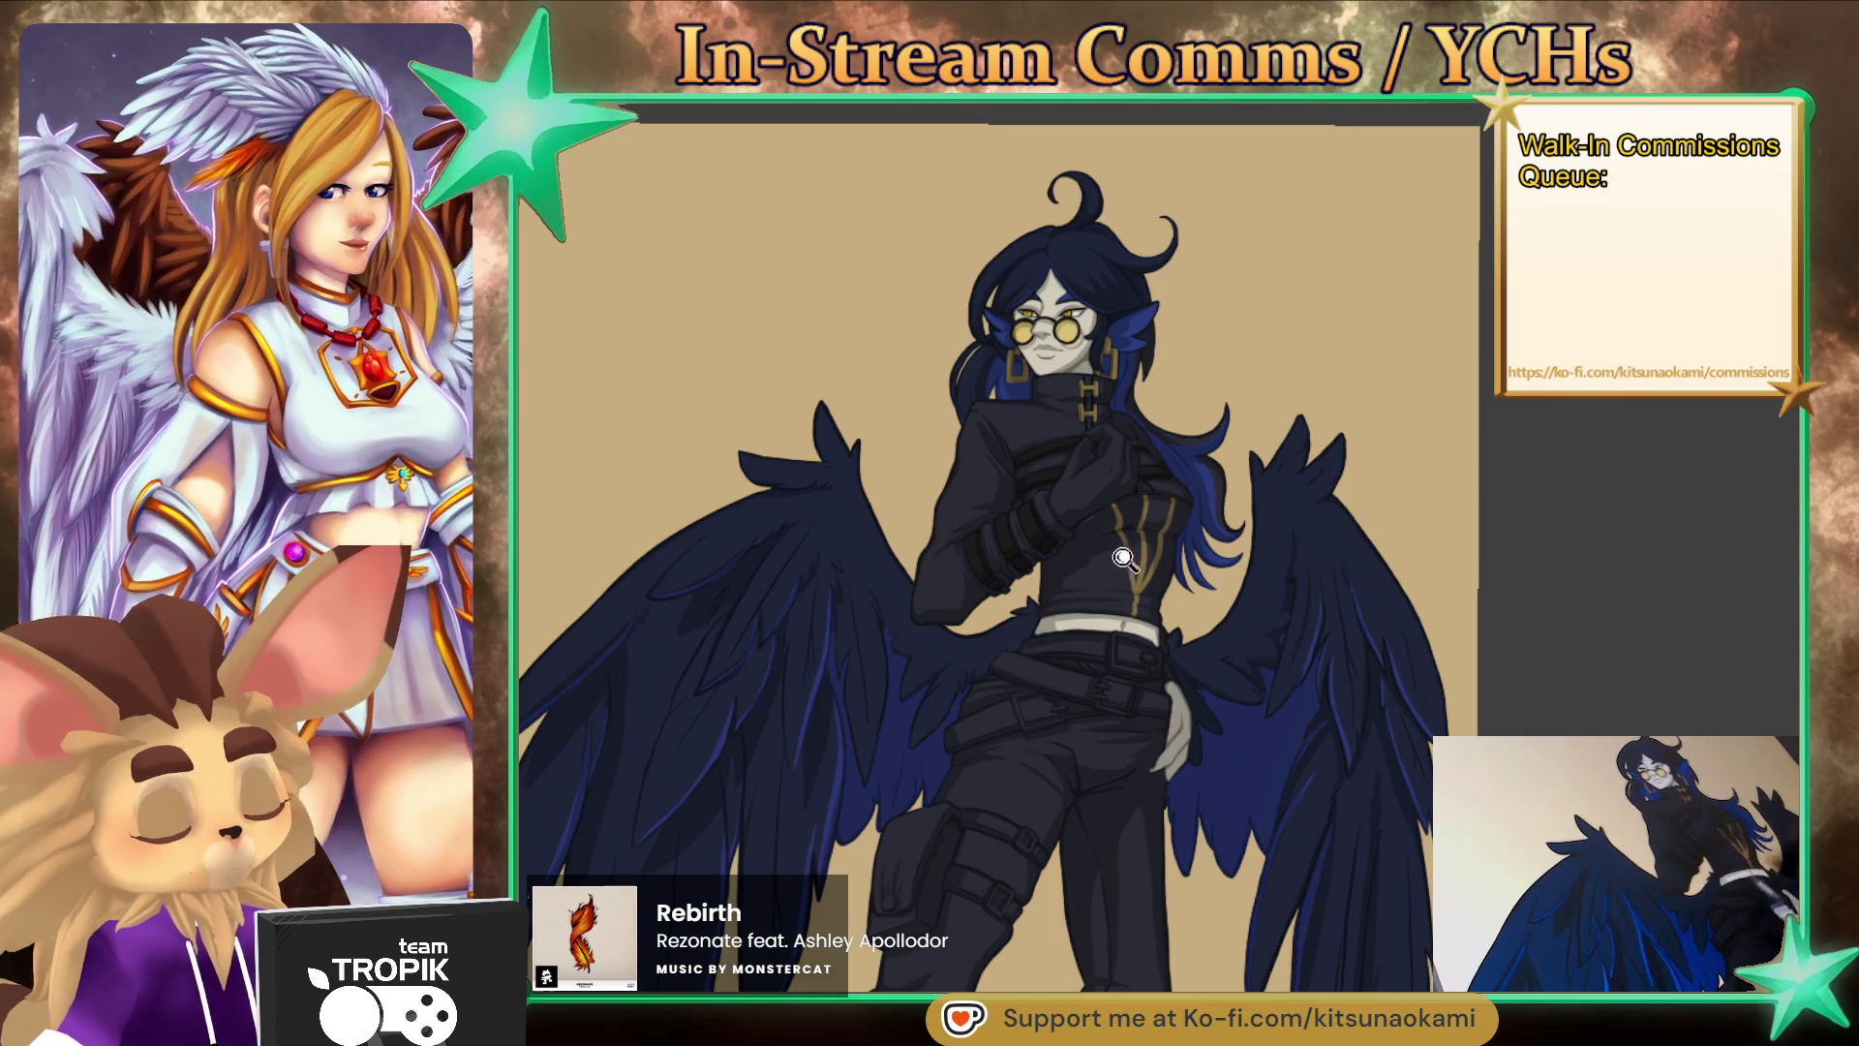
{"action": "key", "text": "ctrl+plus"}
{"action": "scroll", "coordinate": [1129, 863], "scroll_direction": "down", "scroll_amount": 3}
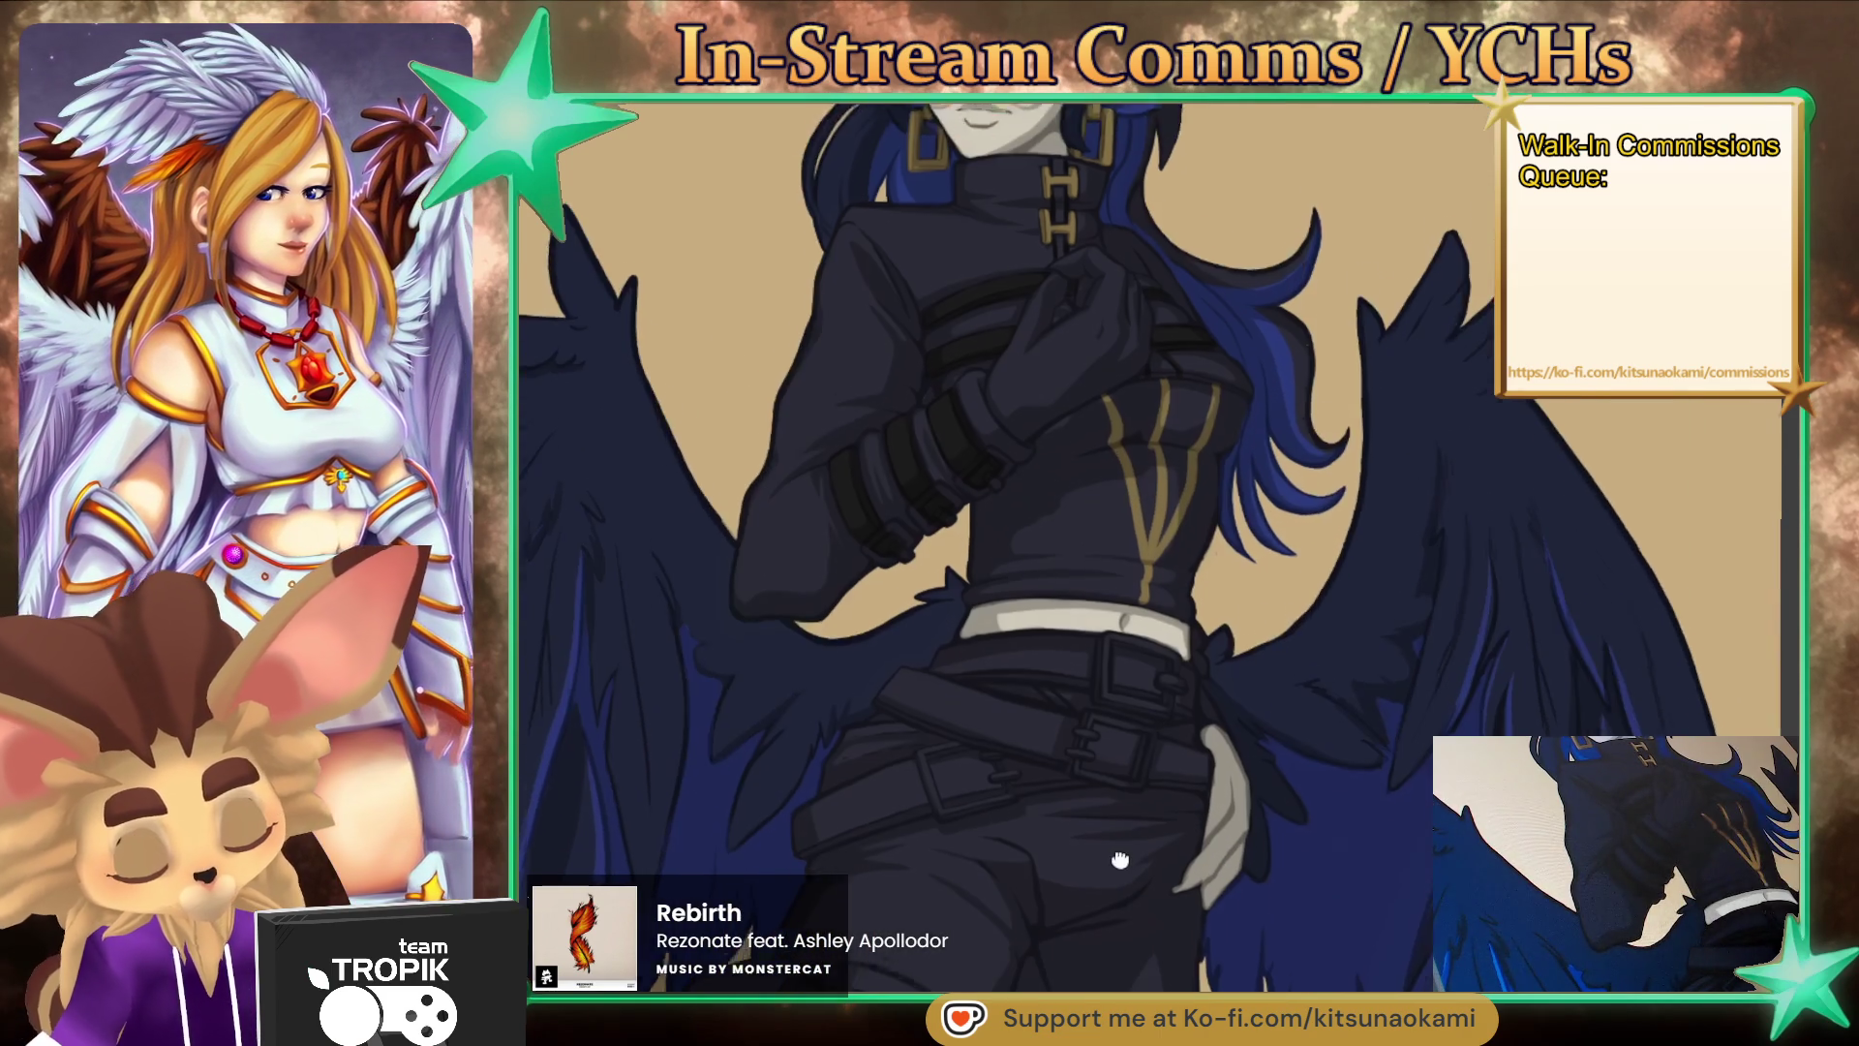
- Paint a light highlight and dark shadows along the upper belt and around its buckle
{"action": "mouse_move", "coordinate": [1074, 880]}
{"action": "left_mouse_down"}
{"action": "mouse_move", "coordinate": [1182, 883]}
{"action": "mouse_move", "coordinate": [1108, 674]}
{"action": "left_mouse_up"}
{"action": "left_click", "coordinate": [1108, 675]}
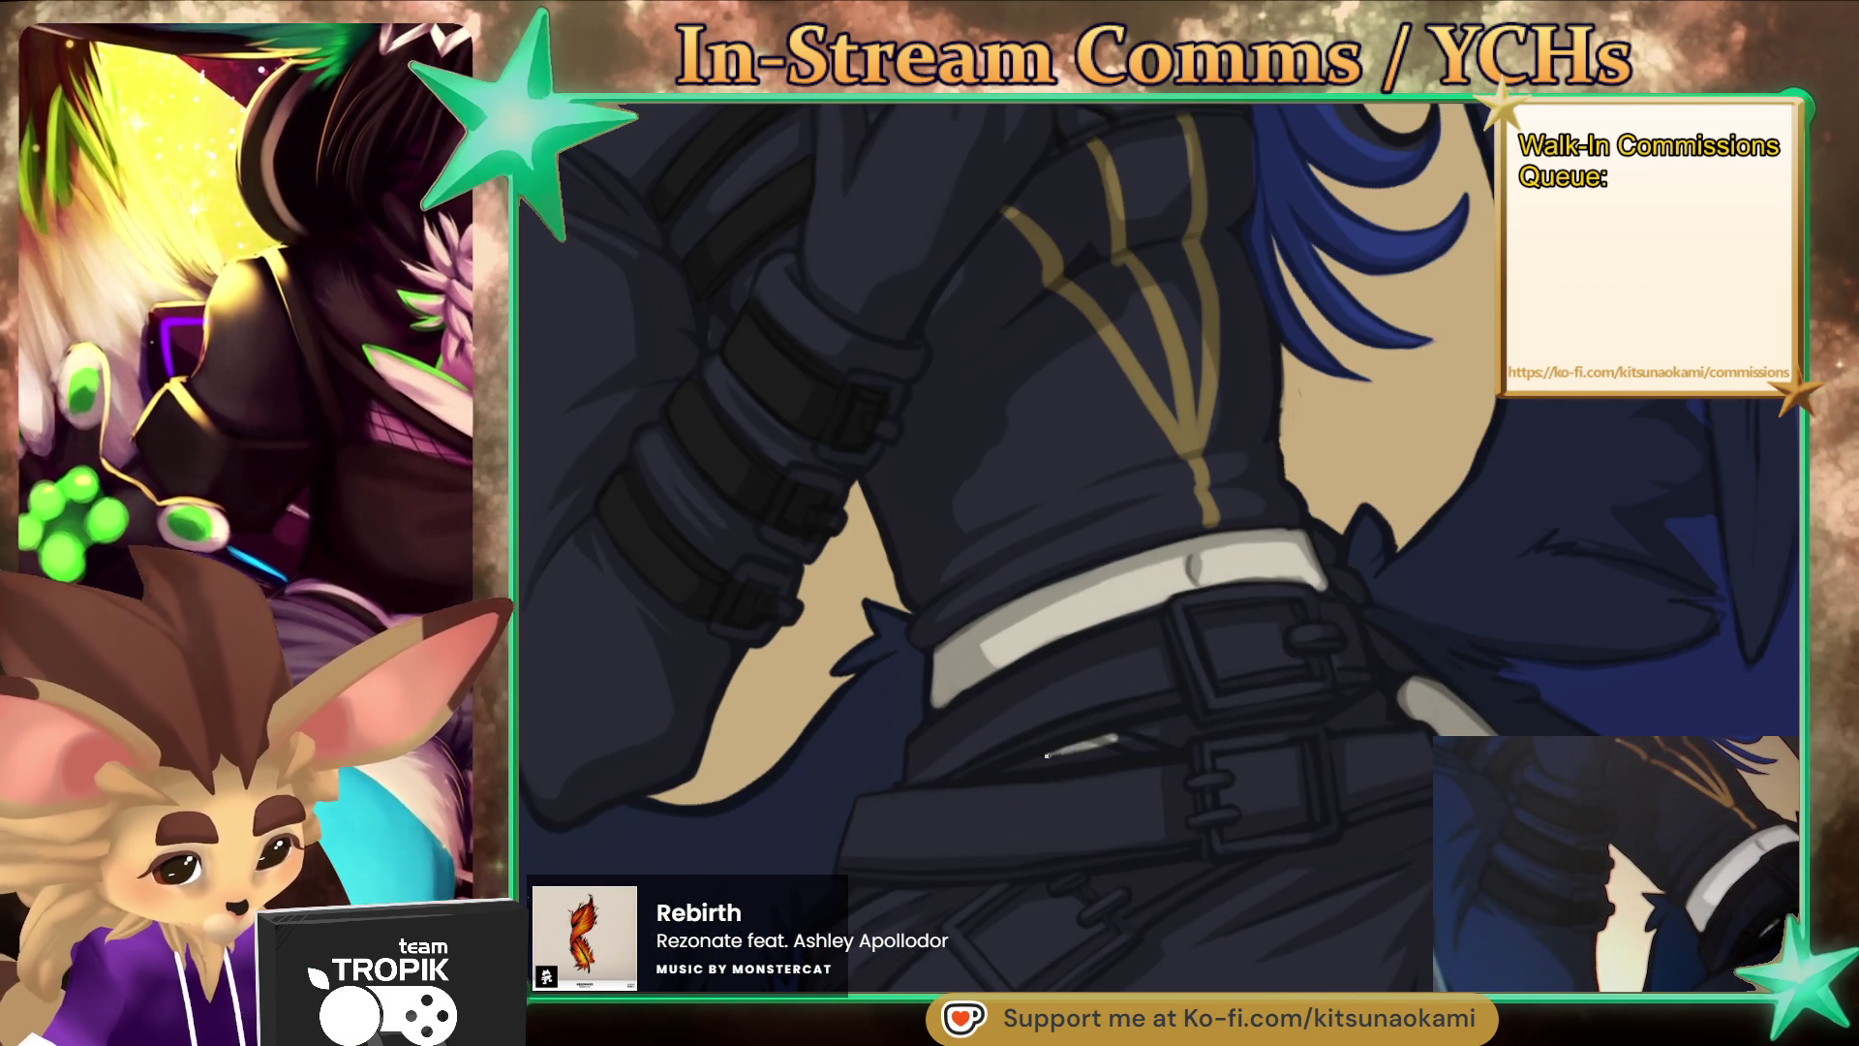
{"action": "left_click_drag", "start_coordinate": [1007, 765], "coordinate": [1204, 728]}
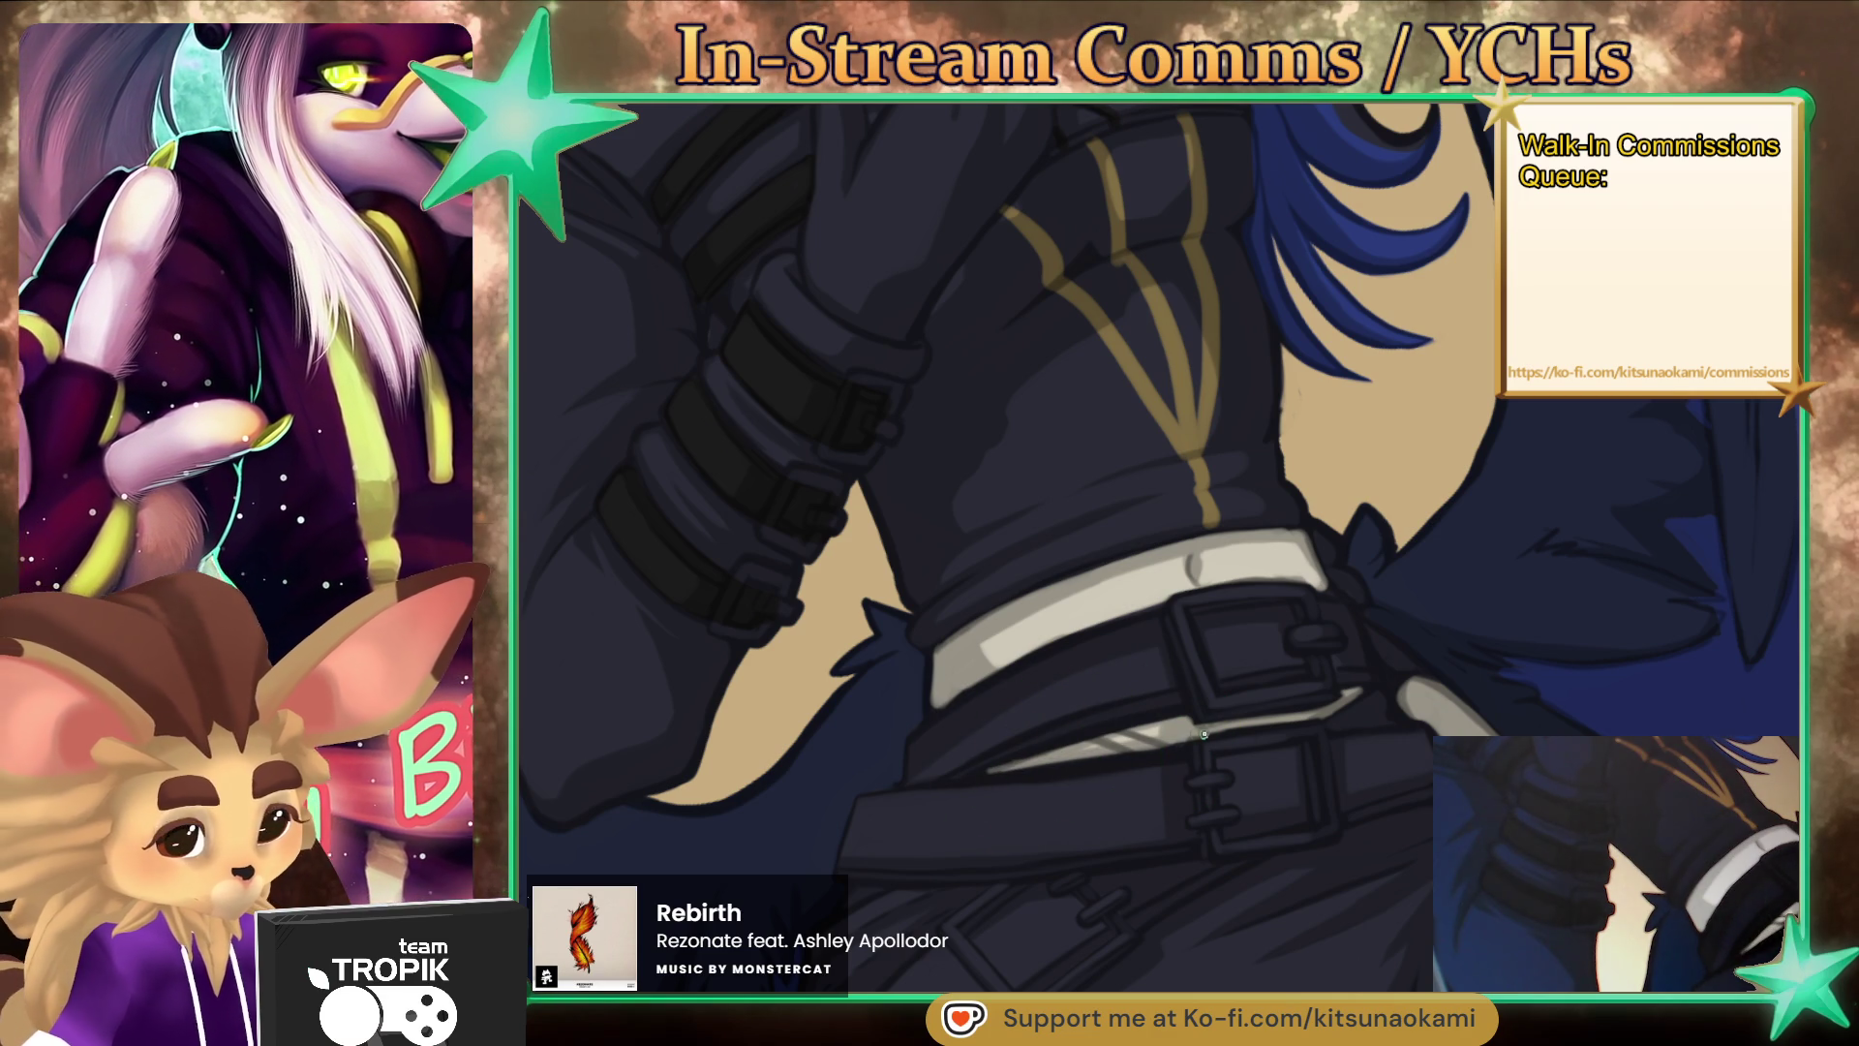
{"action": "key", "text": "bracketleft"}
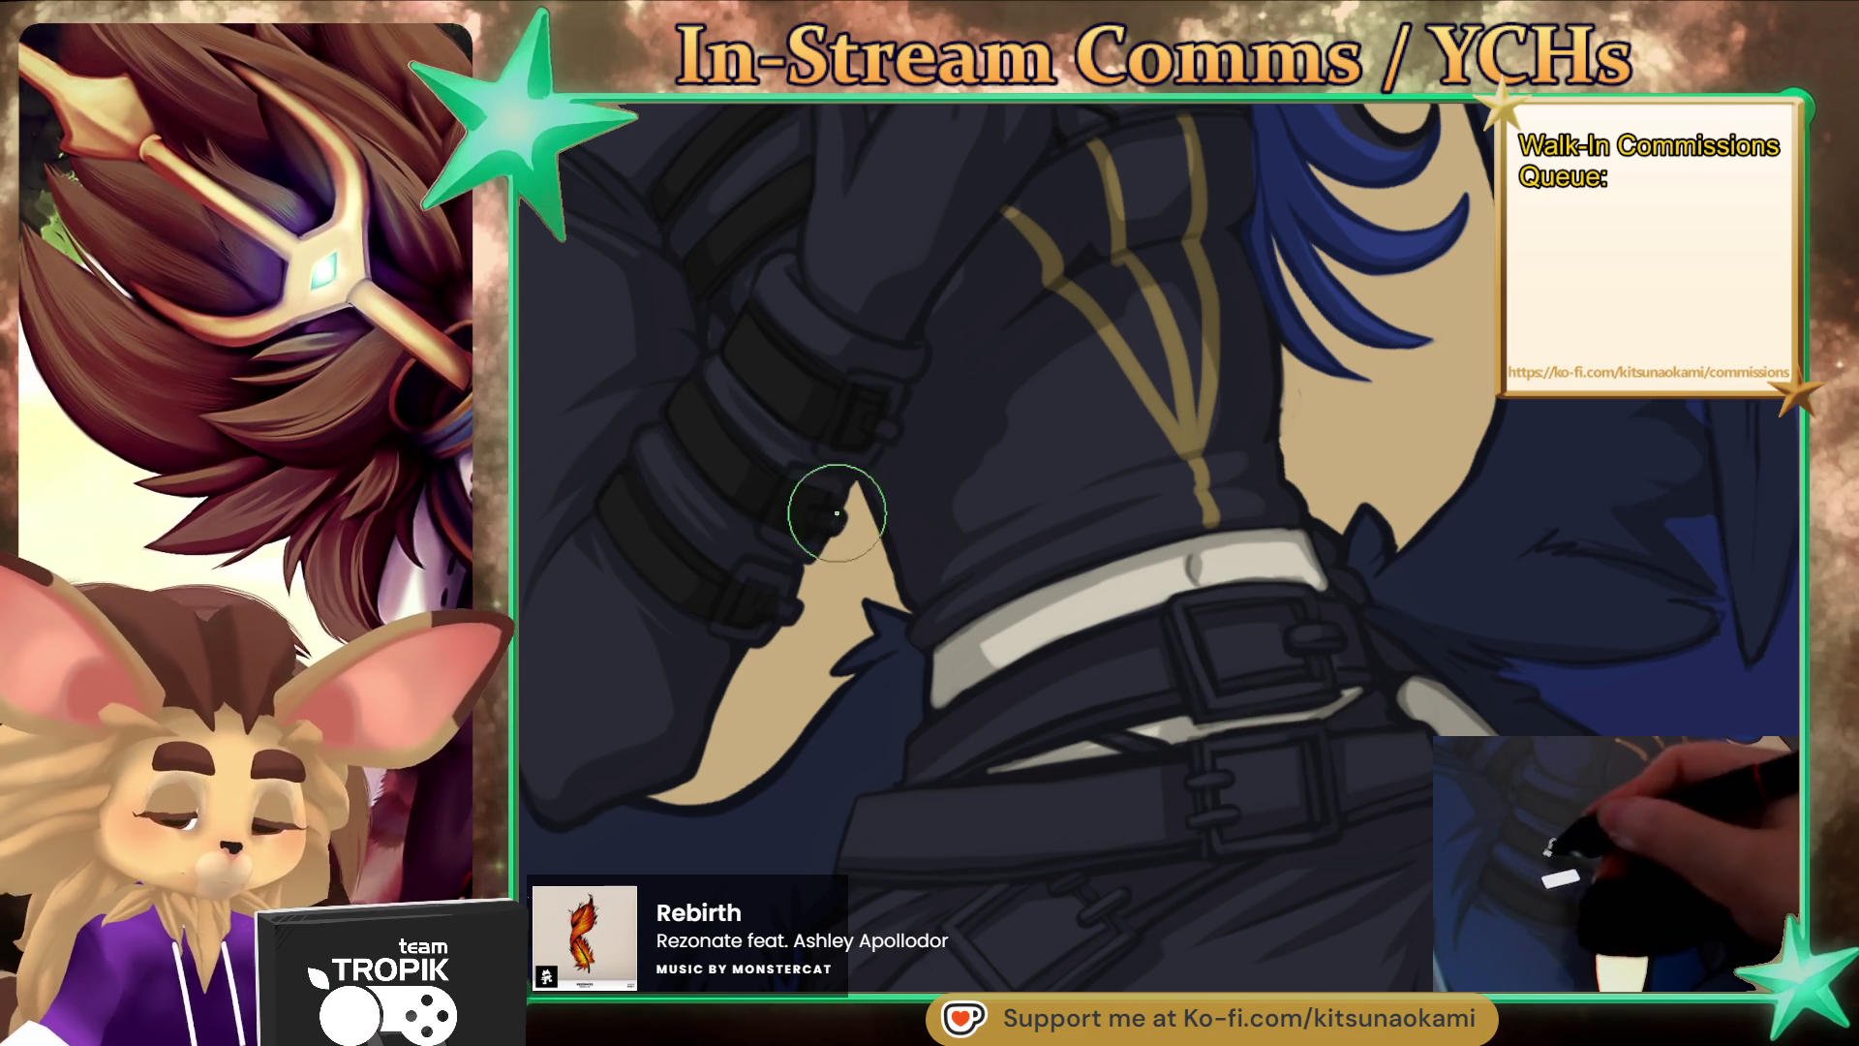
{"action": "key", "text": "bracketleft"}
{"action": "key", "text": "bracketleft"}
{"action": "key", "text": "bracketleft"}
{"action": "left_click_drag", "start_coordinate": [967, 739], "coordinate": [1120, 638]}
{"action": "mouse_move", "coordinate": [925, 735]}
{"action": "left_mouse_down"}
{"action": "mouse_move", "coordinate": [913, 759]}
{"action": "mouse_move", "coordinate": [966, 726]}
{"action": "mouse_move", "coordinate": [984, 751]}
{"action": "mouse_move", "coordinate": [1312, 665]}
{"action": "left_mouse_up"}
{"action": "left_click_drag", "start_coordinate": [1178, 687], "coordinate": [1117, 710]}
{"action": "mouse_move", "coordinate": [1352, 655]}
{"action": "left_mouse_down"}
{"action": "mouse_move", "coordinate": [1339, 619]}
{"action": "mouse_move", "coordinate": [1295, 614]}
{"action": "mouse_move", "coordinate": [1227, 640]}
{"action": "left_mouse_up"}
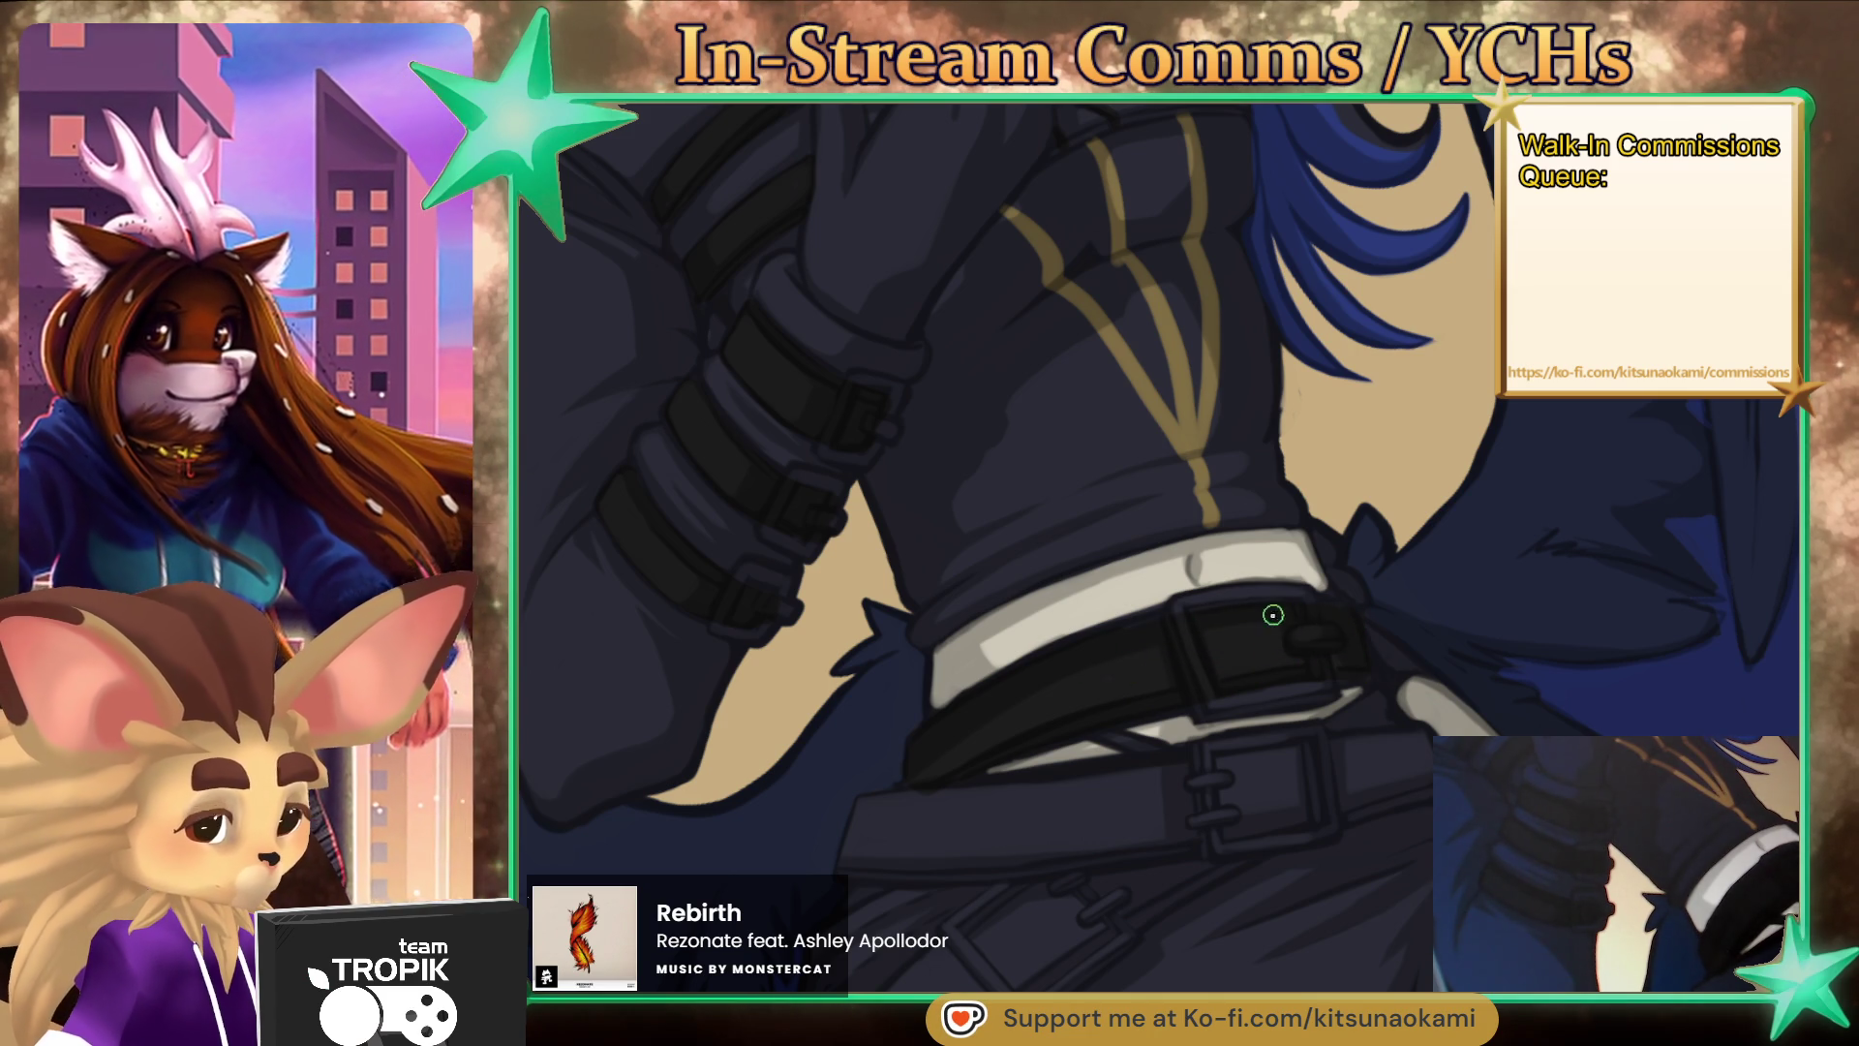
- Bring the lower belt into view and add a light grey highlight at its tip
{"action": "left_click_drag", "start_coordinate": [1406, 759], "coordinate": [1381, 697]}
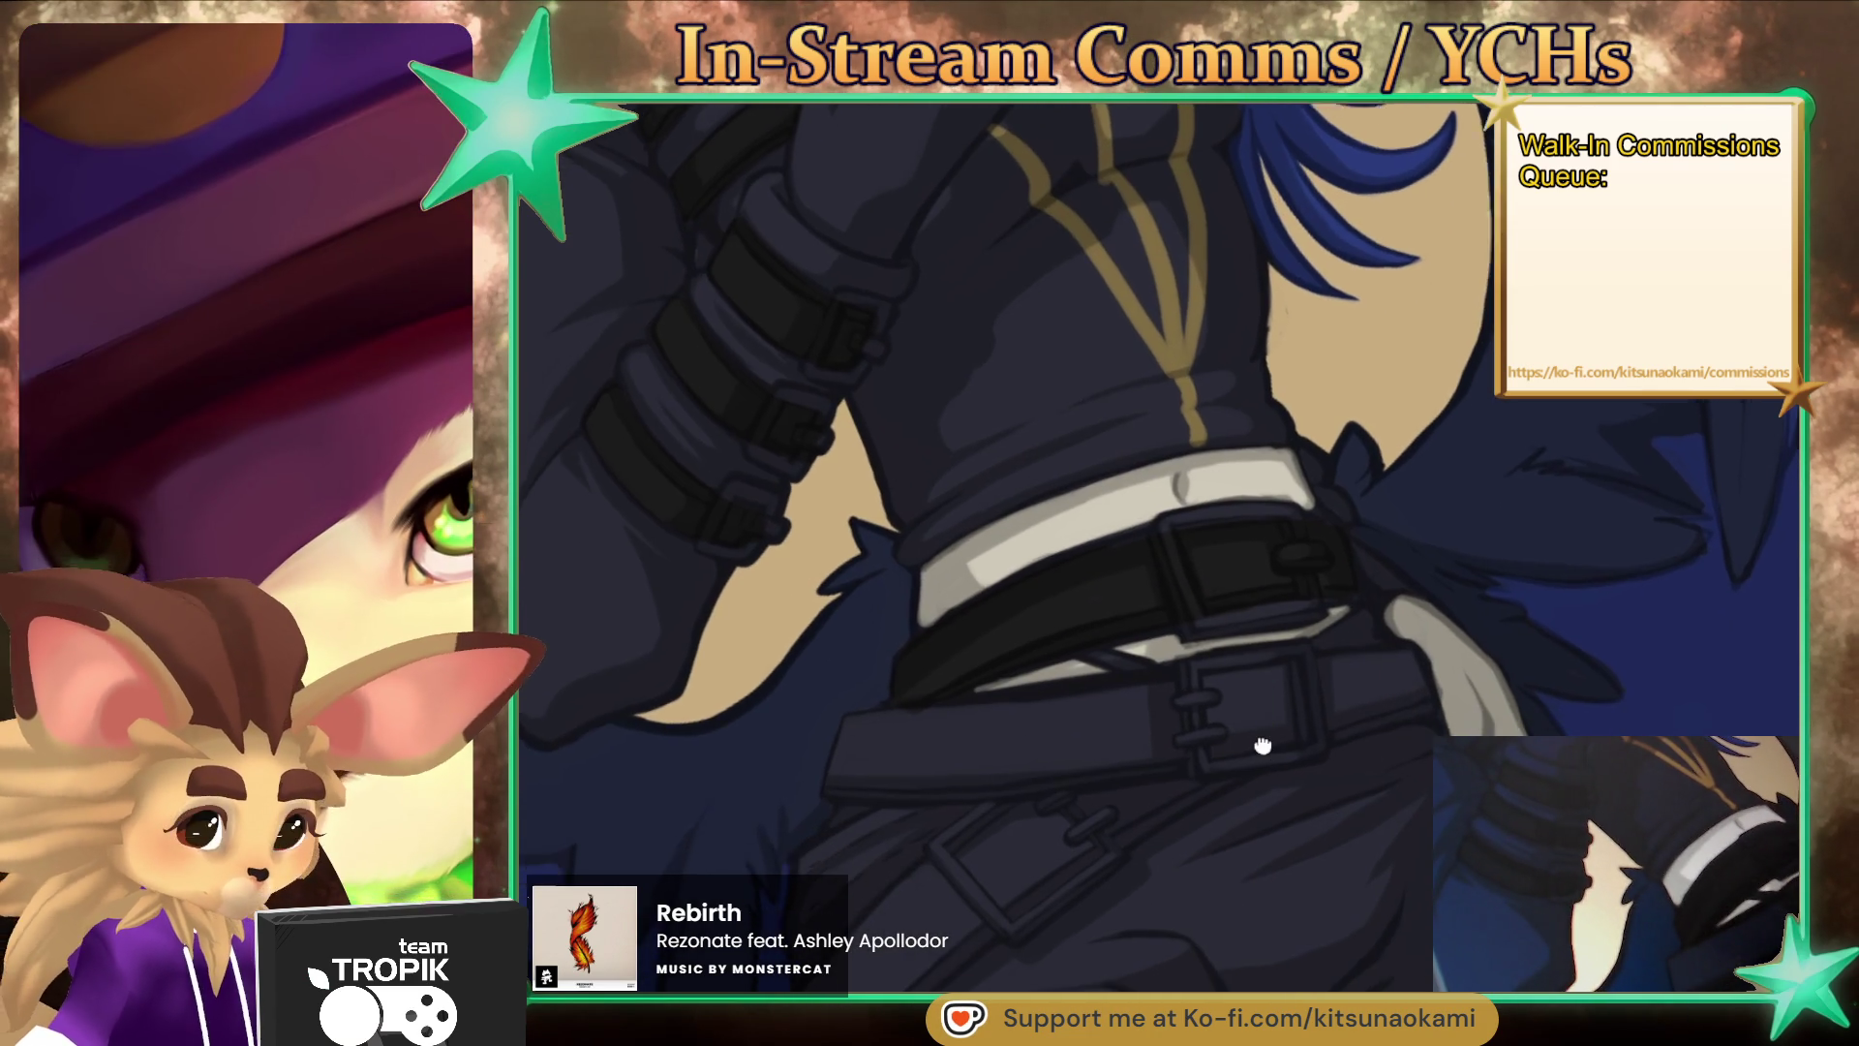
{"action": "left_click_drag", "start_coordinate": [1263, 758], "coordinate": [1257, 601]}
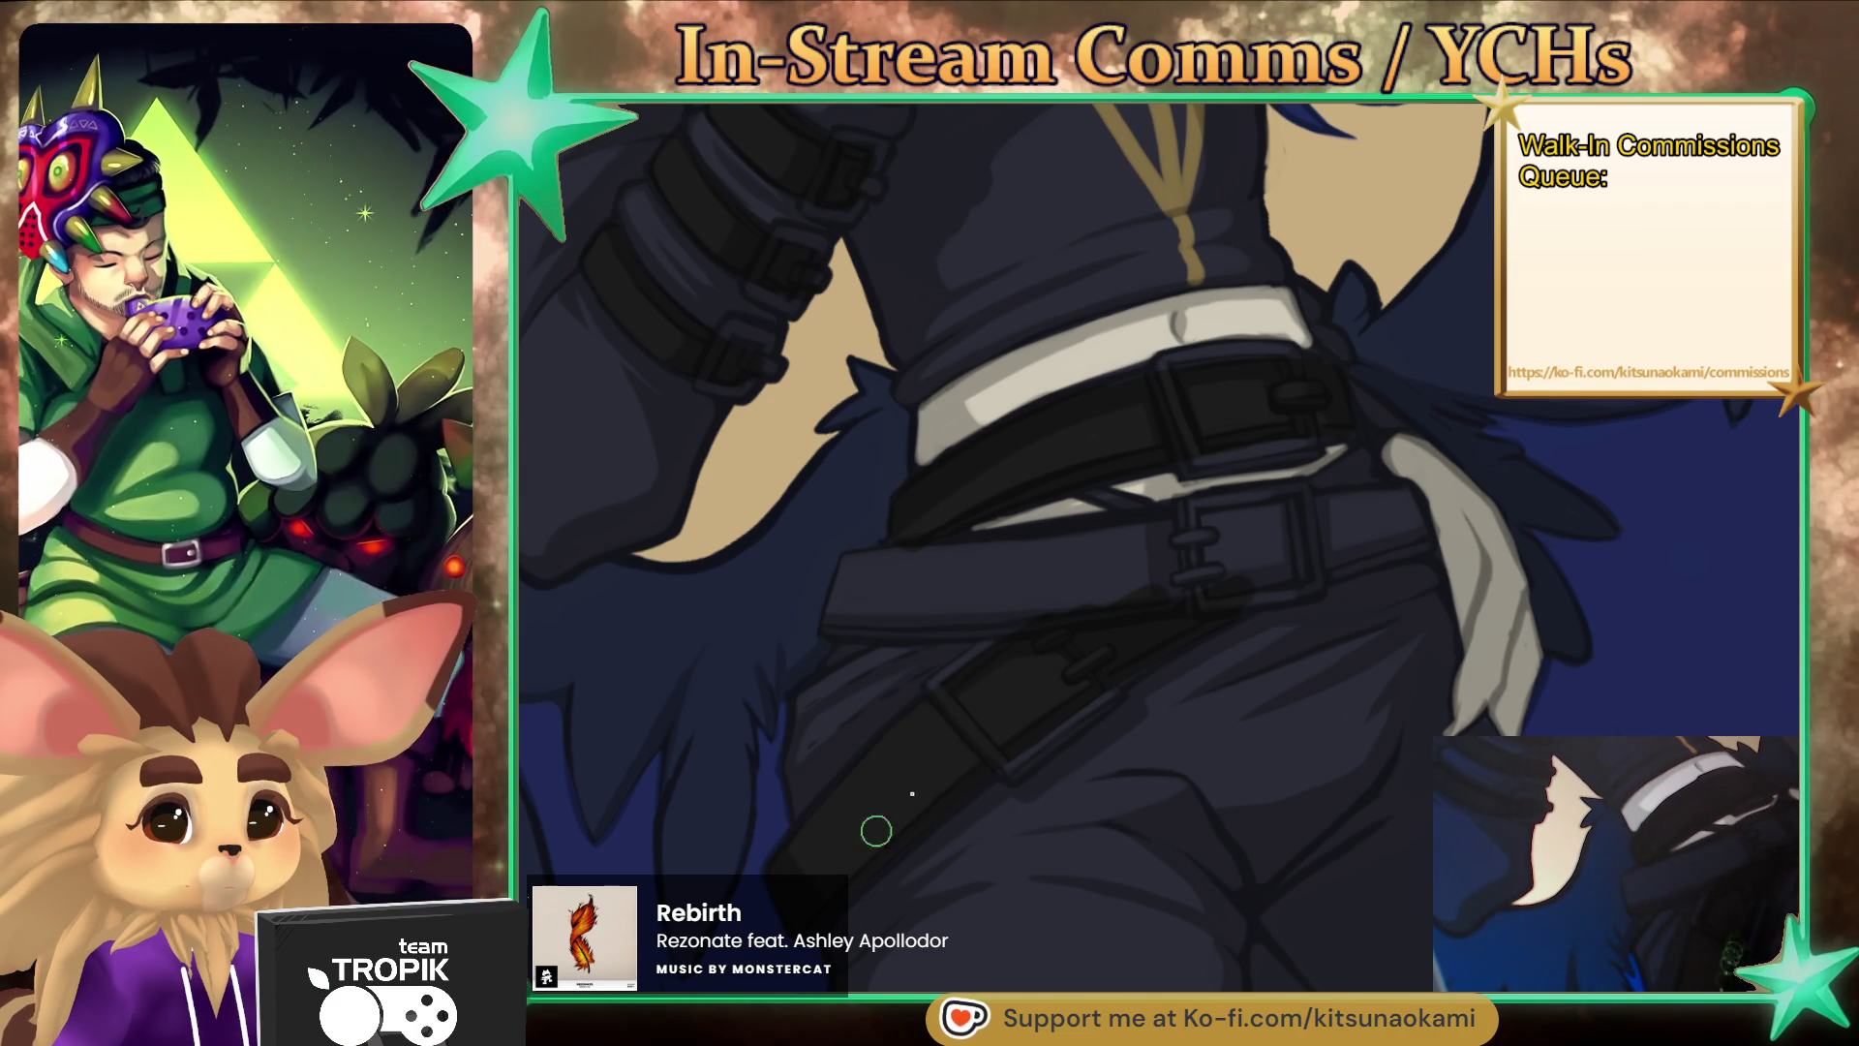
{"action": "mouse_move", "coordinate": [1033, 706]}
{"action": "left_mouse_down"}
{"action": "mouse_move", "coordinate": [1071, 780]}
{"action": "mouse_move", "coordinate": [1087, 747]}
{"action": "mouse_move", "coordinate": [1101, 763]}
{"action": "left_mouse_up"}
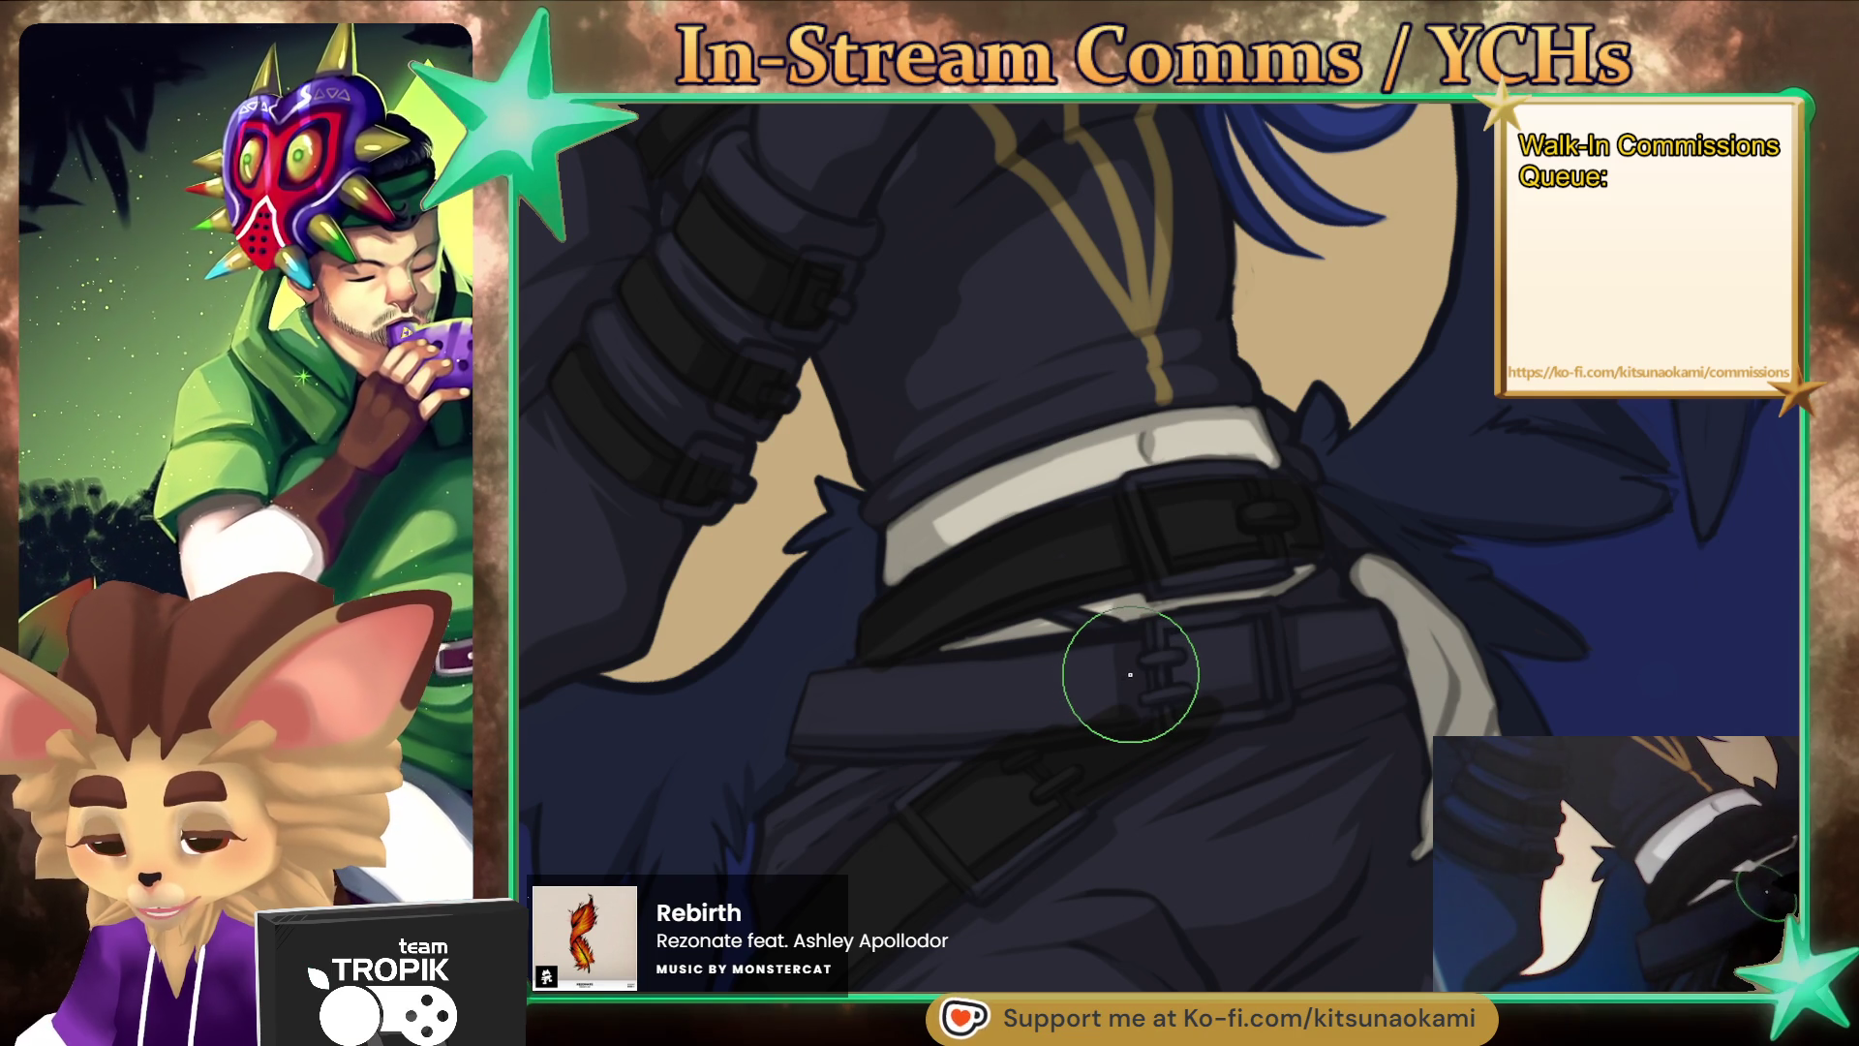
{"action": "mouse_move", "coordinate": [1133, 673]}
{"action": "left_mouse_down"}
{"action": "mouse_move", "coordinate": [1112, 735]}
{"action": "mouse_move", "coordinate": [1216, 666]}
{"action": "left_mouse_up"}
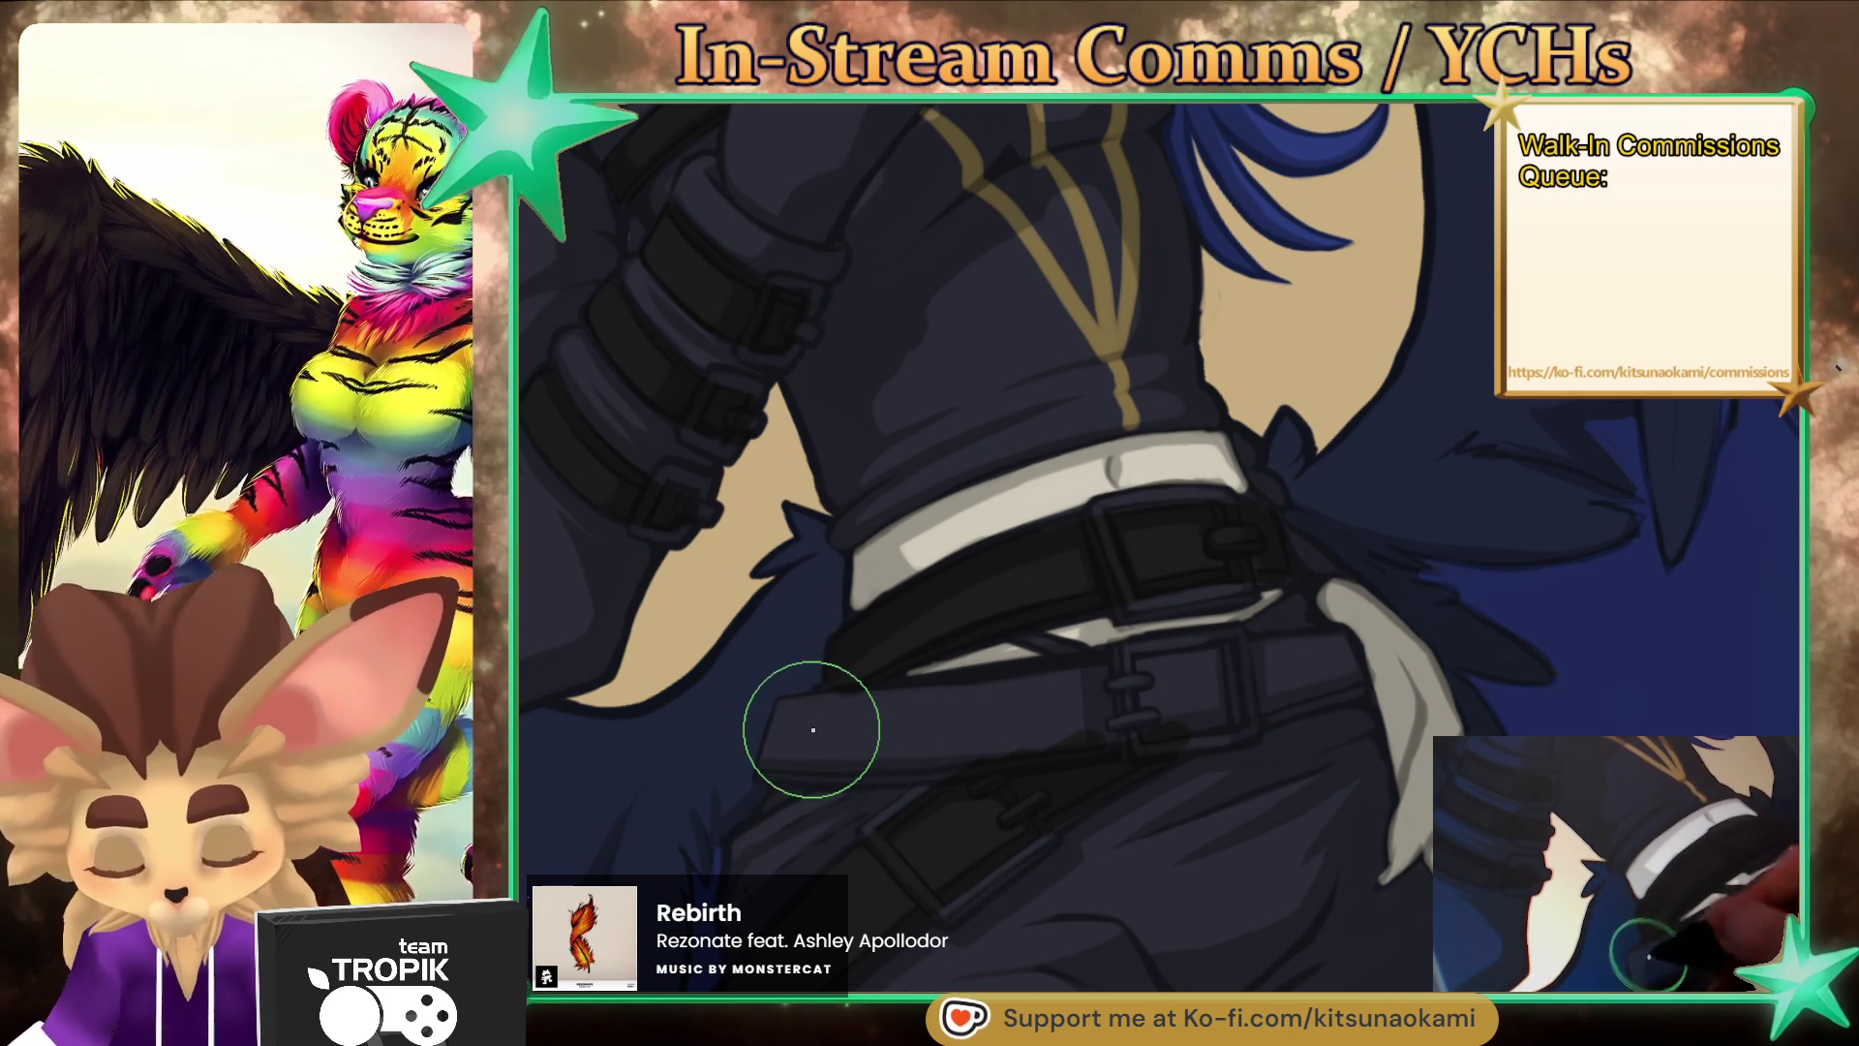
{"action": "mouse_move", "coordinate": [799, 726]}
{"action": "left_mouse_down"}
{"action": "mouse_move", "coordinate": [781, 756]}
{"action": "mouse_move", "coordinate": [782, 714]}
{"action": "mouse_move", "coordinate": [1041, 689]}
{"action": "mouse_move", "coordinate": [769, 769]}
{"action": "mouse_move", "coordinate": [1304, 687]}
{"action": "mouse_move", "coordinate": [1201, 670]}
{"action": "left_mouse_up"}
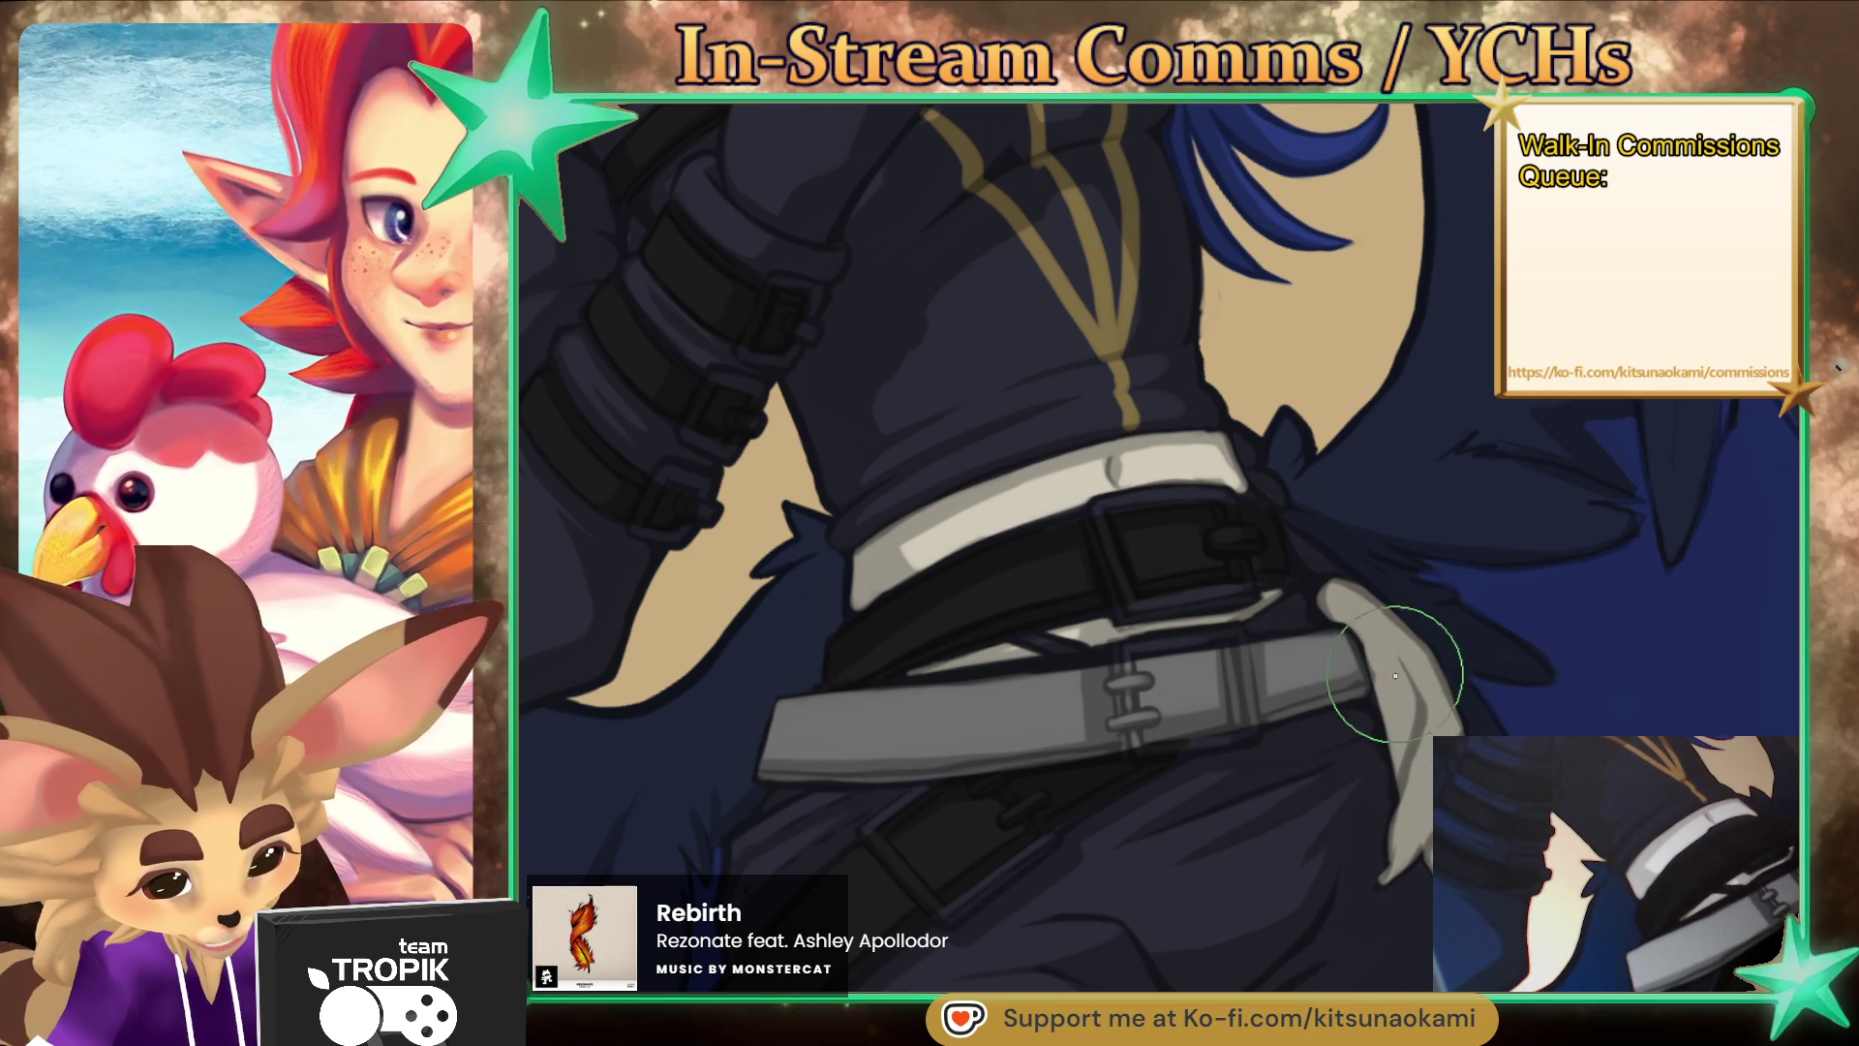
{"action": "mouse_move", "coordinate": [1258, 747]}
{"action": "left_mouse_down"}
{"action": "mouse_move", "coordinate": [1232, 706]}
{"action": "mouse_move", "coordinate": [1235, 738]}
{"action": "left_mouse_up"}
{"action": "scroll", "coordinate": [1257, 709], "scroll_direction": "down", "scroll_amount": 3}
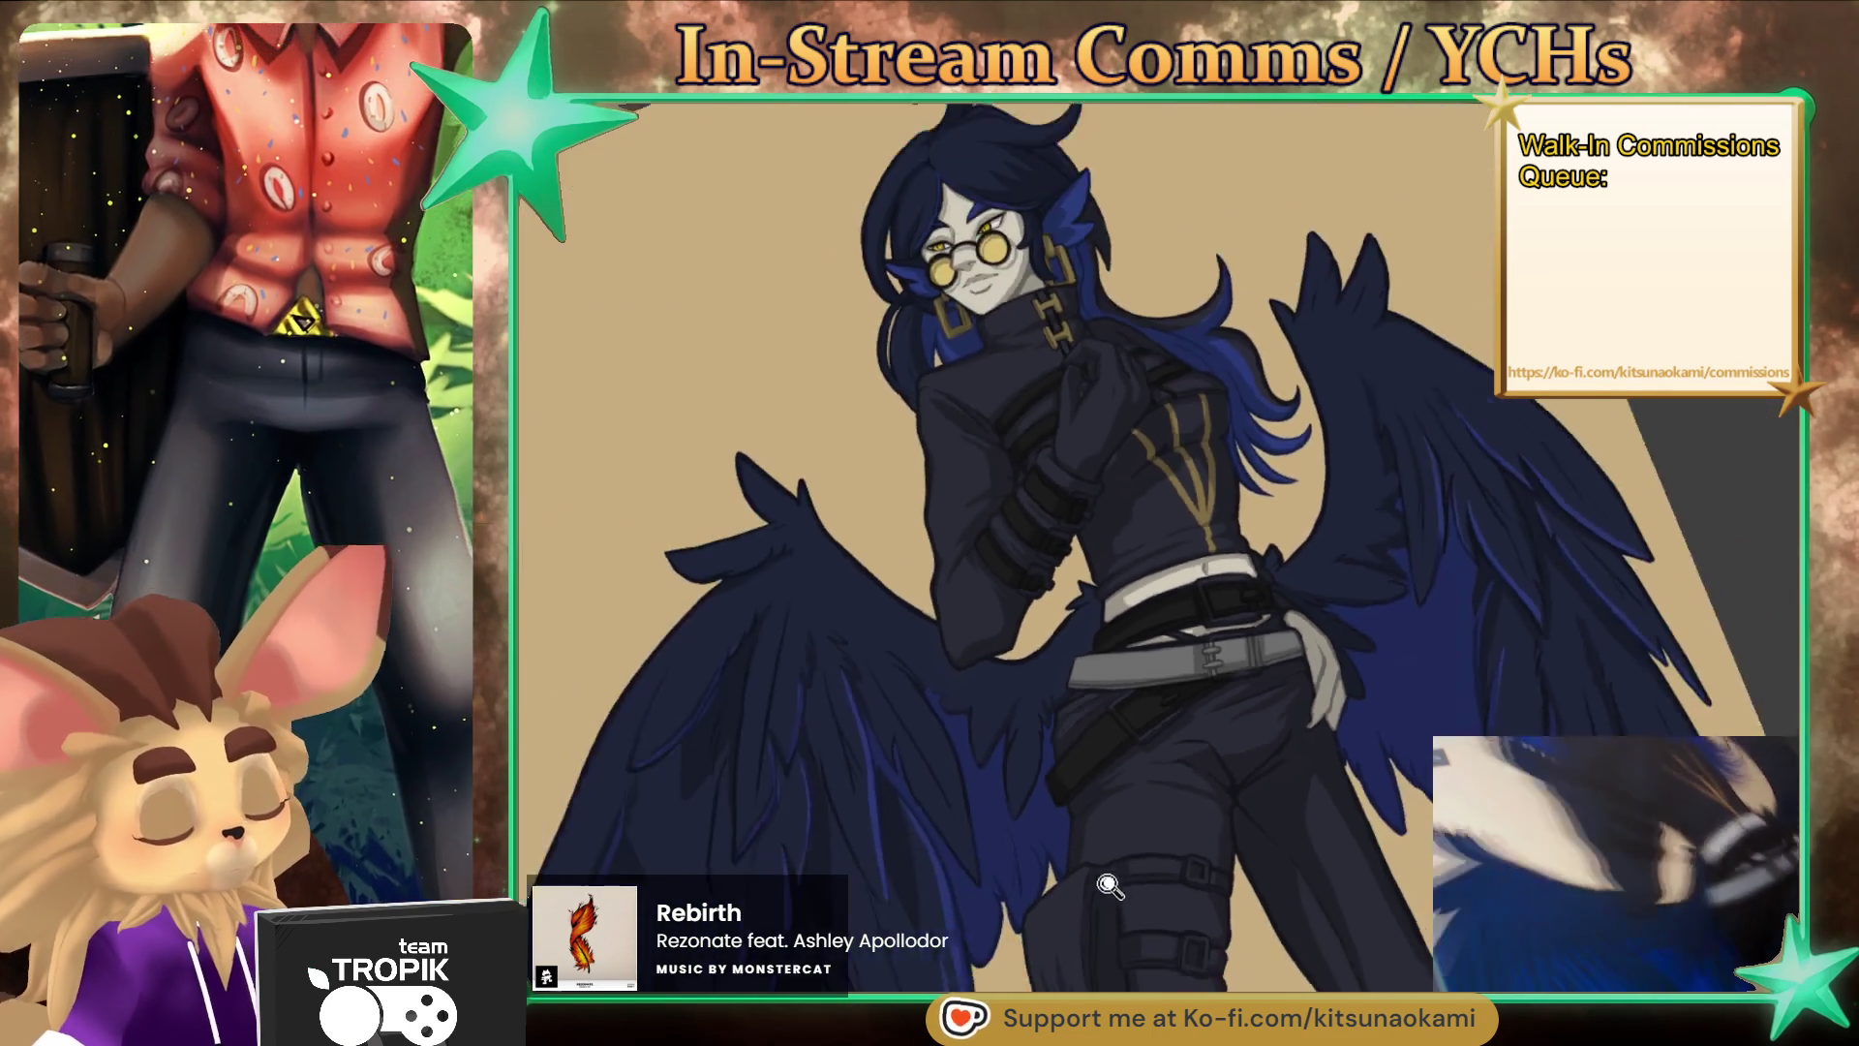
- Zoom and rotate onto the leg, then darken the lower thigh strap band
{"action": "scroll", "coordinate": [1027, 472], "scroll_direction": "up", "scroll_amount": 3}
{"action": "scroll", "coordinate": [1065, 658], "scroll_direction": "up", "scroll_amount": 2}
{"action": "mouse_move", "coordinate": [1069, 668]}
{"action": "left_mouse_down"}
{"action": "mouse_move", "coordinate": [938, 801]}
{"action": "mouse_move", "coordinate": [998, 896]}
{"action": "mouse_move", "coordinate": [992, 623]}
{"action": "mouse_move", "coordinate": [967, 622]}
{"action": "mouse_move", "coordinate": [1062, 578]}
{"action": "mouse_move", "coordinate": [1214, 583]}
{"action": "left_mouse_up"}
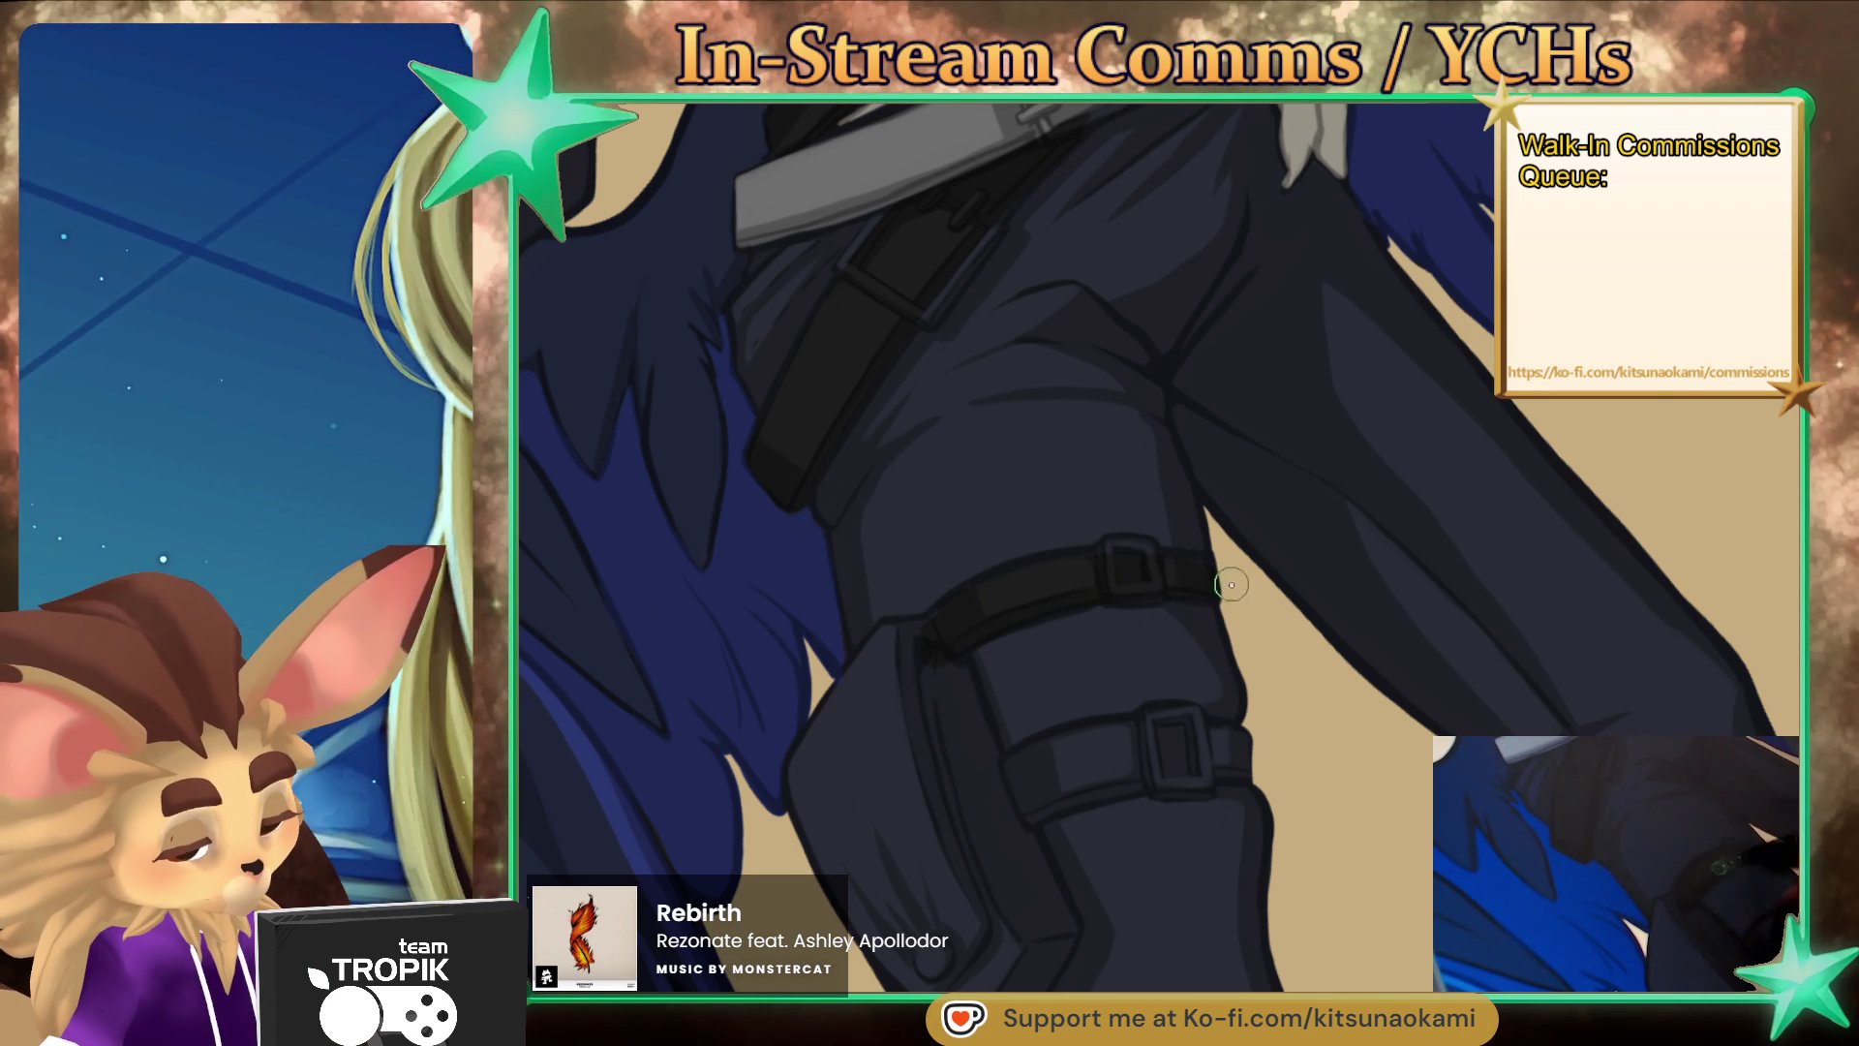
{"action": "mouse_move", "coordinate": [1175, 739]}
{"action": "left_mouse_down"}
{"action": "mouse_move", "coordinate": [1075, 755]}
{"action": "mouse_move", "coordinate": [1137, 738]}
{"action": "mouse_move", "coordinate": [1008, 812]}
{"action": "mouse_move", "coordinate": [1269, 770]}
{"action": "left_mouse_up"}
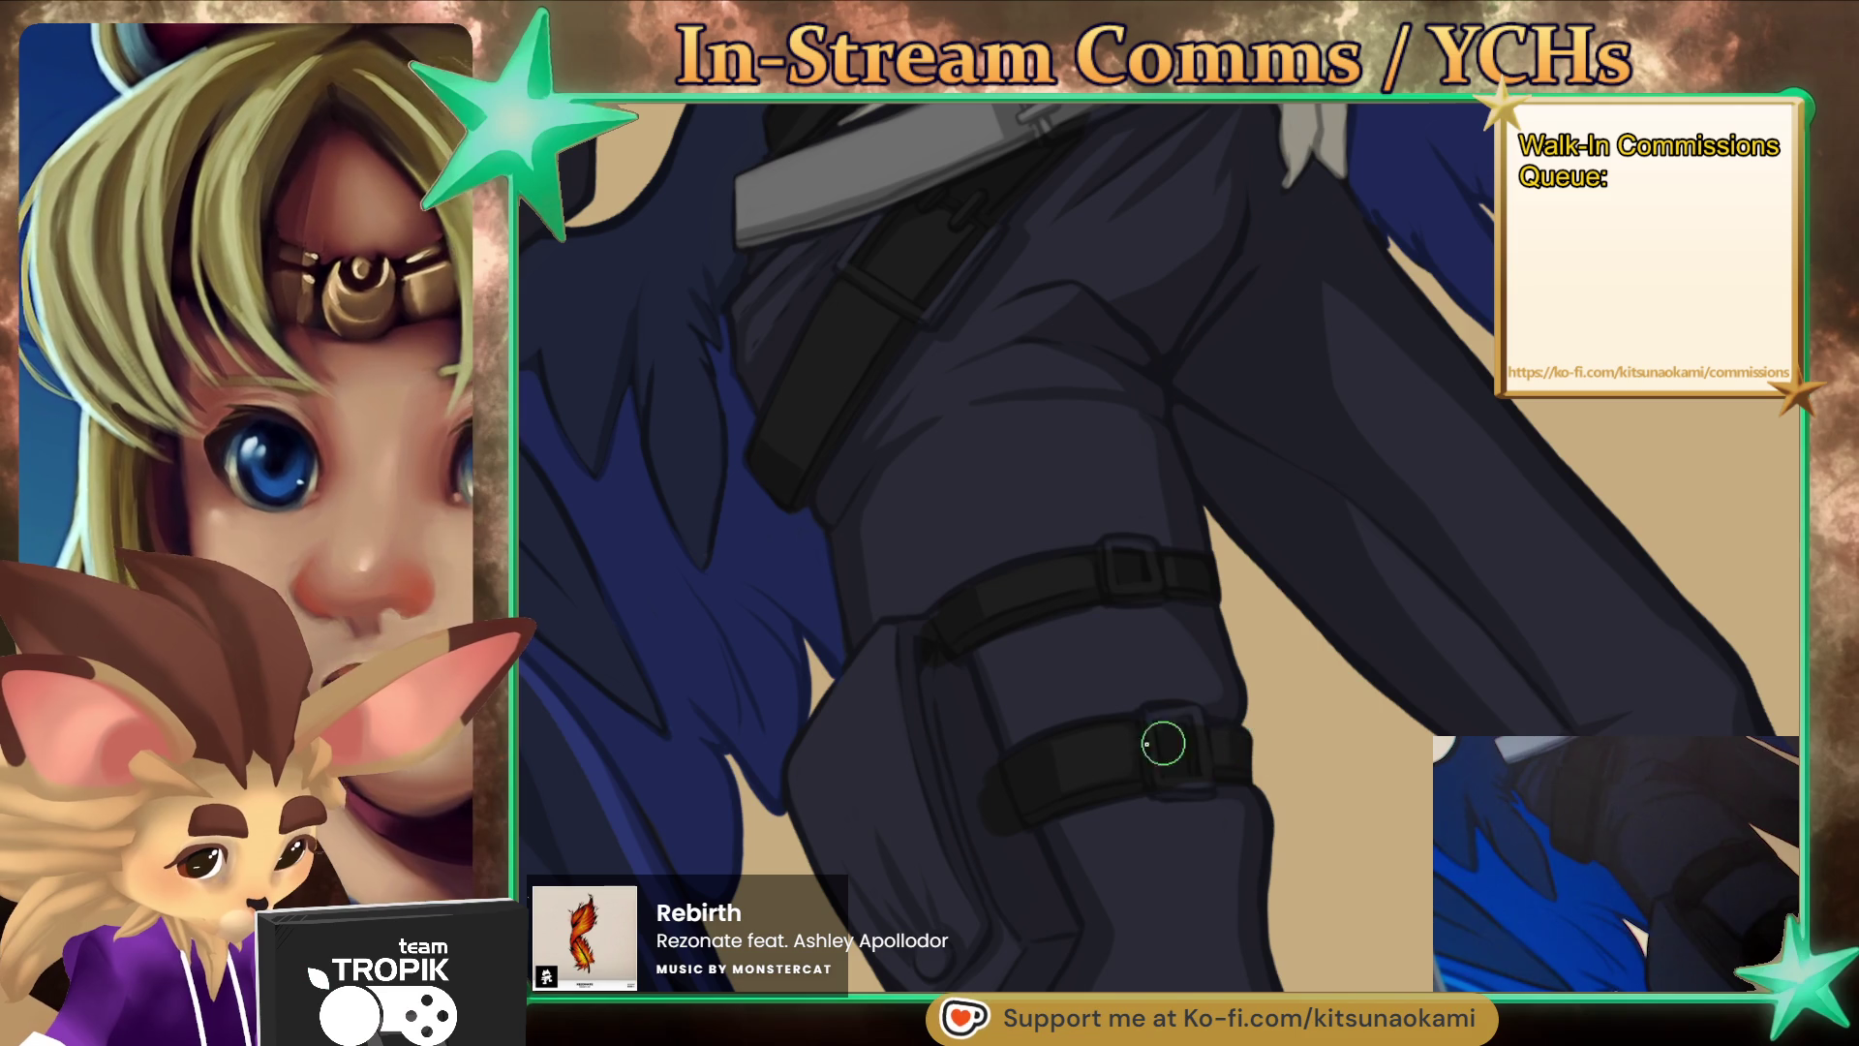
- Shade the left side and lower edge of the leg pouch darker
{"action": "left_click_drag", "start_coordinate": [1091, 755], "coordinate": [1150, 605]}
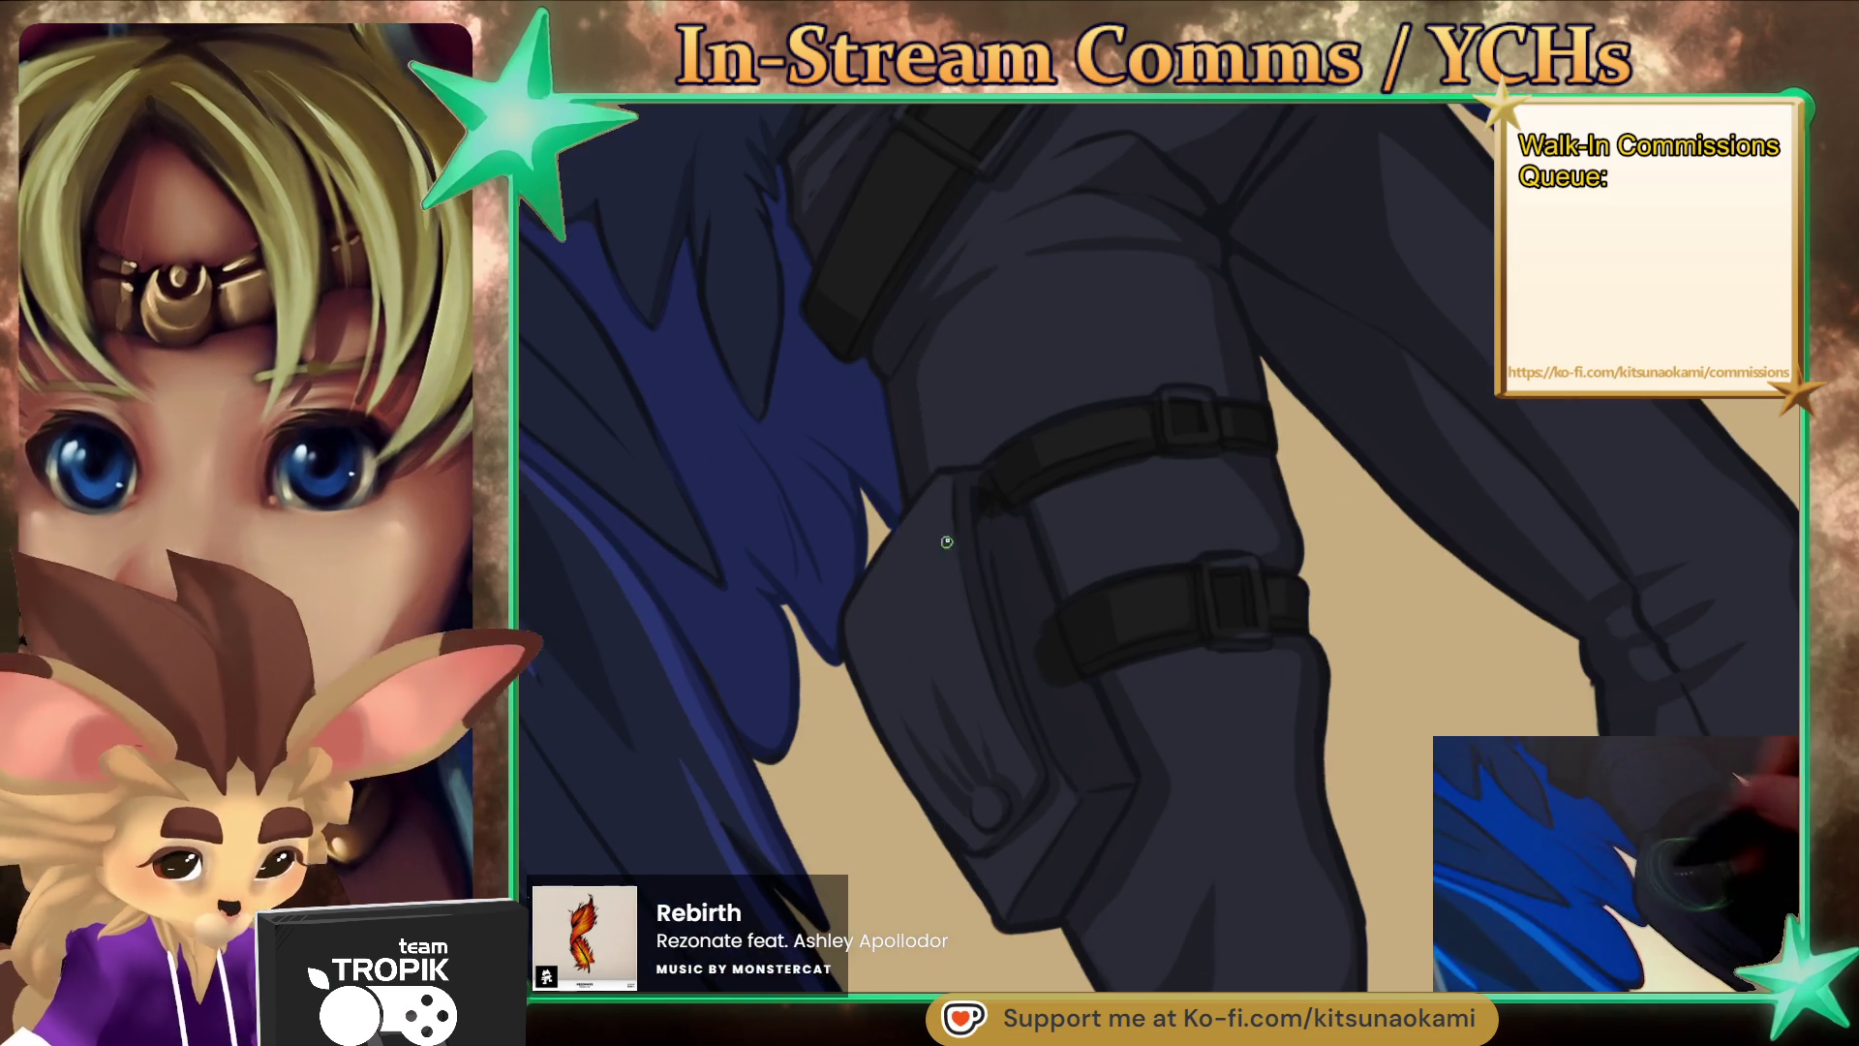
{"action": "mouse_move", "coordinate": [1012, 468]}
{"action": "left_mouse_down"}
{"action": "mouse_move", "coordinate": [942, 643]}
{"action": "mouse_move", "coordinate": [884, 652]}
{"action": "mouse_move", "coordinate": [858, 626]}
{"action": "mouse_move", "coordinate": [966, 823]}
{"action": "mouse_move", "coordinate": [962, 581]}
{"action": "mouse_move", "coordinate": [1054, 755]}
{"action": "mouse_move", "coordinate": [1008, 516]}
{"action": "mouse_move", "coordinate": [1095, 788]}
{"action": "mouse_move", "coordinate": [1084, 711]}
{"action": "left_mouse_up"}
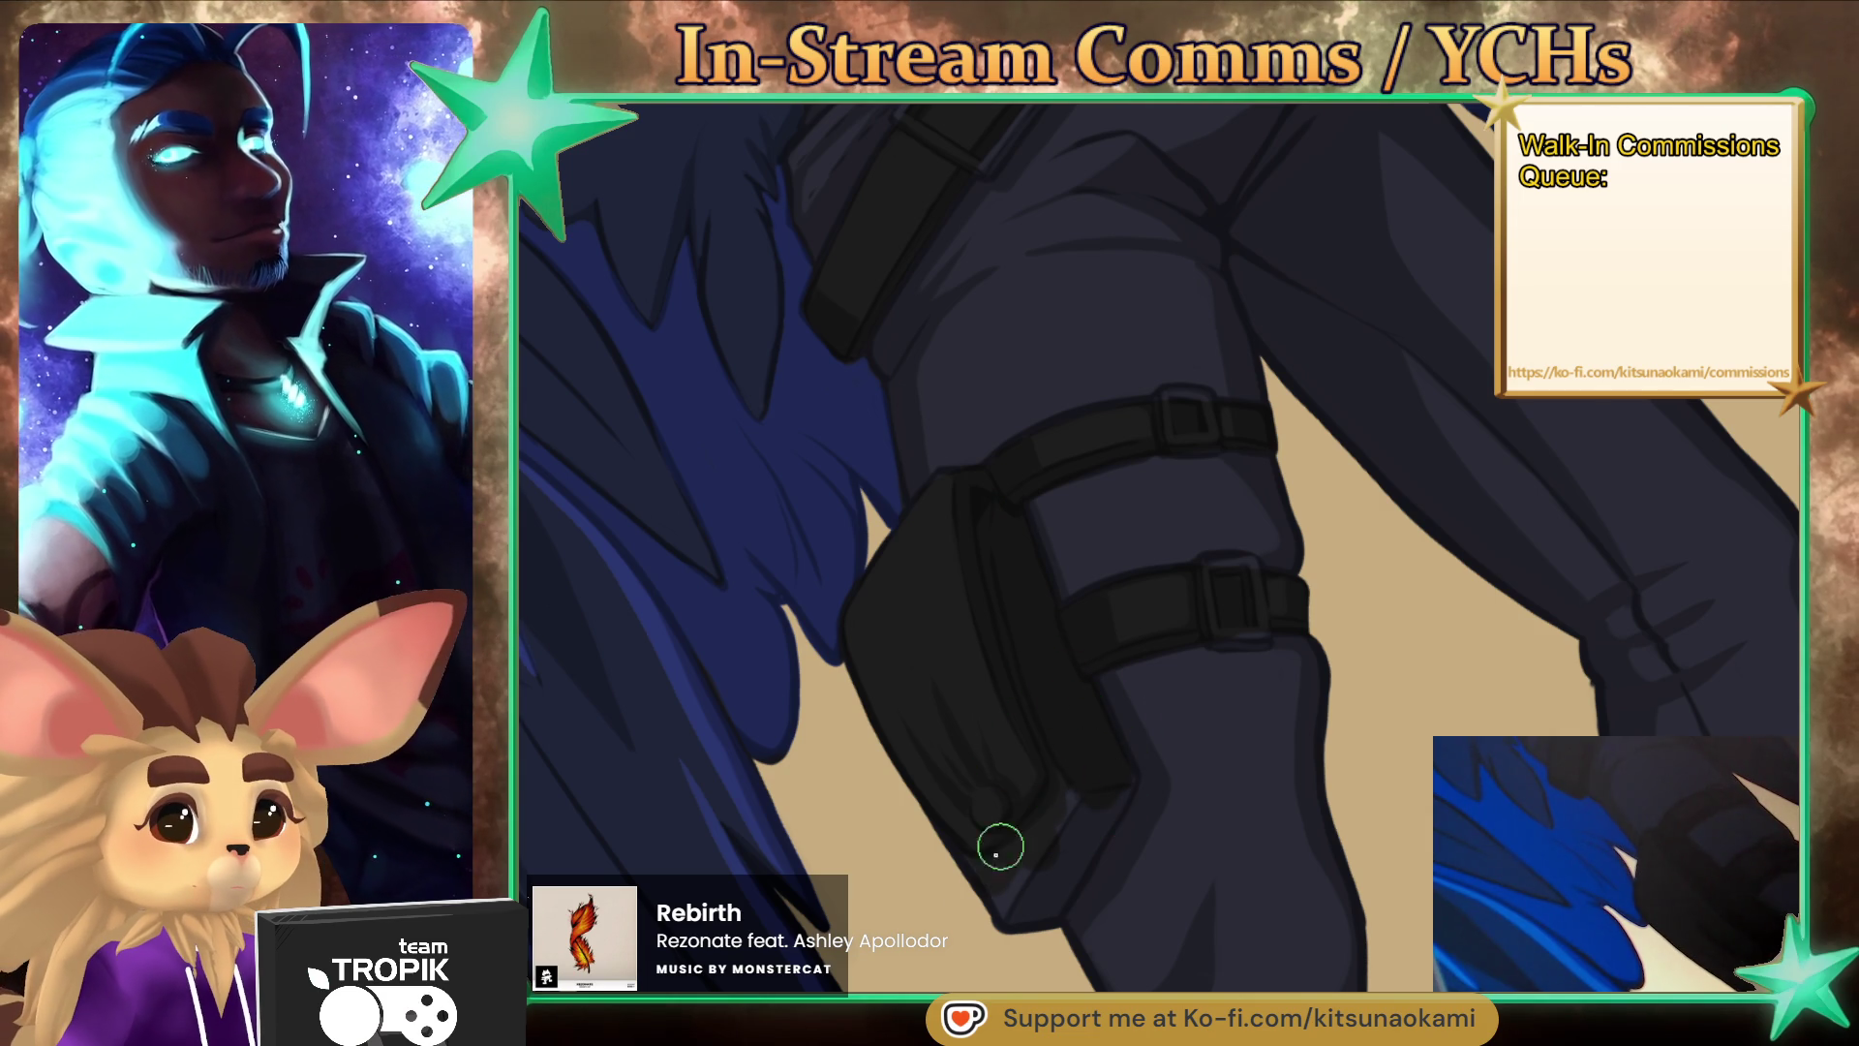
{"action": "left_click_drag", "start_coordinate": [1054, 773], "coordinate": [1091, 799]}
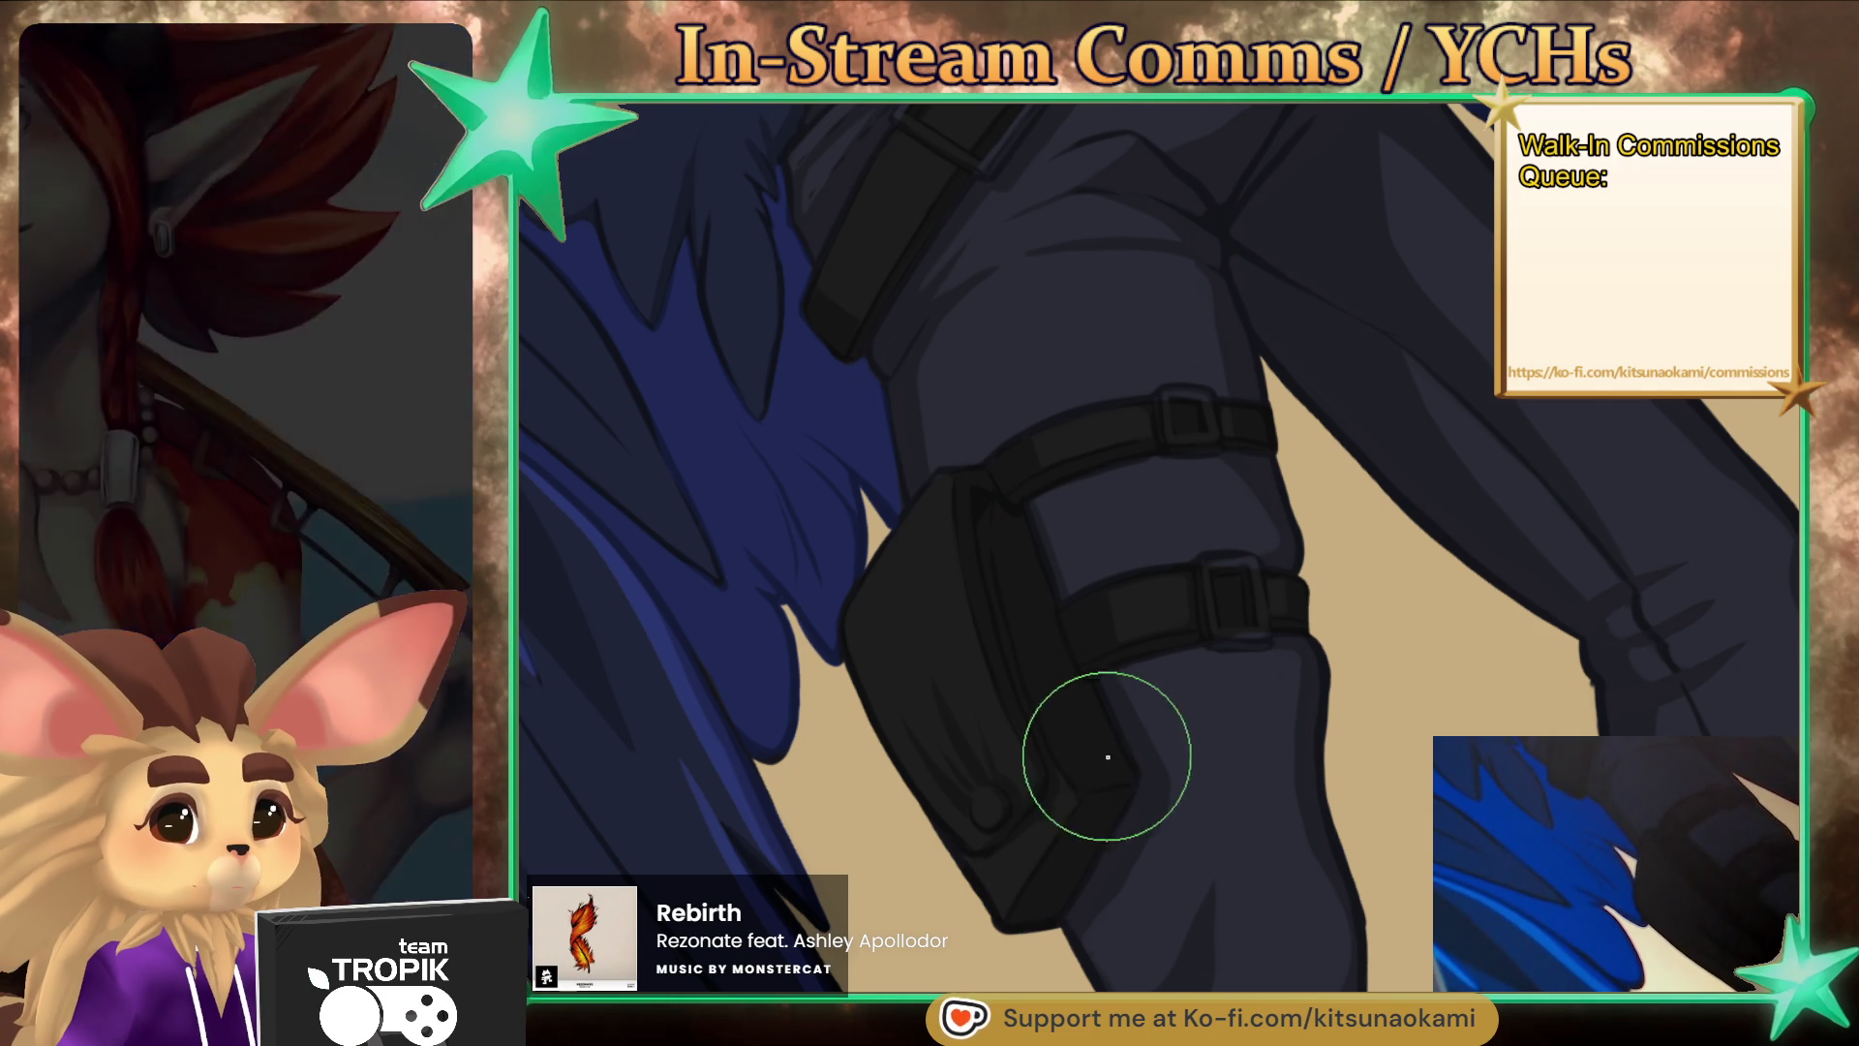
{"action": "scroll", "coordinate": [1112, 760], "scroll_direction": "down", "scroll_amount": 5}
{"action": "scroll", "coordinate": [1265, 875], "scroll_direction": "up", "scroll_amount": 3}
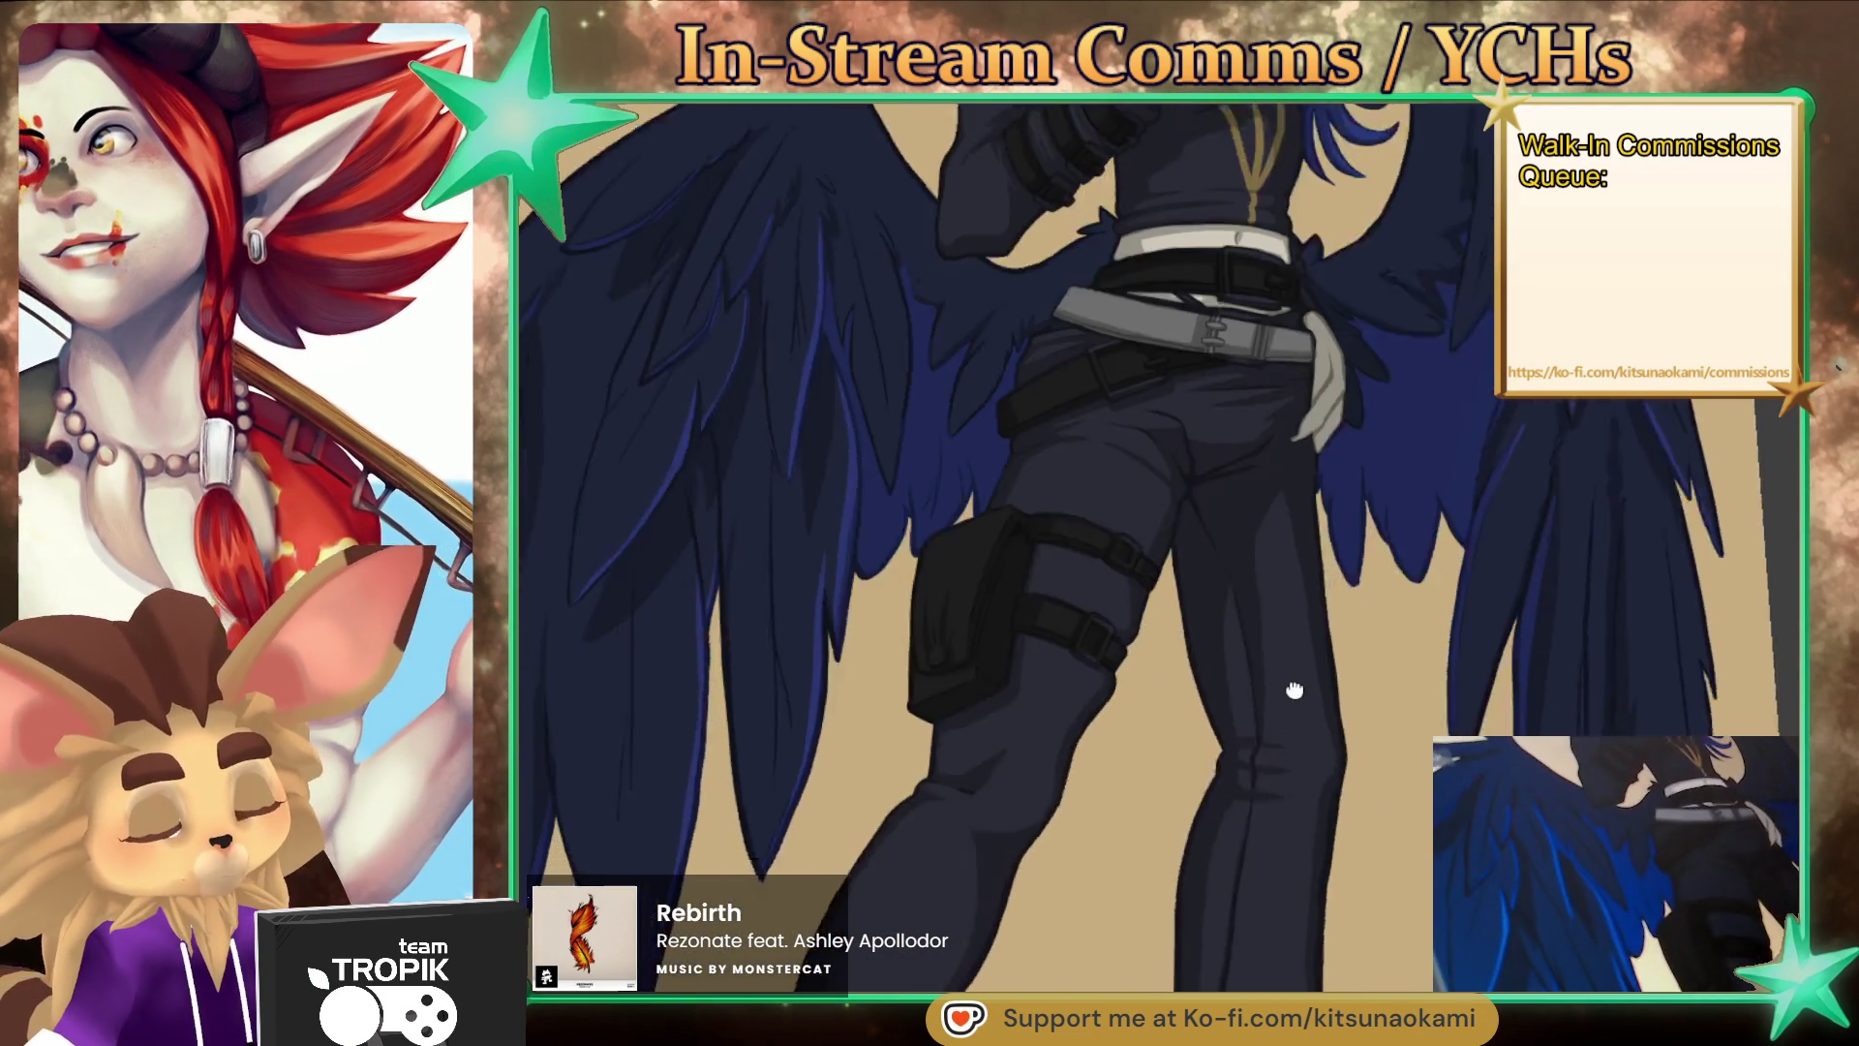
{"action": "scroll", "coordinate": [1259, 755], "scroll_direction": "down", "scroll_amount": 2}
{"action": "scroll", "coordinate": [1245, 802], "scroll_direction": "up", "scroll_amount": 2}
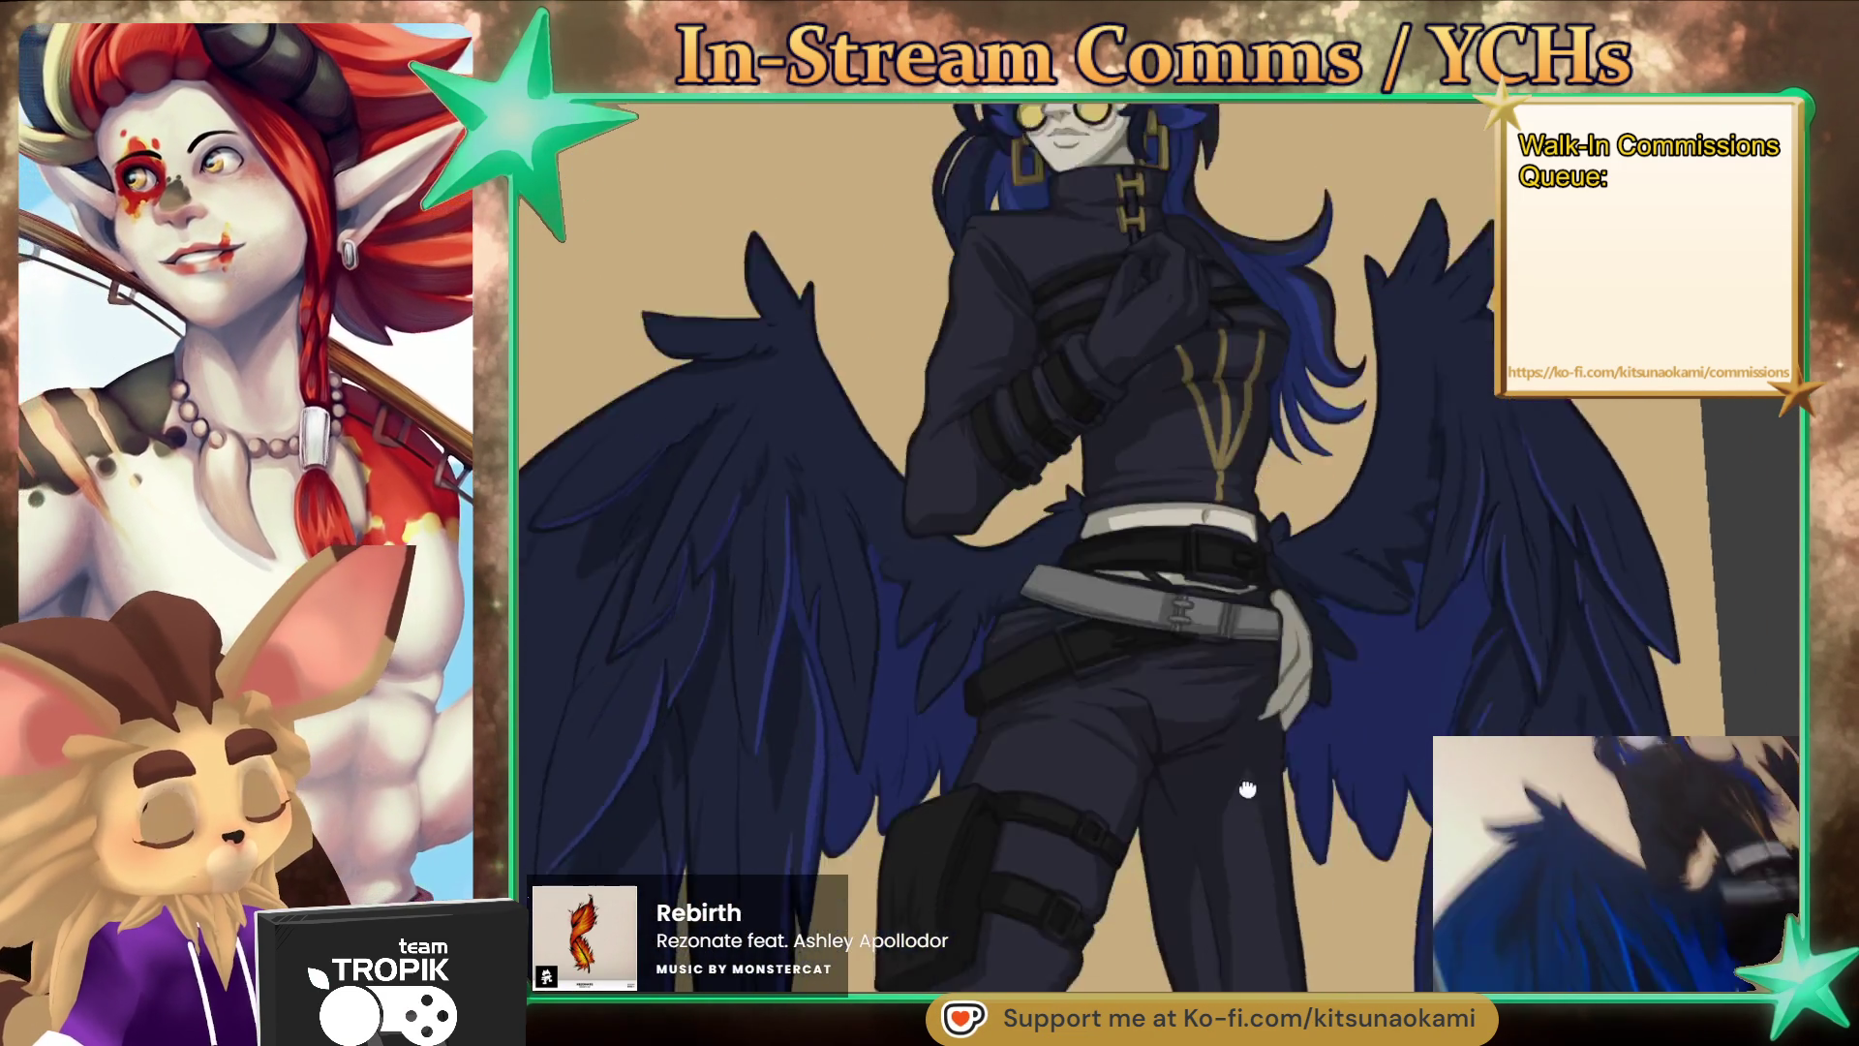
{"action": "left_click_drag", "start_coordinate": [1245, 802], "coordinate": [1249, 252]}
{"action": "scroll", "coordinate": [1100, 580], "scroll_direction": "up", "scroll_amount": 1}
{"action": "mouse_move", "coordinate": [1100, 581]}
{"action": "left_mouse_down"}
{"action": "mouse_move", "coordinate": [1179, 870]}
{"action": "mouse_move", "coordinate": [1092, 852]}
{"action": "left_mouse_up"}
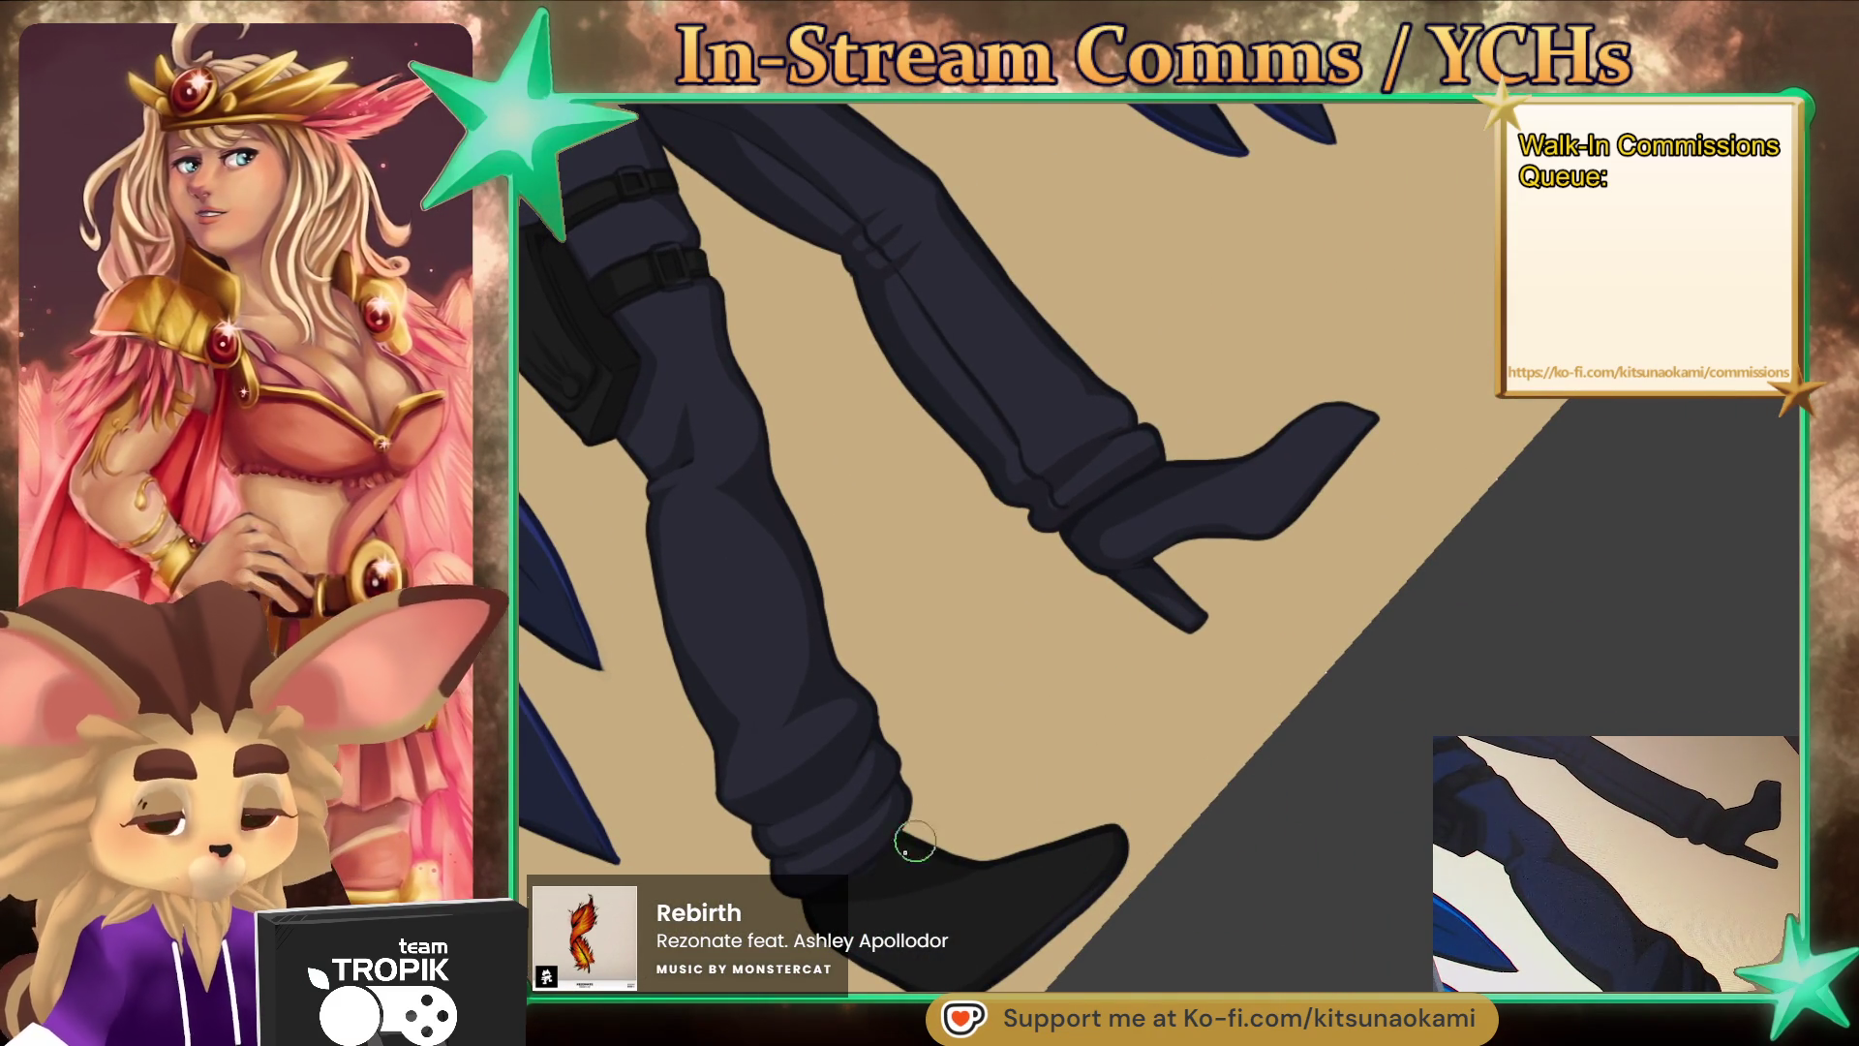
{"action": "left_click_drag", "start_coordinate": [842, 903], "coordinate": [1120, 759]}
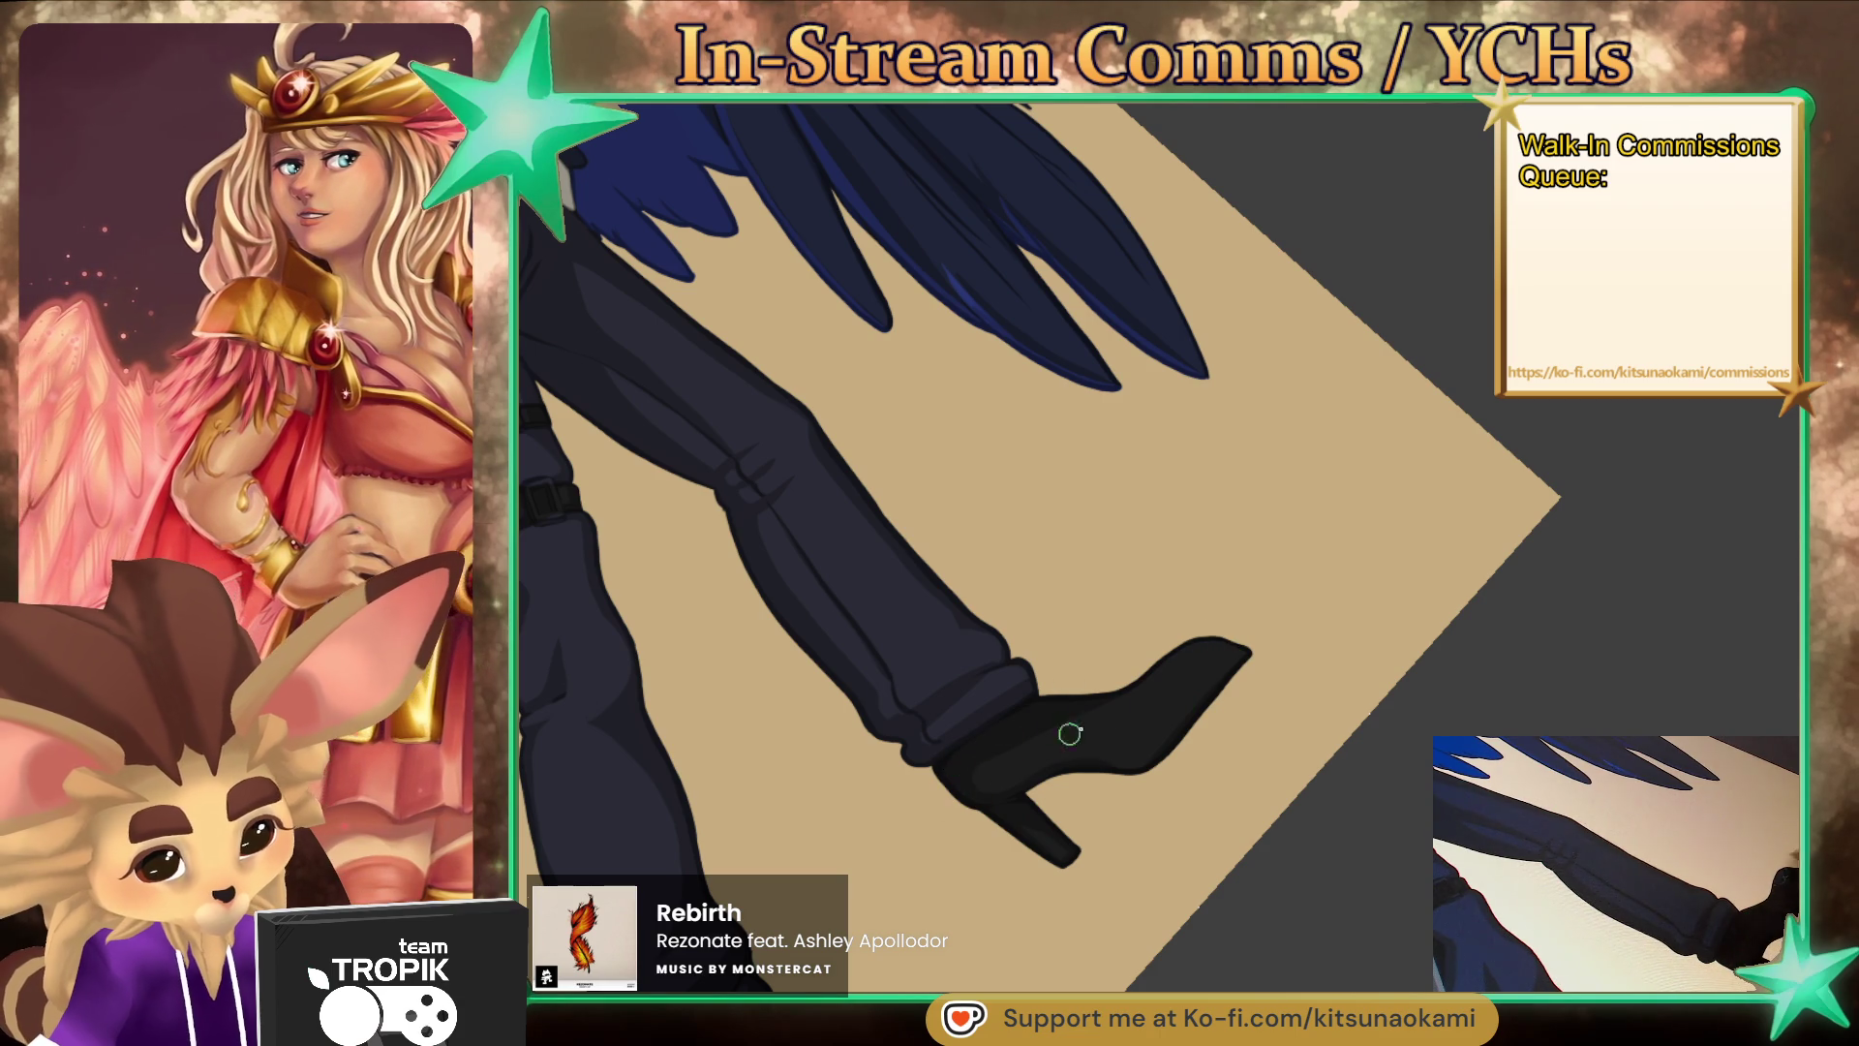
{"action": "mouse_move", "coordinate": [1159, 733]}
{"action": "left_mouse_down"}
{"action": "mouse_move", "coordinate": [1410, 876]}
{"action": "mouse_move", "coordinate": [1203, 946]}
{"action": "mouse_move", "coordinate": [1170, 938]}
{"action": "mouse_move", "coordinate": [1202, 355]}
{"action": "left_mouse_up"}
- Paint the hand's thumb over in light beige with a smaller brush
{"action": "key", "text": "bracketleft"}
{"action": "key", "text": "bracketleft"}
{"action": "key", "text": "bracketleft"}
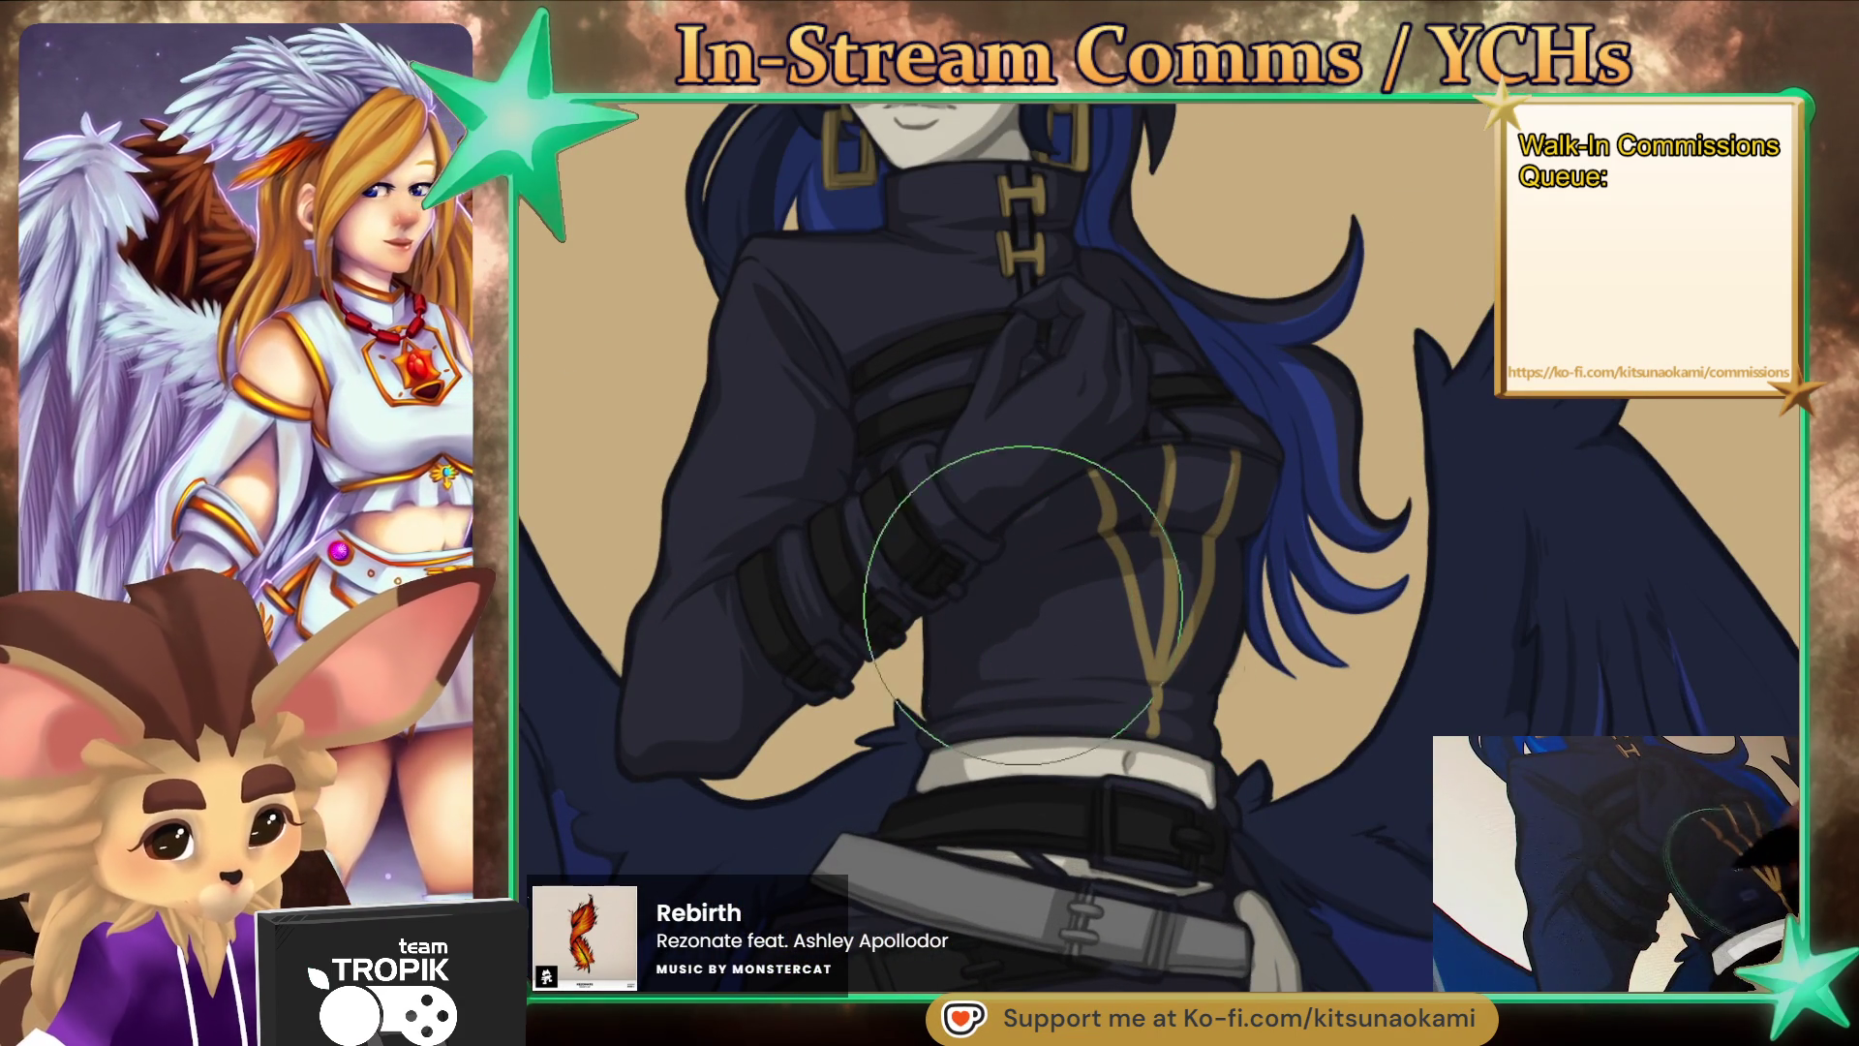
{"action": "left_click_drag", "start_coordinate": [1029, 386], "coordinate": [1087, 665]}
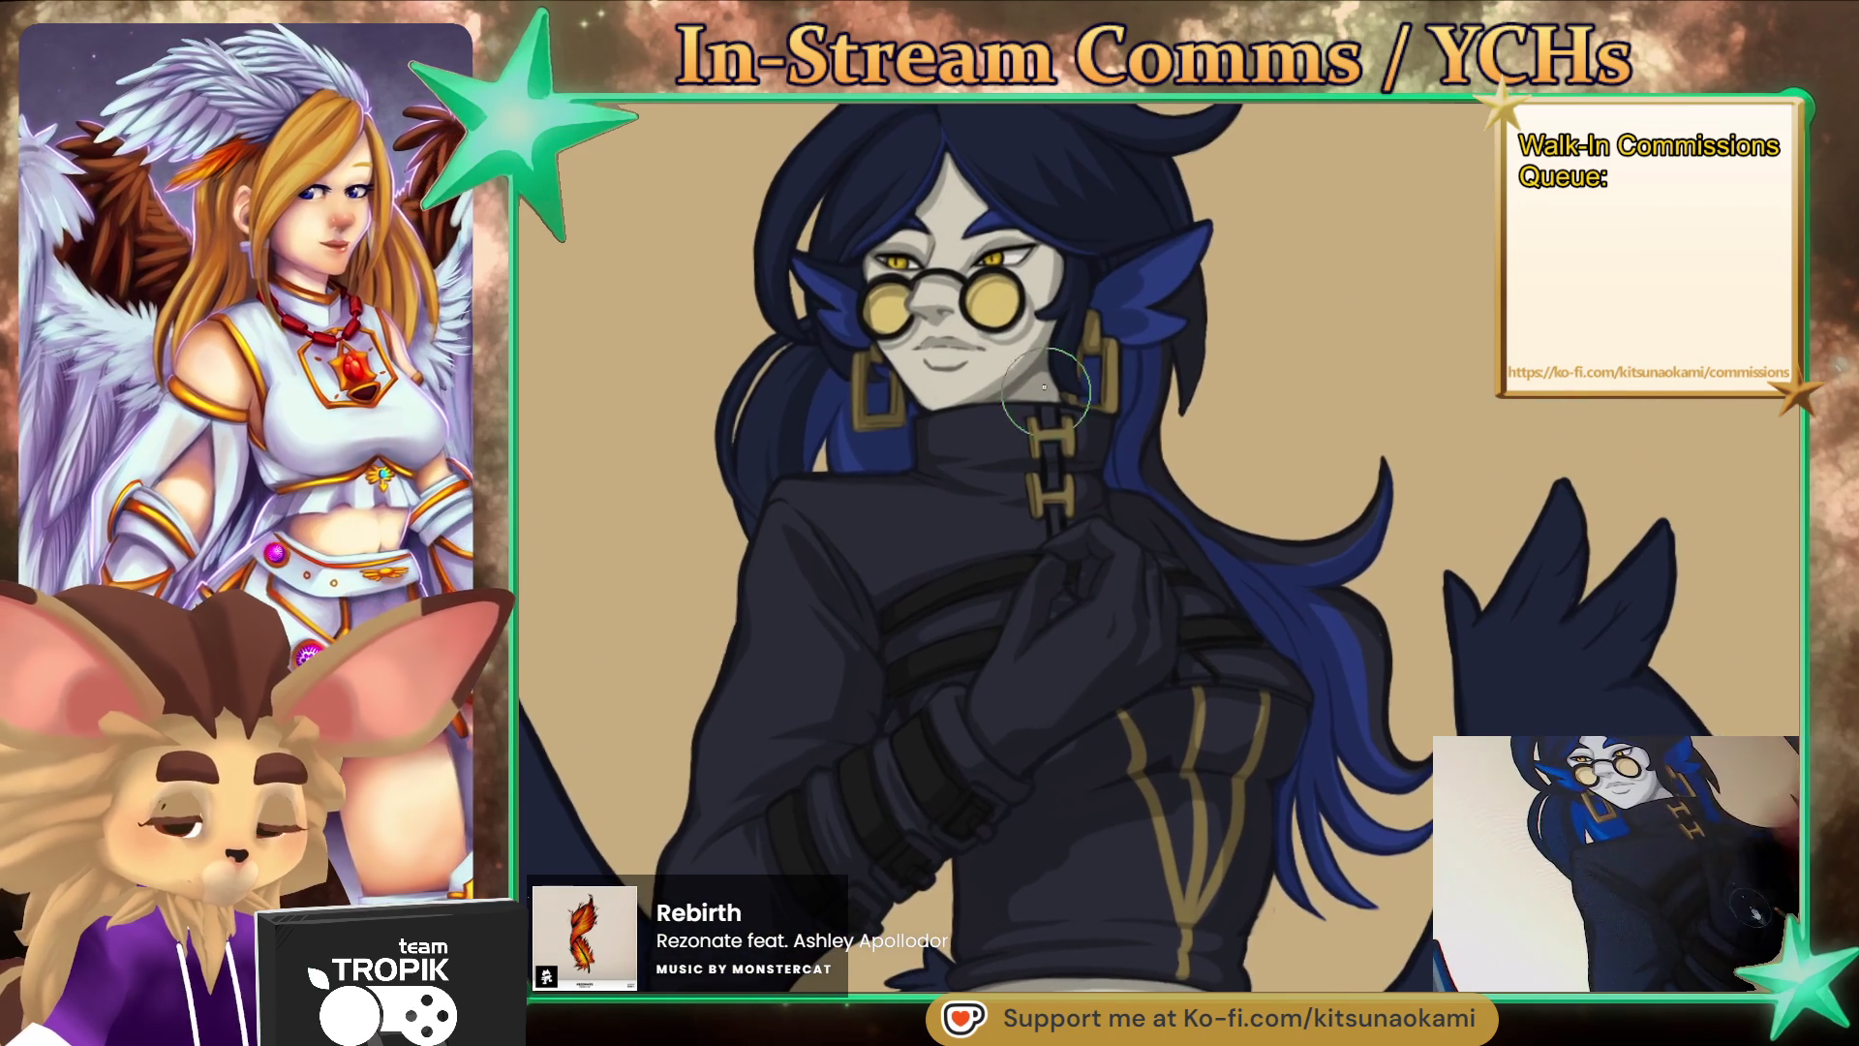
{"action": "mouse_move", "coordinate": [1056, 441]}
{"action": "left_mouse_down"}
{"action": "mouse_move", "coordinate": [975, 697]}
{"action": "mouse_move", "coordinate": [935, 760]}
{"action": "mouse_move", "coordinate": [1041, 523]}
{"action": "mouse_move", "coordinate": [992, 600]}
{"action": "left_mouse_up"}
{"action": "mouse_move", "coordinate": [1058, 482]}
{"action": "left_mouse_down"}
{"action": "mouse_move", "coordinate": [1021, 627]}
{"action": "mouse_move", "coordinate": [1181, 532]}
{"action": "mouse_move", "coordinate": [1065, 596]}
{"action": "left_mouse_up"}
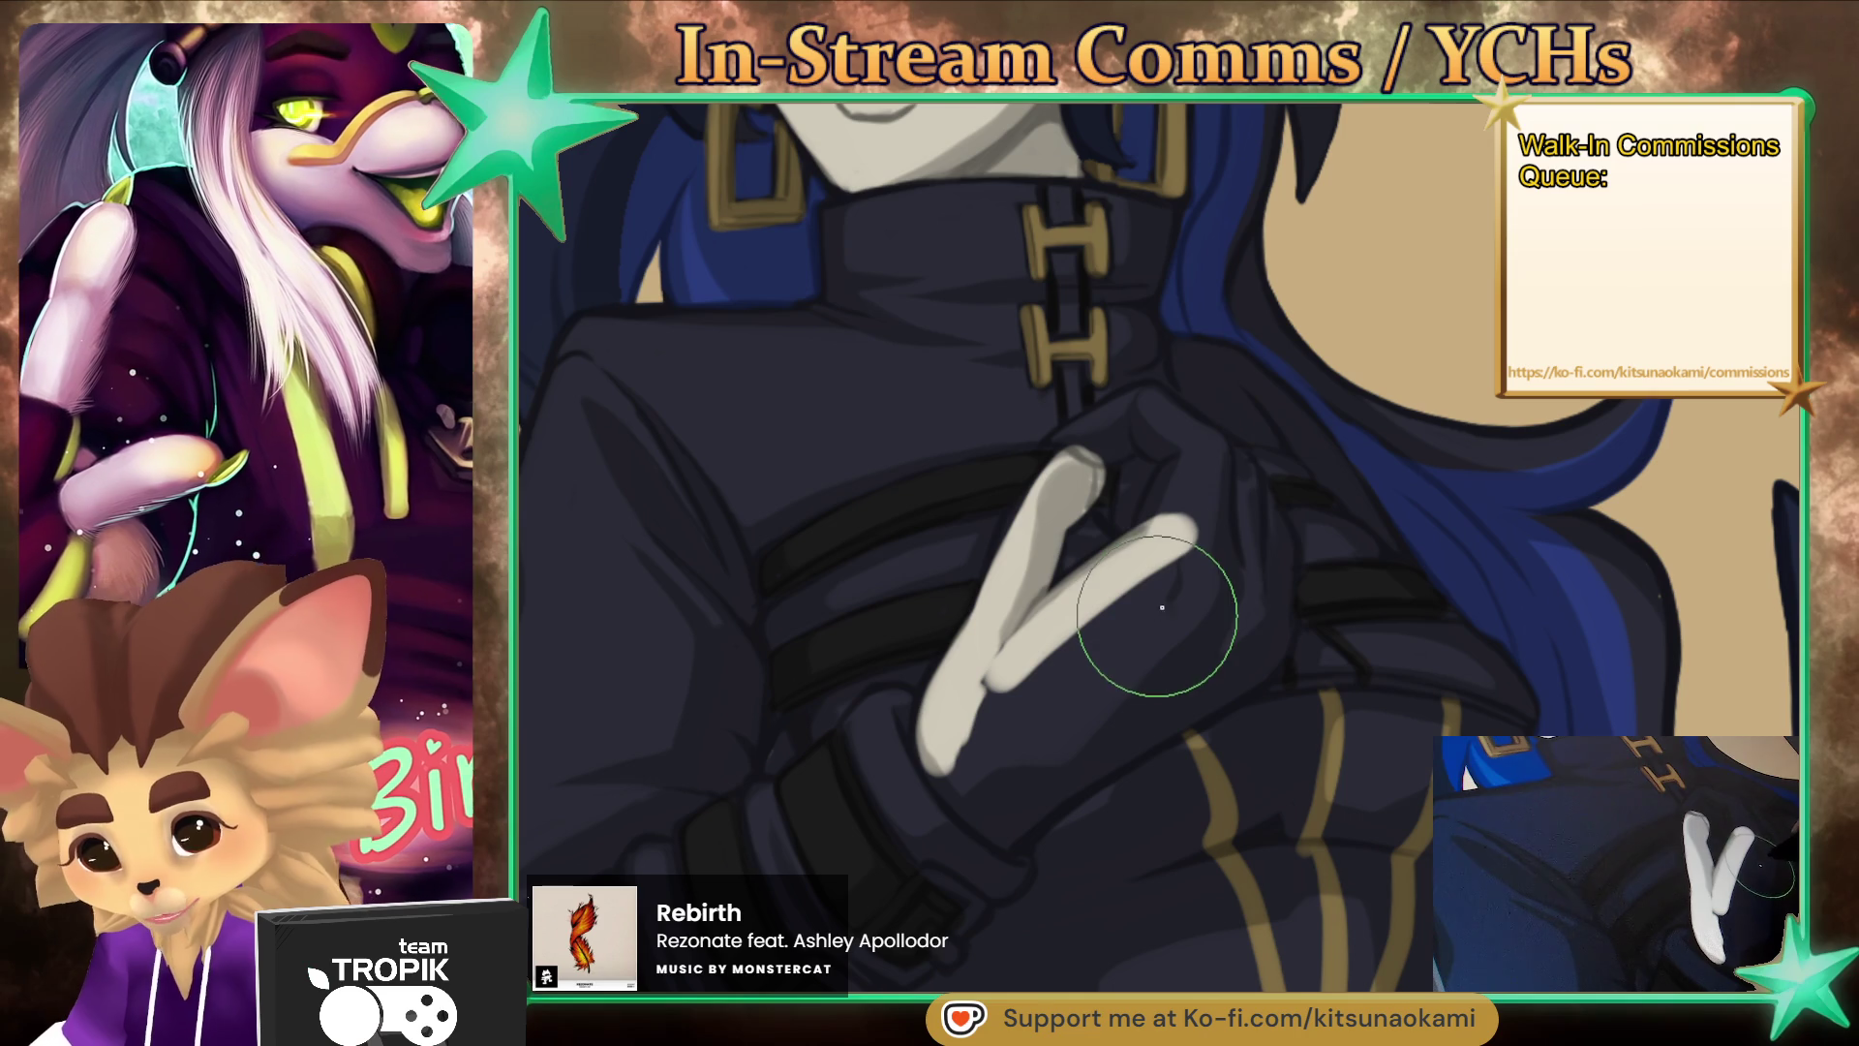
- Paint a light grey curled finger and fill the dark gaps in the palm
{"action": "mouse_move", "coordinate": [1074, 435]}
{"action": "left_mouse_down"}
{"action": "mouse_move", "coordinate": [1207, 451]}
{"action": "mouse_move", "coordinate": [1222, 518]}
{"action": "mouse_move", "coordinate": [1174, 489]}
{"action": "mouse_move", "coordinate": [1142, 503]}
{"action": "left_mouse_up"}
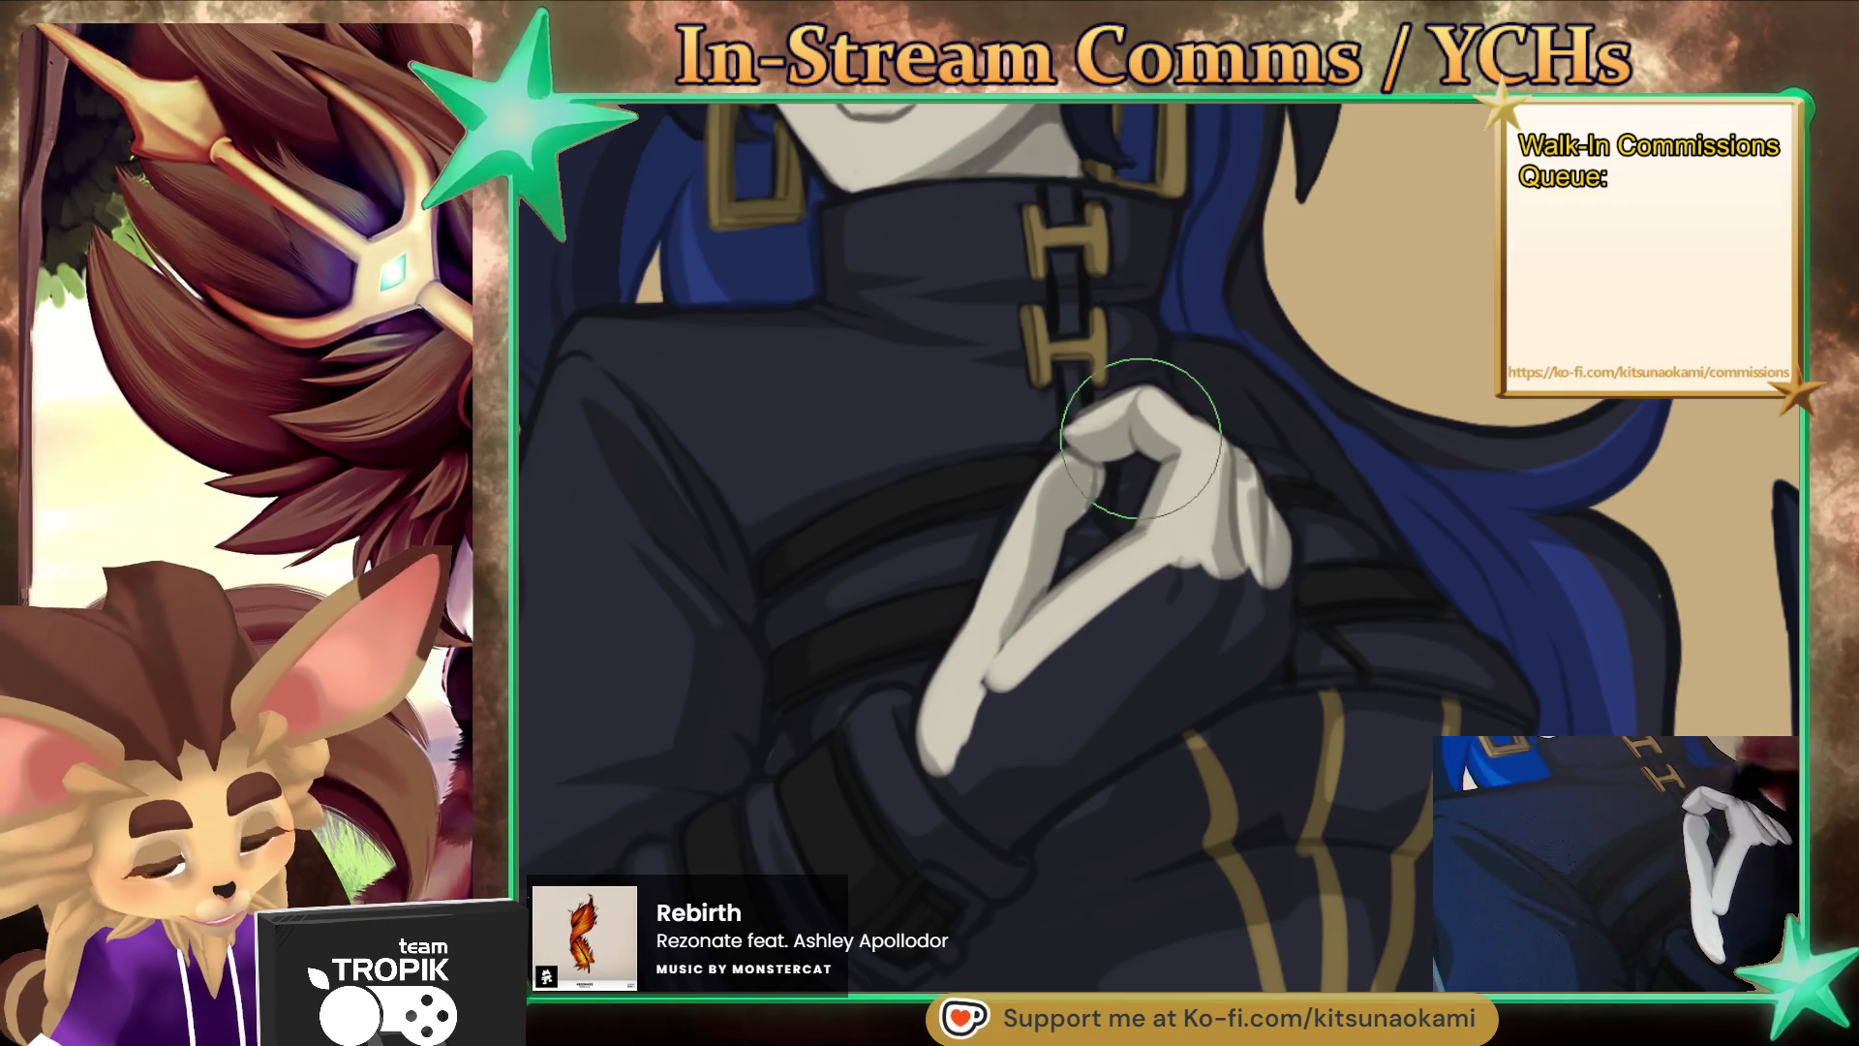
{"action": "key", "text": "bracketleft"}
{"action": "key", "text": "bracketleft"}
{"action": "key", "text": "bracketleft"}
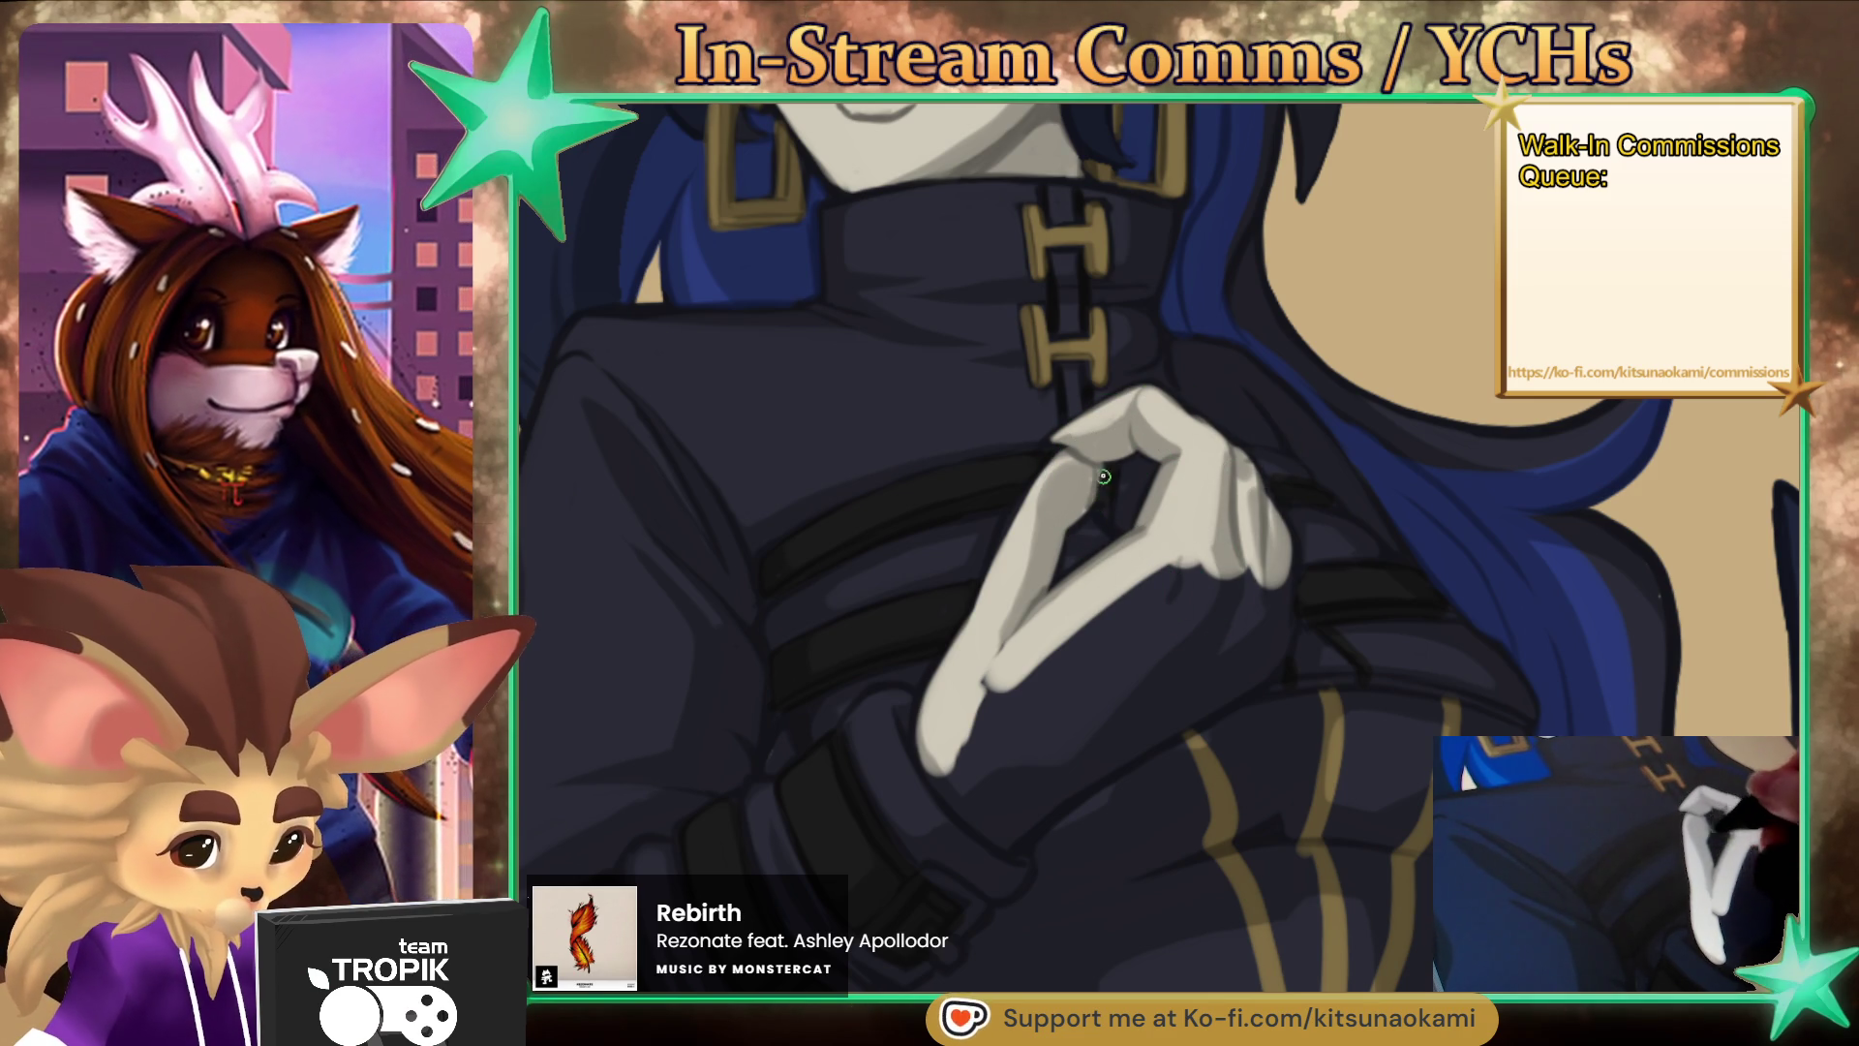
{"action": "key", "text": "bracketright"}
{"action": "key", "text": "bracketright"}
{"action": "key", "text": "bracketright"}
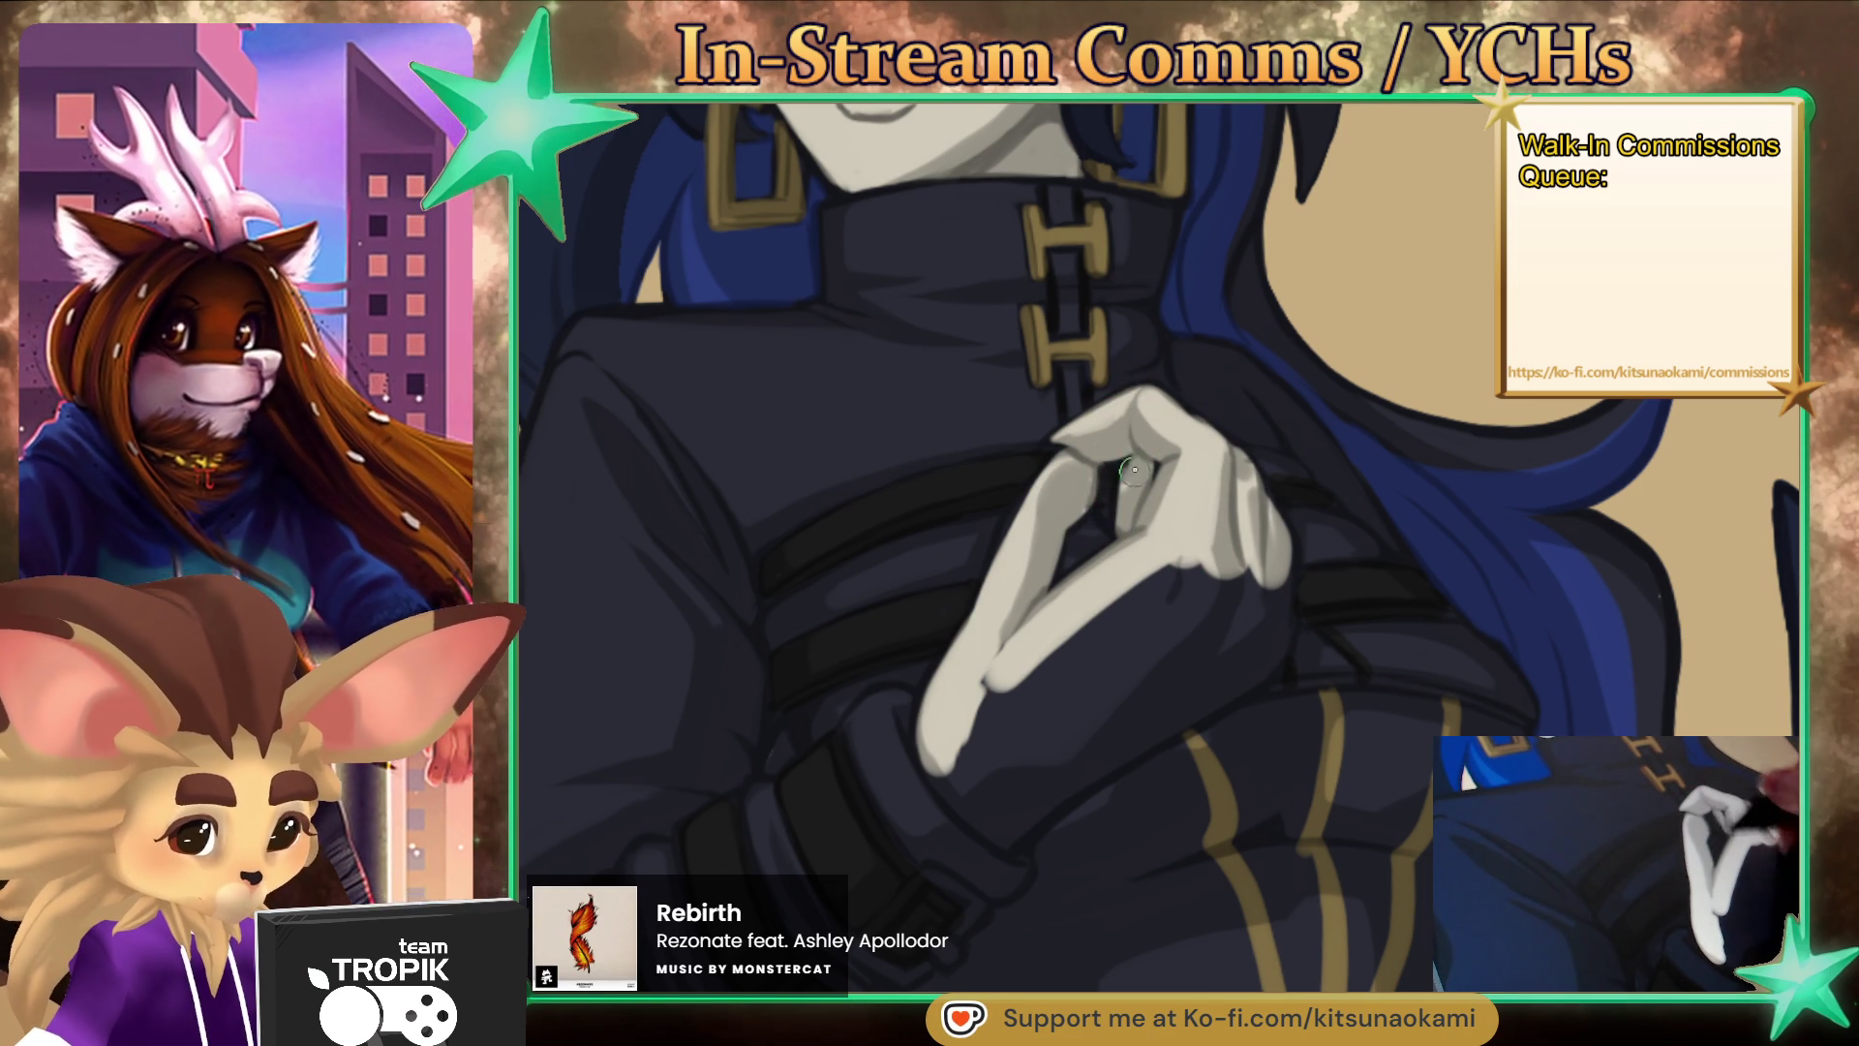
{"action": "mouse_move", "coordinate": [1036, 634]}
{"action": "left_mouse_down"}
{"action": "mouse_move", "coordinate": [1191, 630]}
{"action": "mouse_move", "coordinate": [1229, 581]}
{"action": "mouse_move", "coordinate": [1278, 625]}
{"action": "mouse_move", "coordinate": [1191, 707]}
{"action": "mouse_move", "coordinate": [1084, 765]}
{"action": "mouse_move", "coordinate": [1154, 677]}
{"action": "mouse_move", "coordinate": [1007, 736]}
{"action": "mouse_move", "coordinate": [1065, 745]}
{"action": "mouse_move", "coordinate": [958, 769]}
{"action": "mouse_move", "coordinate": [988, 821]}
{"action": "left_mouse_up"}
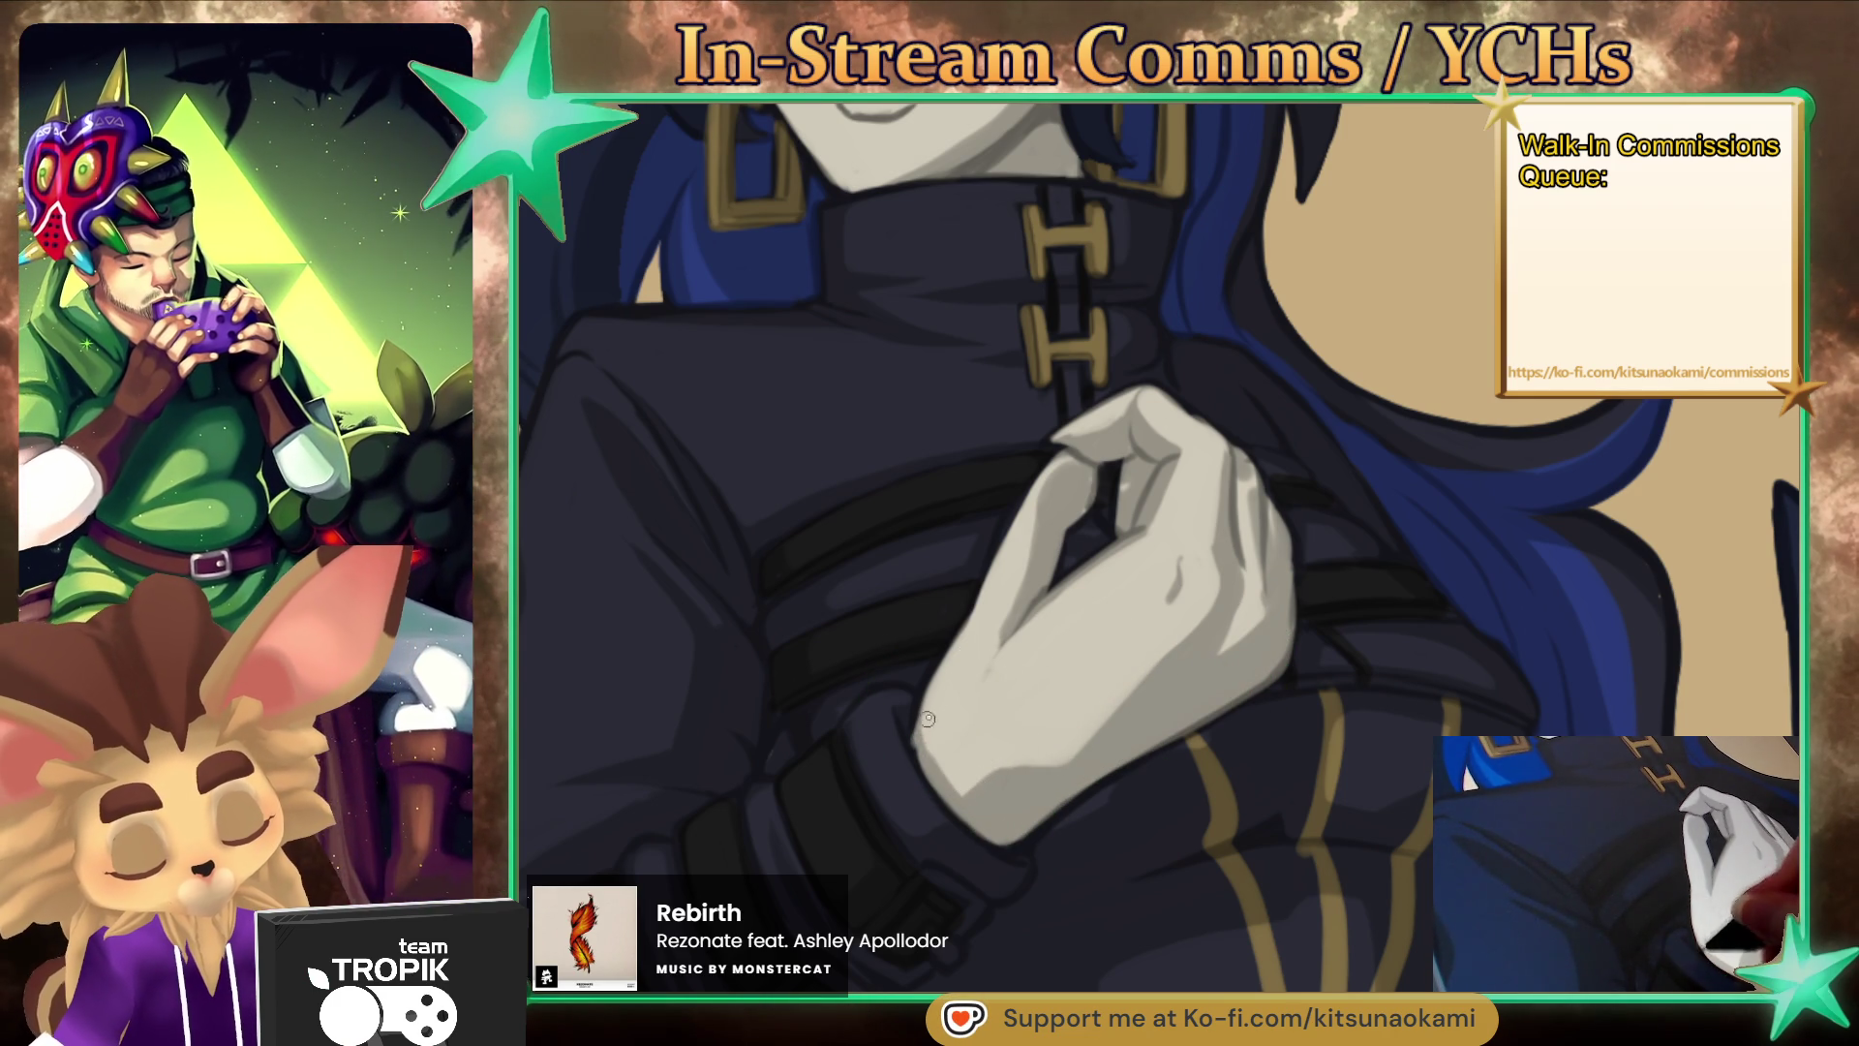
{"action": "scroll", "coordinate": [1070, 705], "scroll_direction": "down", "scroll_amount": 4}
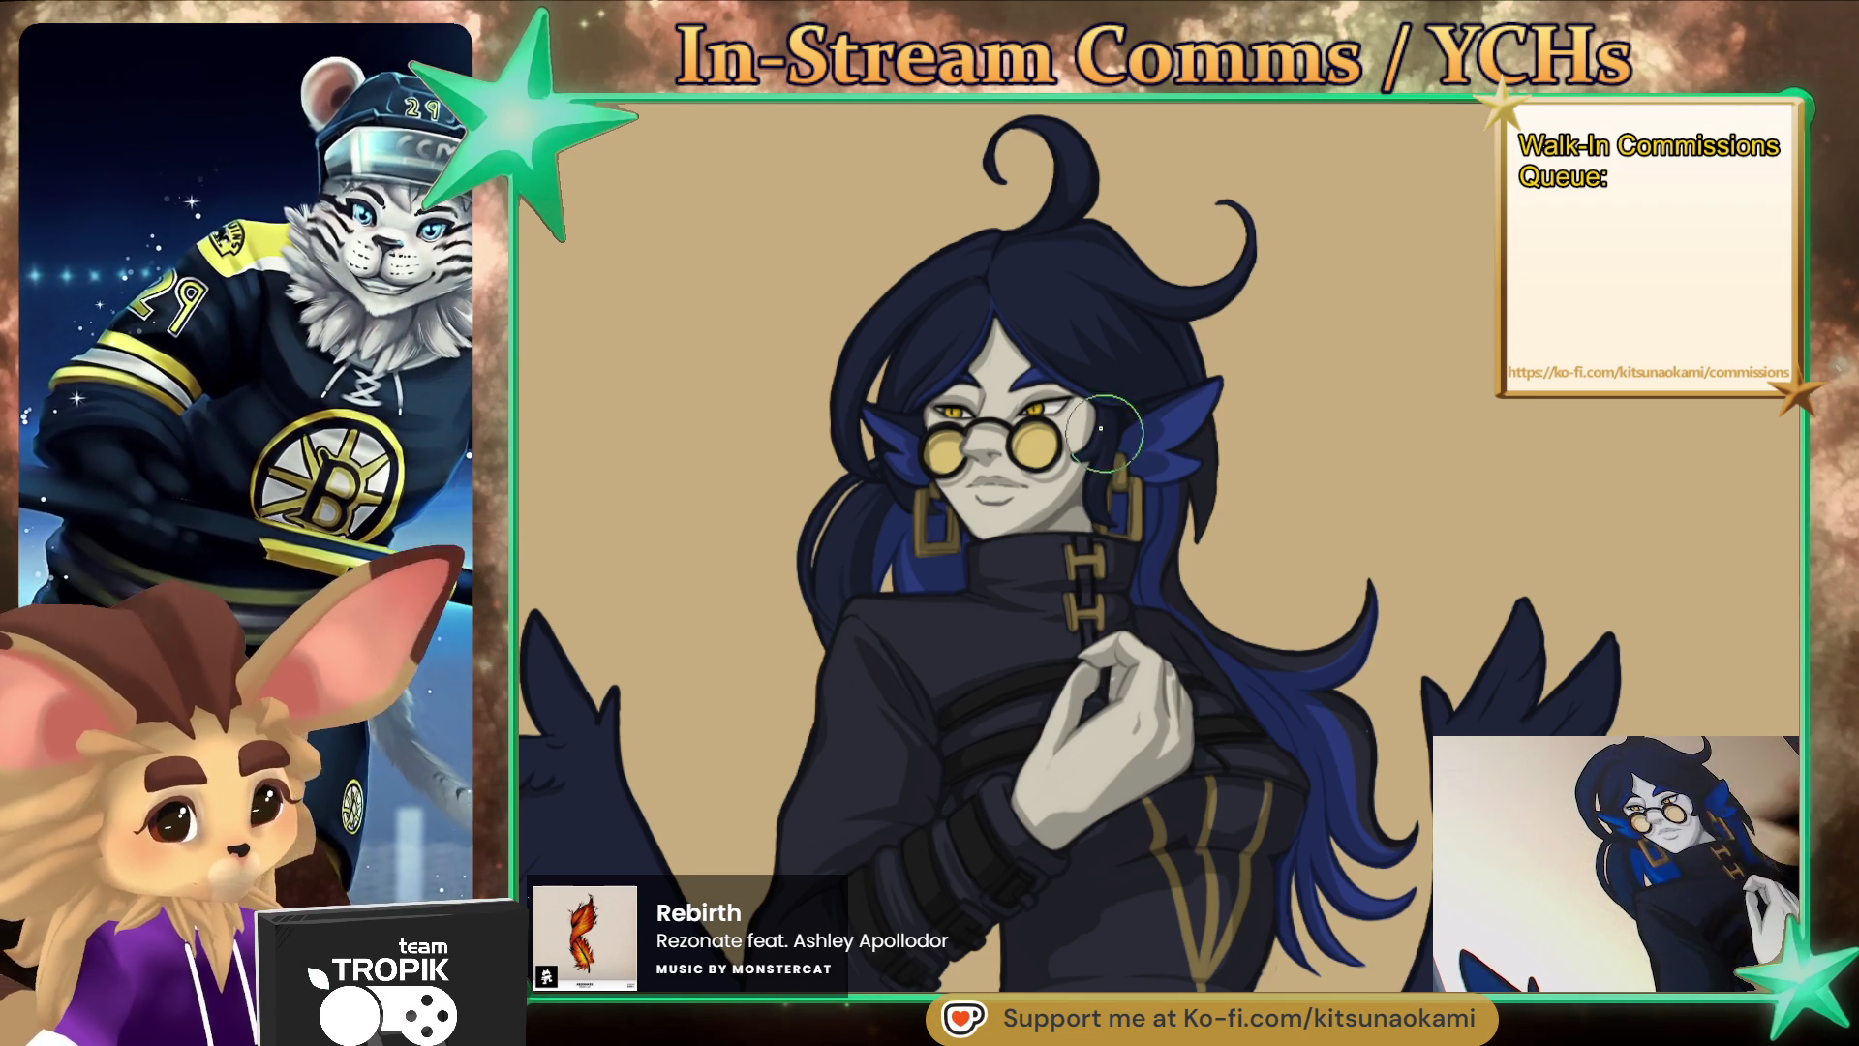
- Zoom in and back out on the character's face around the eyes
{"action": "scroll", "coordinate": [1121, 453], "scroll_direction": "up", "scroll_amount": 5}
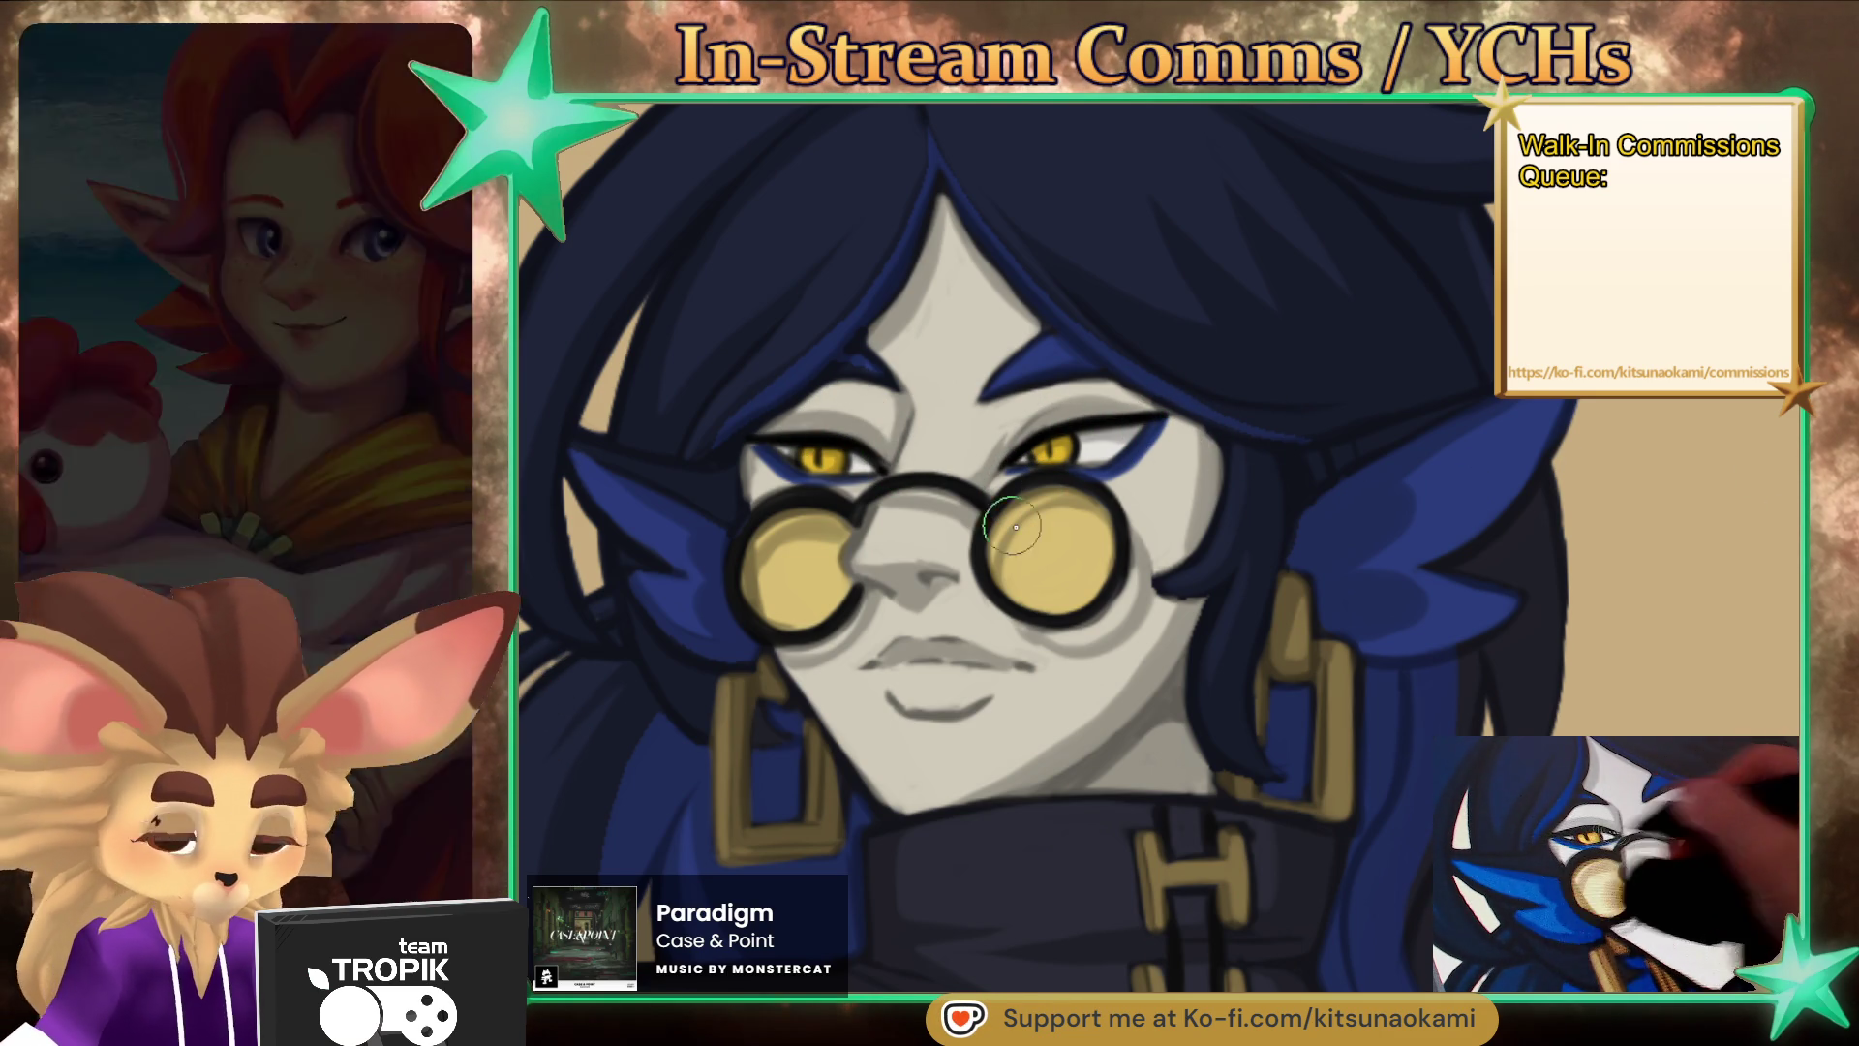
{"action": "scroll", "coordinate": [985, 514], "scroll_direction": "up", "scroll_amount": 2}
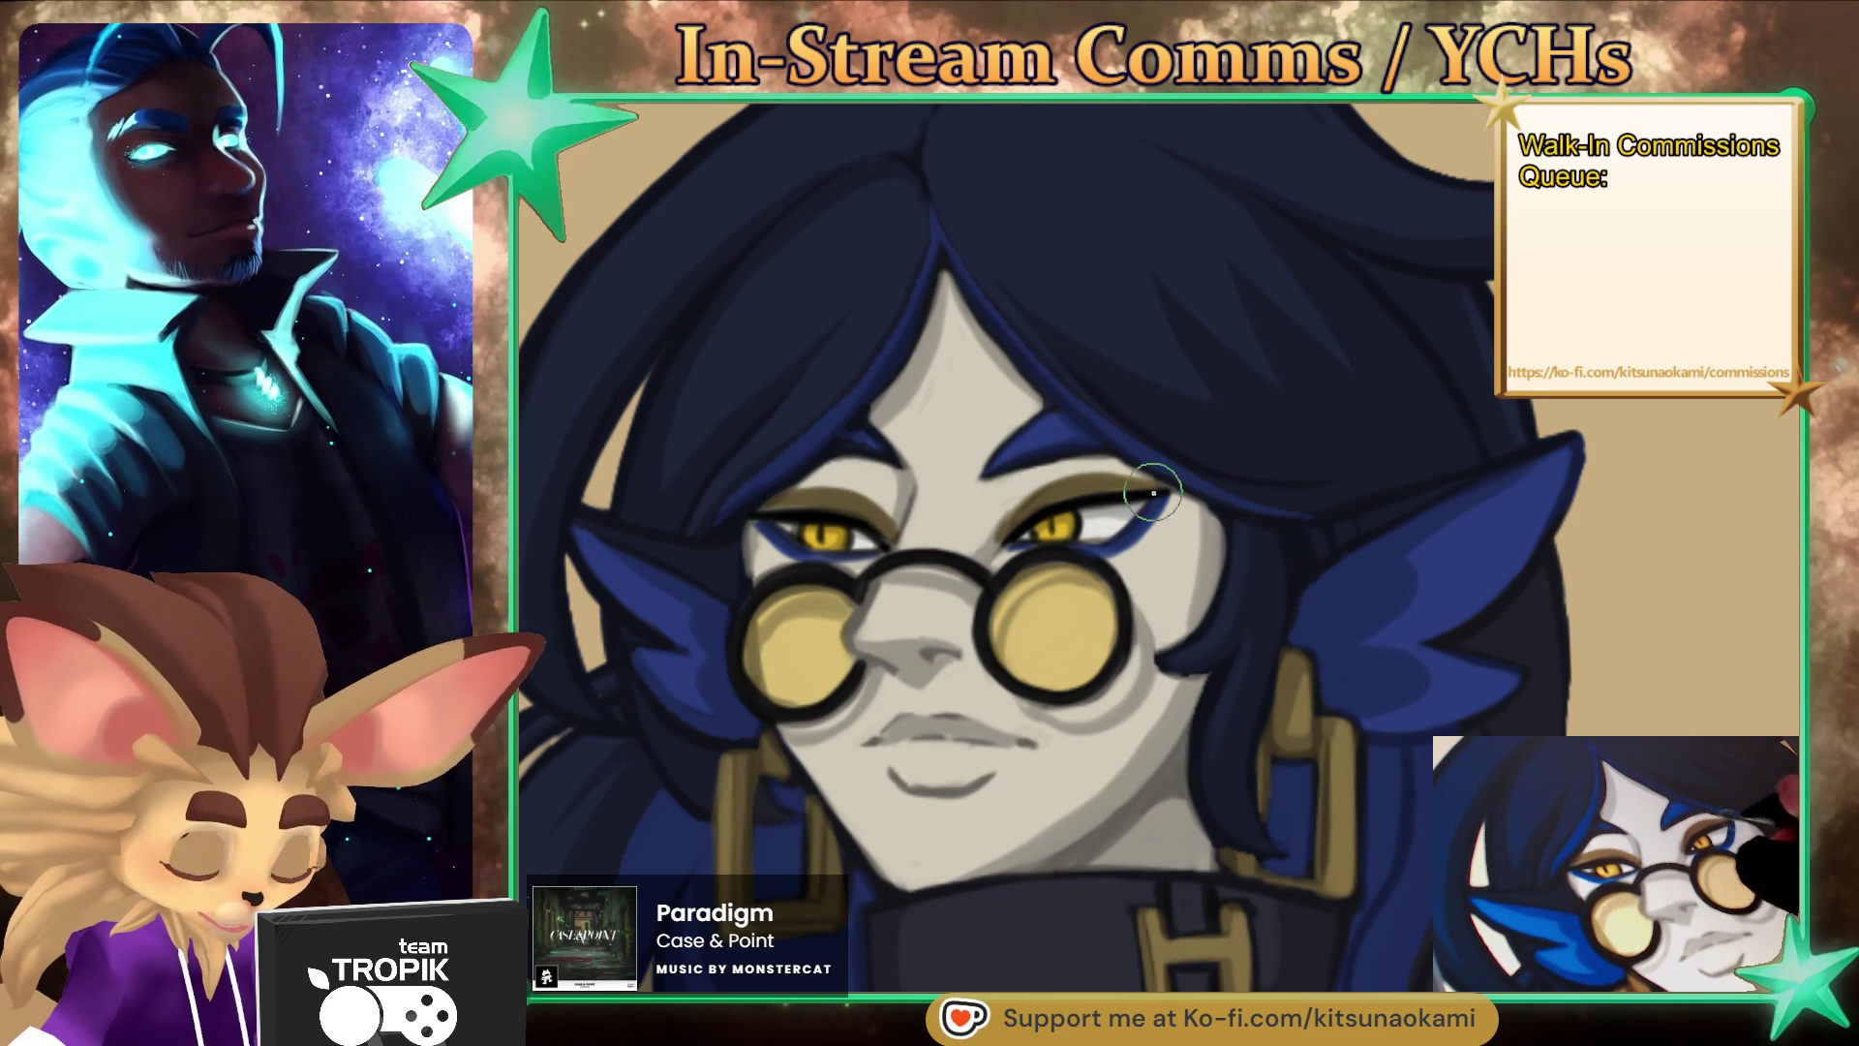
{"action": "scroll", "coordinate": [1024, 757], "scroll_direction": "down", "scroll_amount": 5}
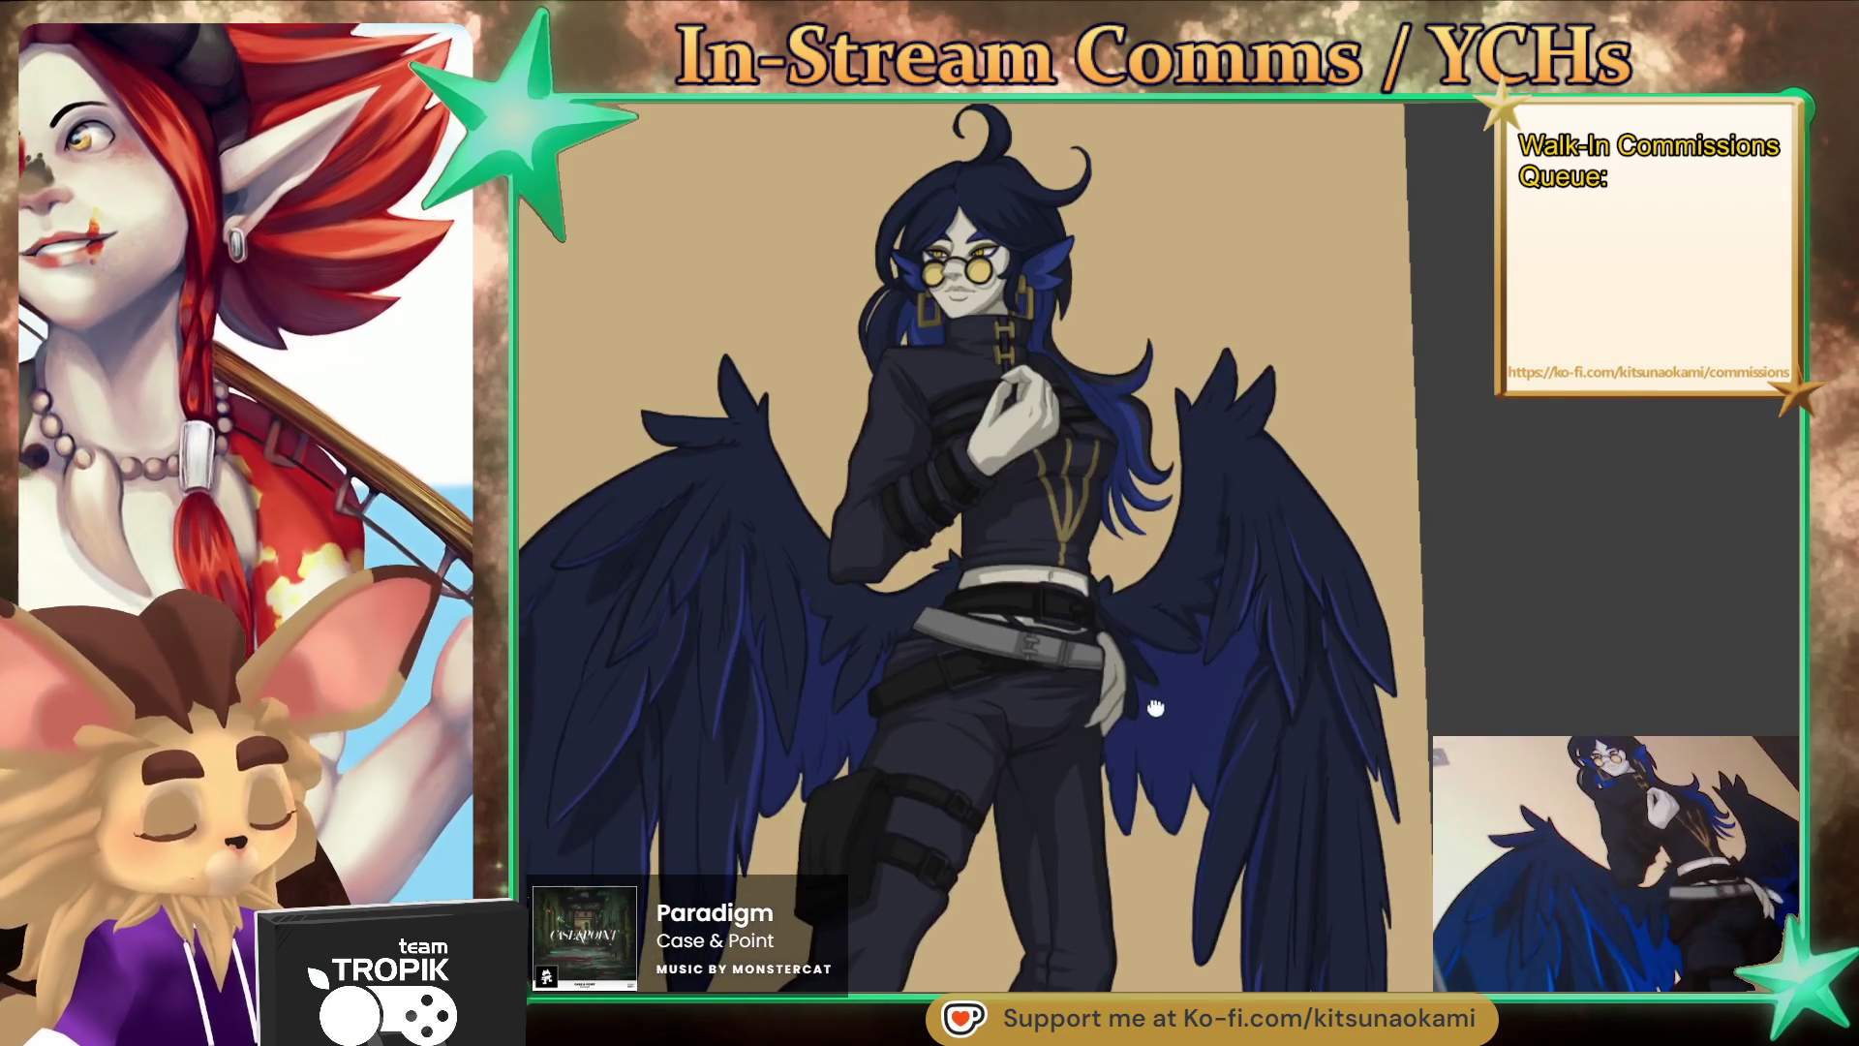
- Paint the character's mouth line and upper-lip shadow black
{"action": "left_click_drag", "start_coordinate": [1158, 788], "coordinate": [1141, 863]}
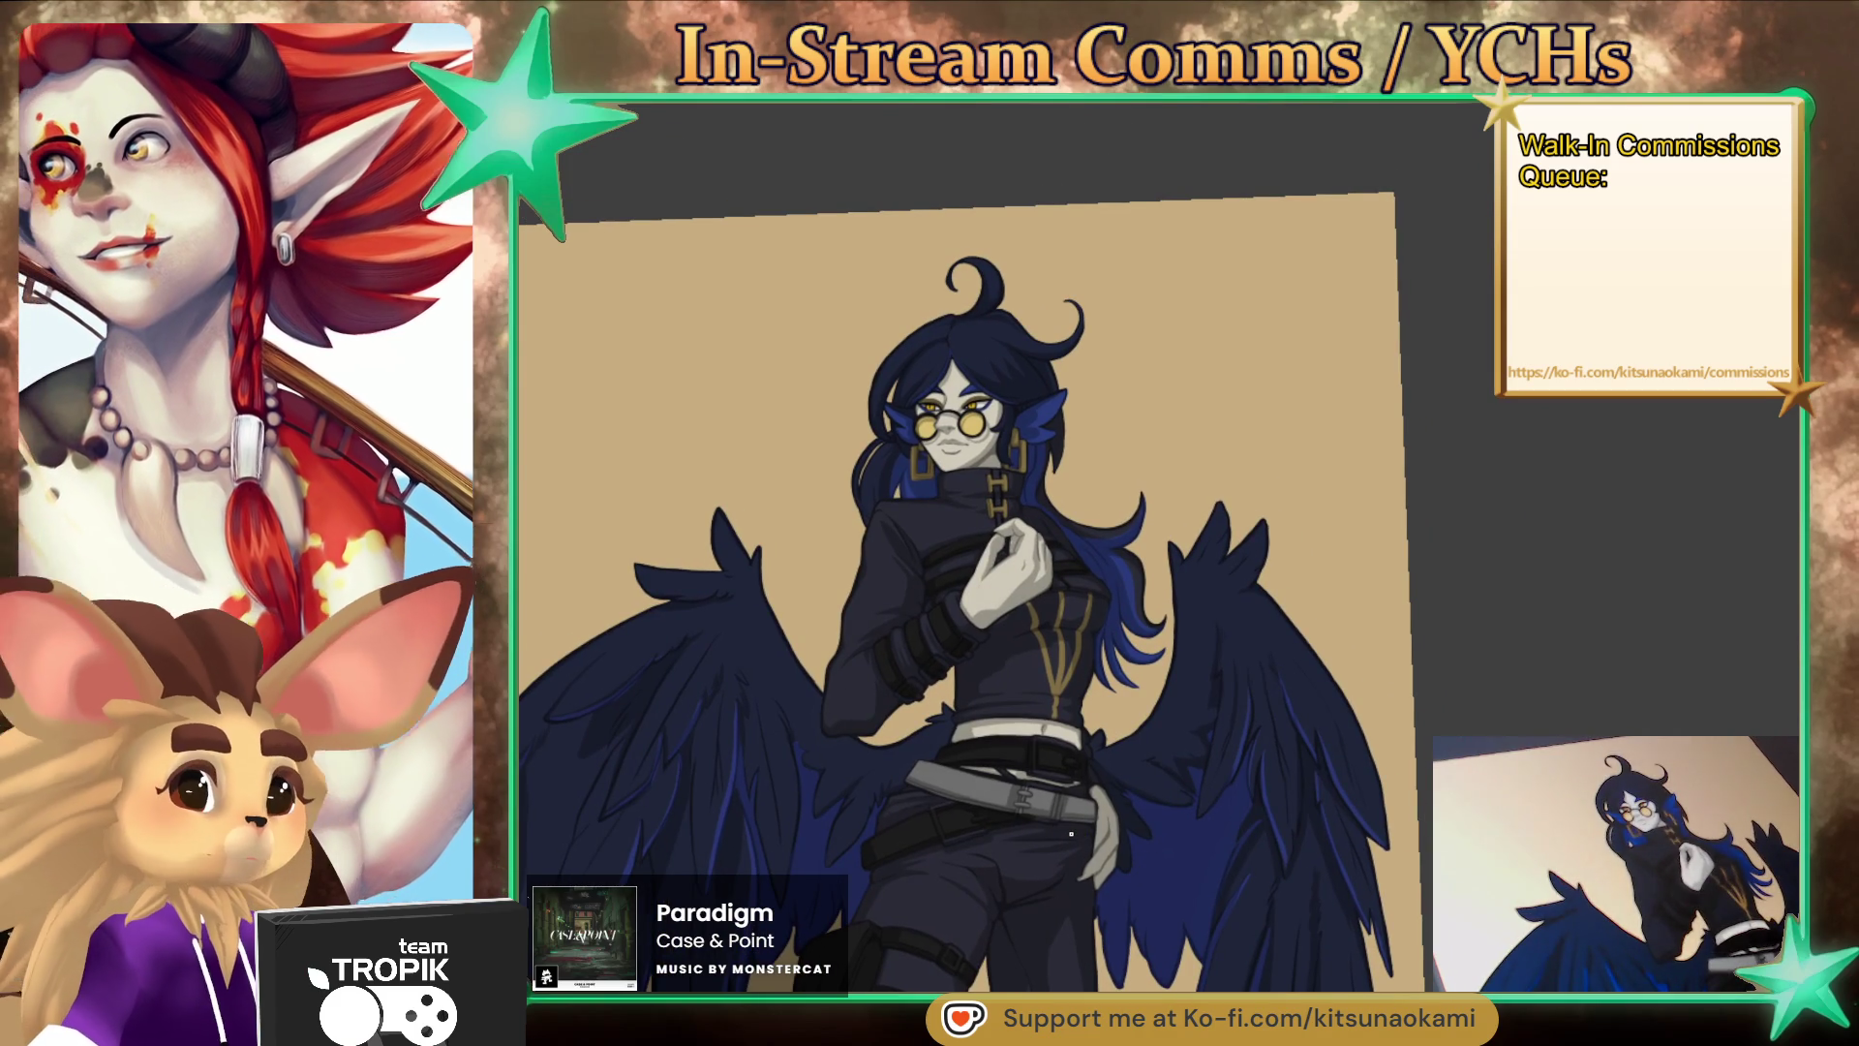
{"action": "scroll", "coordinate": [971, 426], "scroll_direction": "up", "scroll_amount": 5}
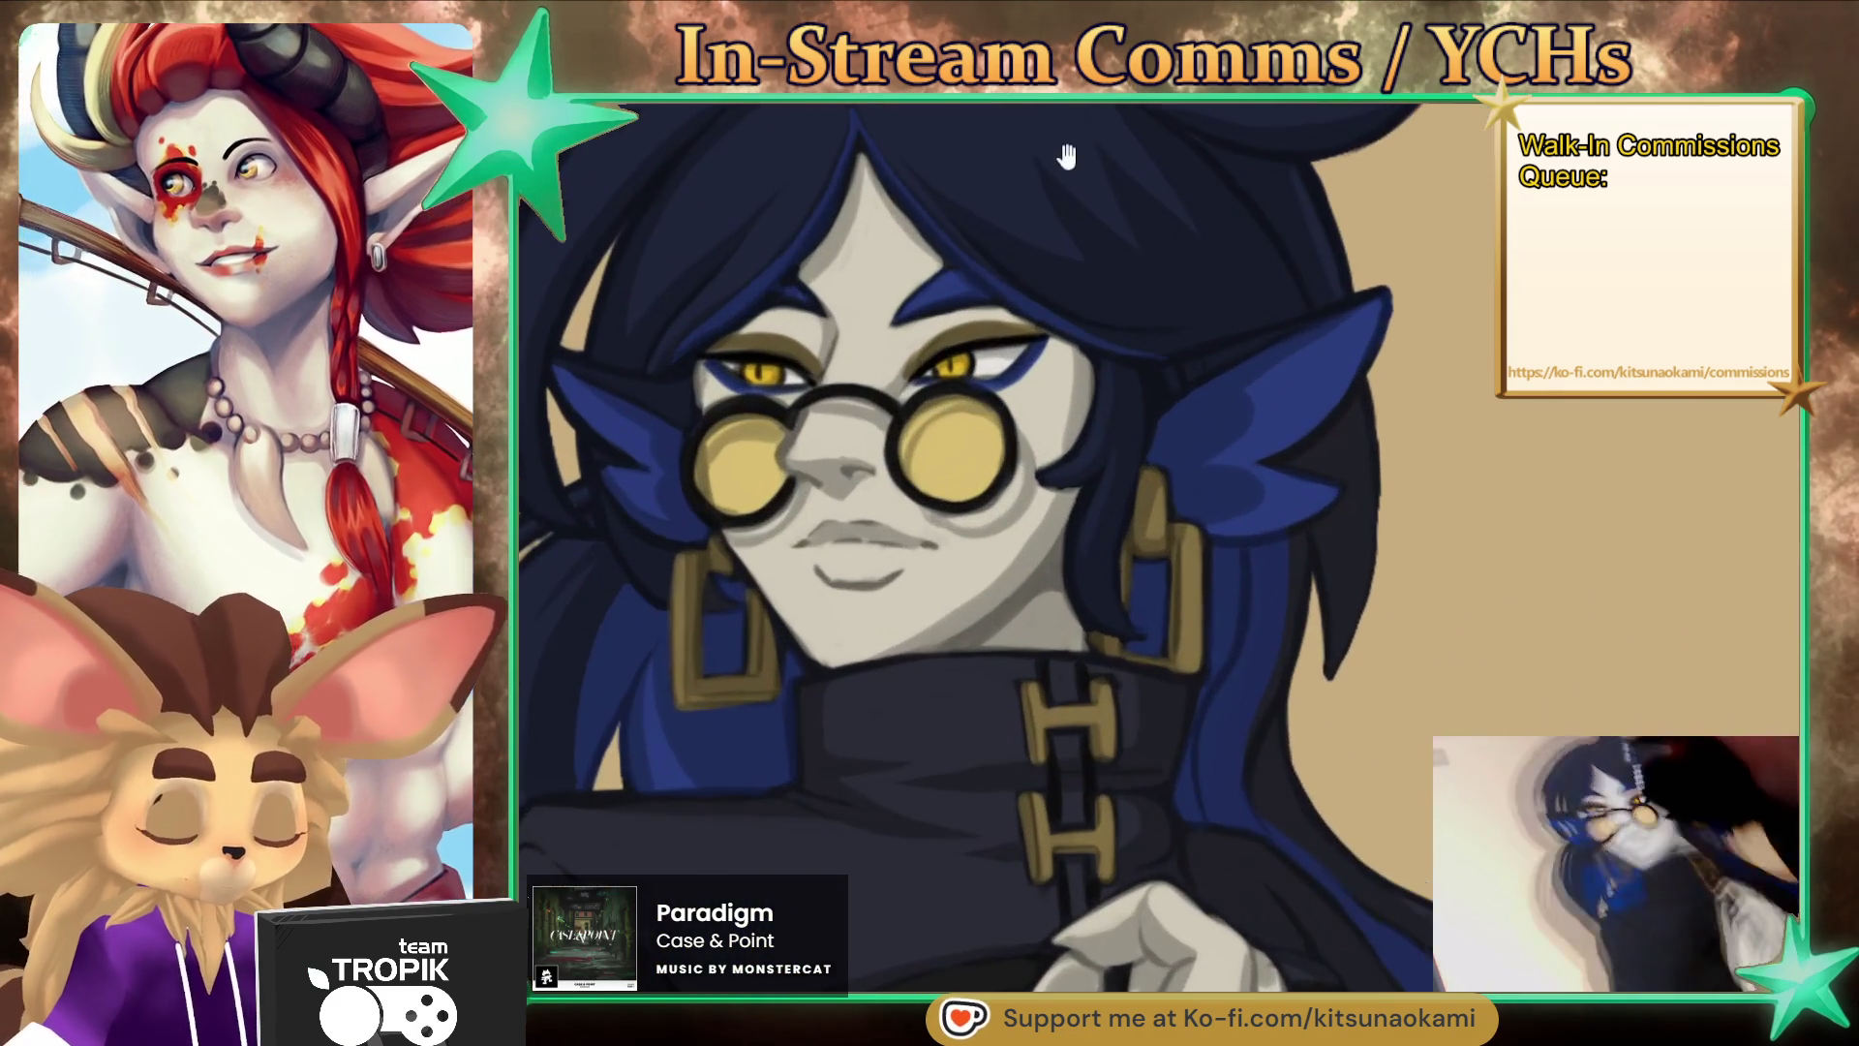
{"action": "scroll", "coordinate": [986, 597], "scroll_direction": "up", "scroll_amount": 2}
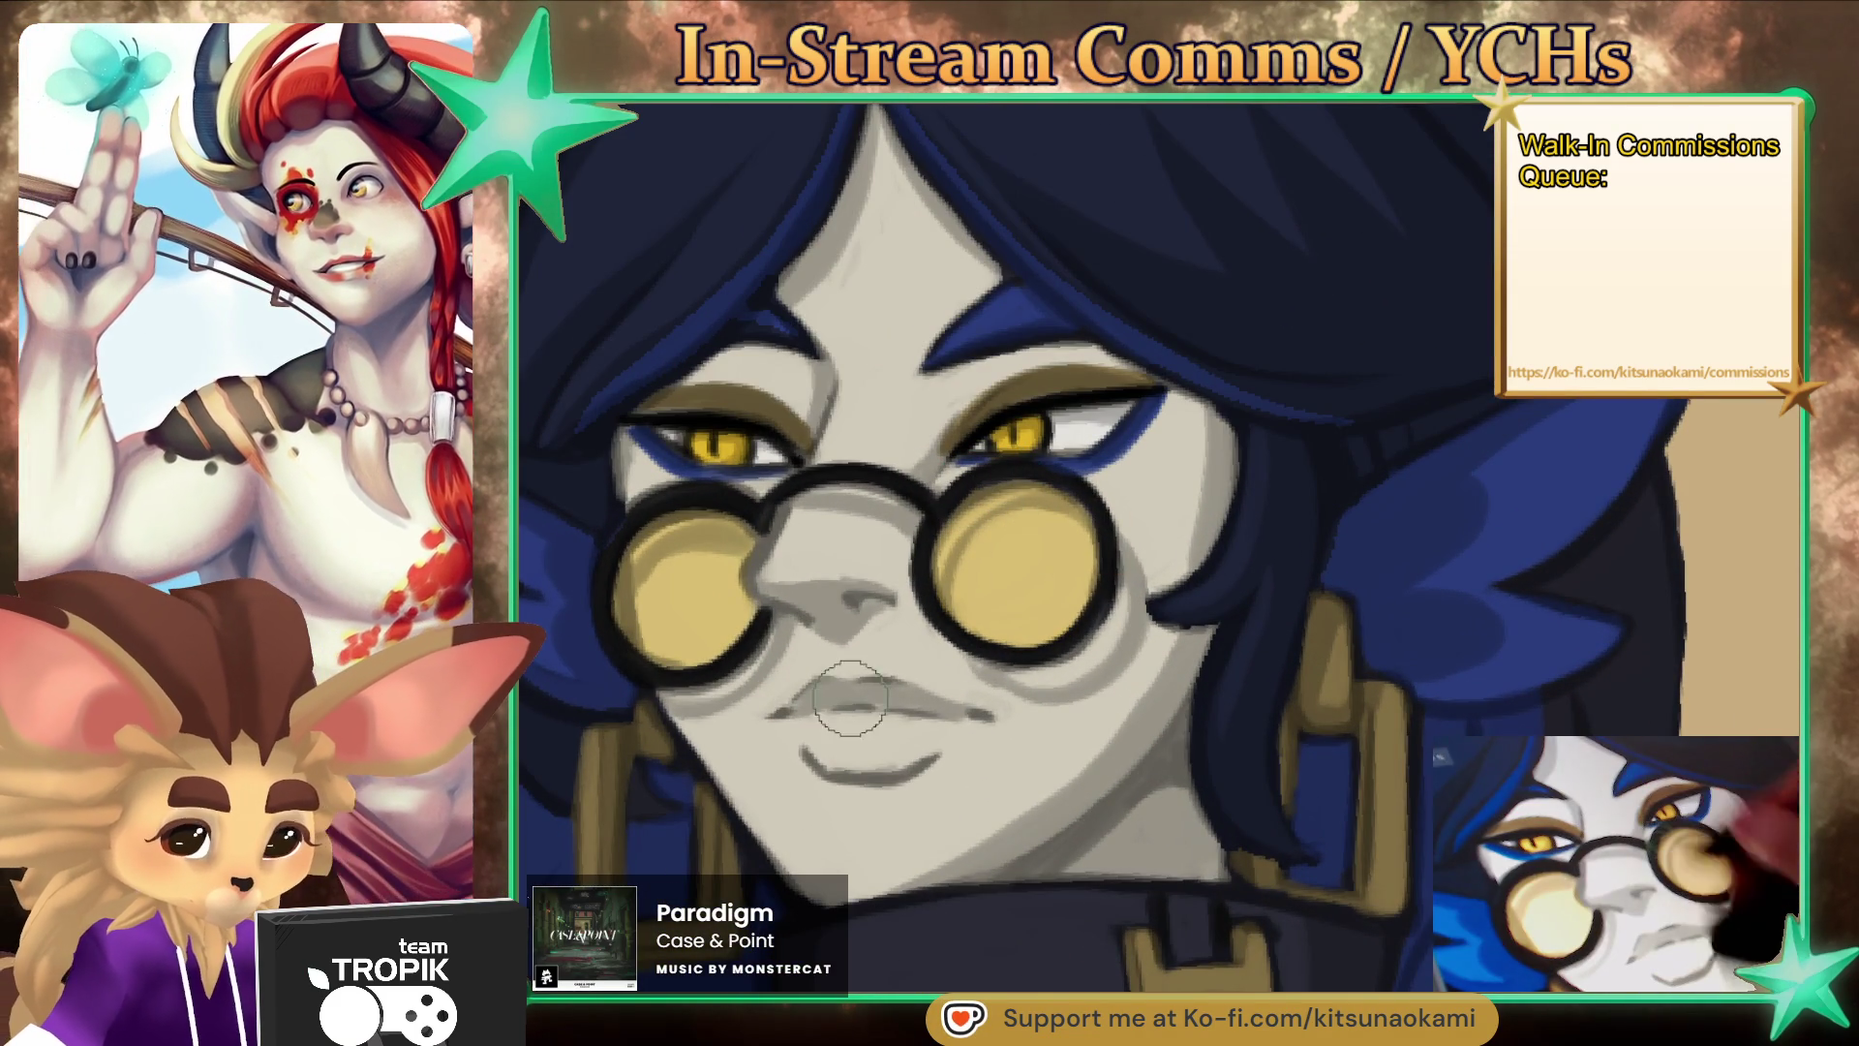
{"action": "mouse_move", "coordinate": [791, 709]}
{"action": "left_mouse_down"}
{"action": "mouse_move", "coordinate": [862, 689]}
{"action": "mouse_move", "coordinate": [930, 699]}
{"action": "left_mouse_up"}
{"action": "key", "text": "ctrl+0"}
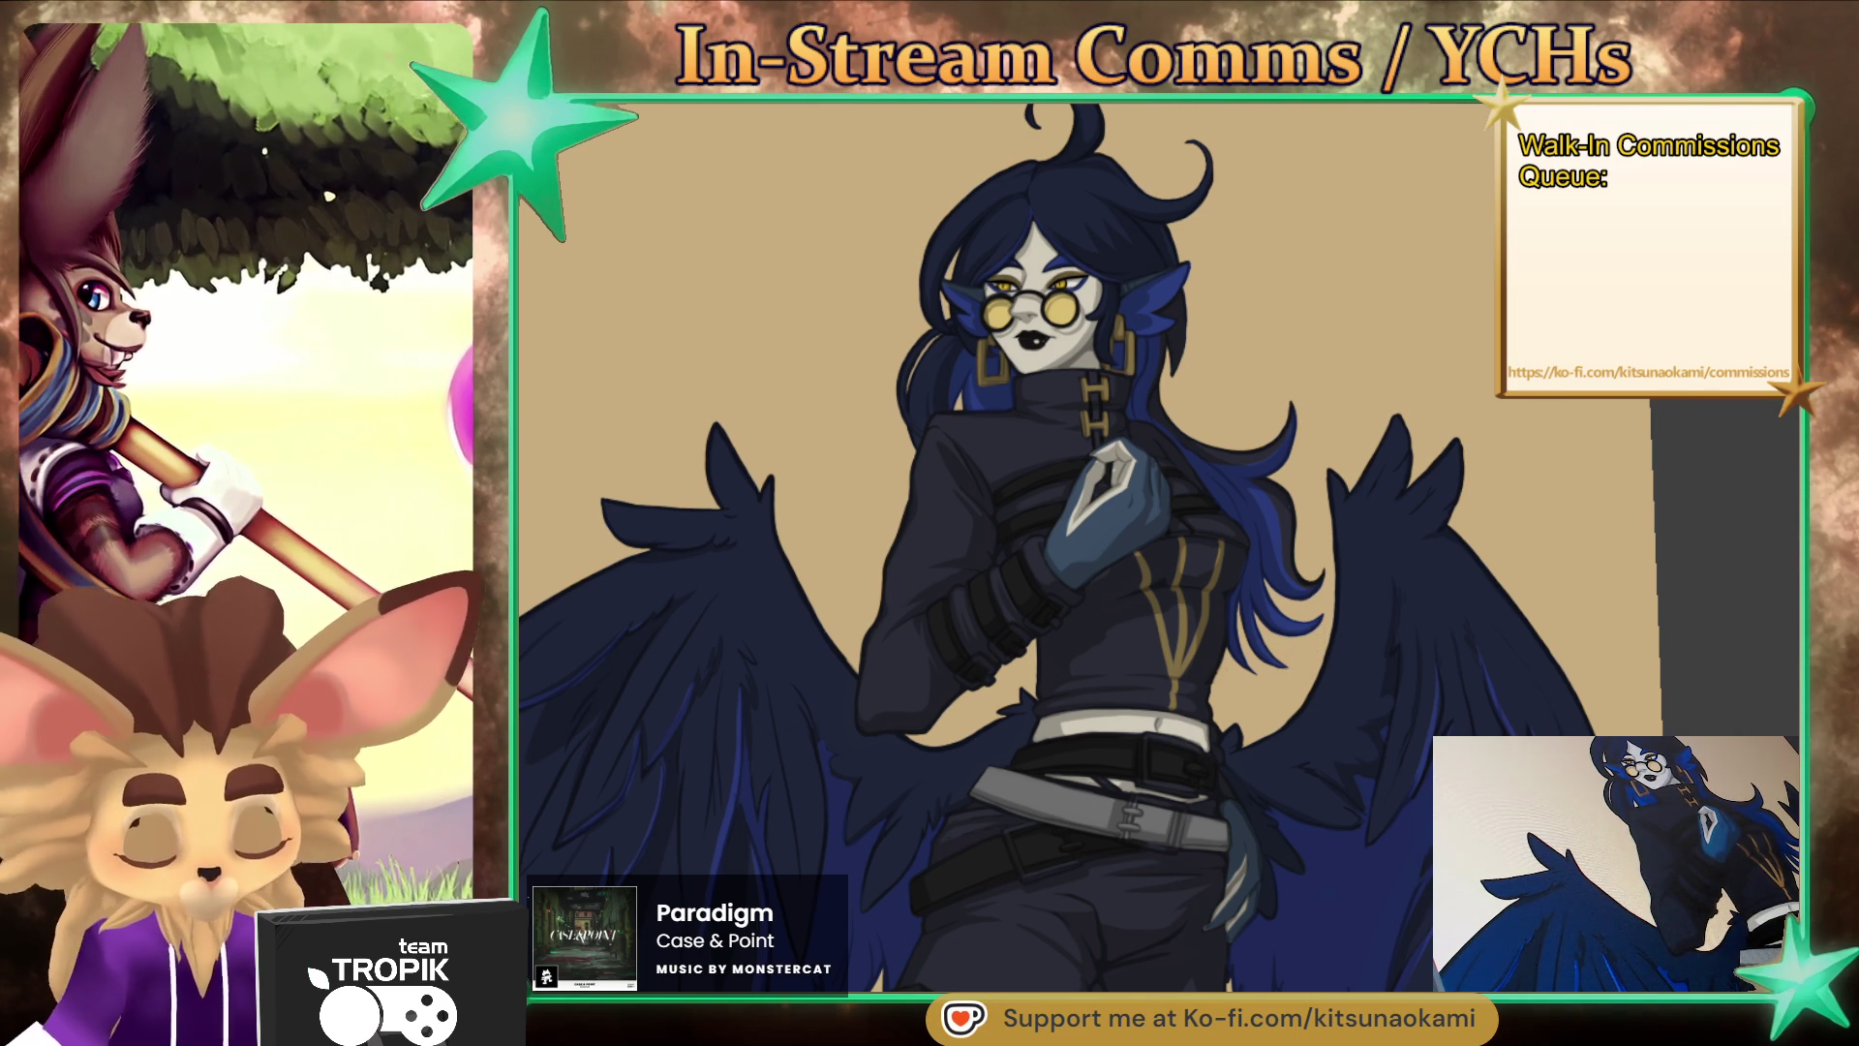
{"action": "scroll", "coordinate": [1065, 388], "scroll_direction": "up", "scroll_amount": 5}
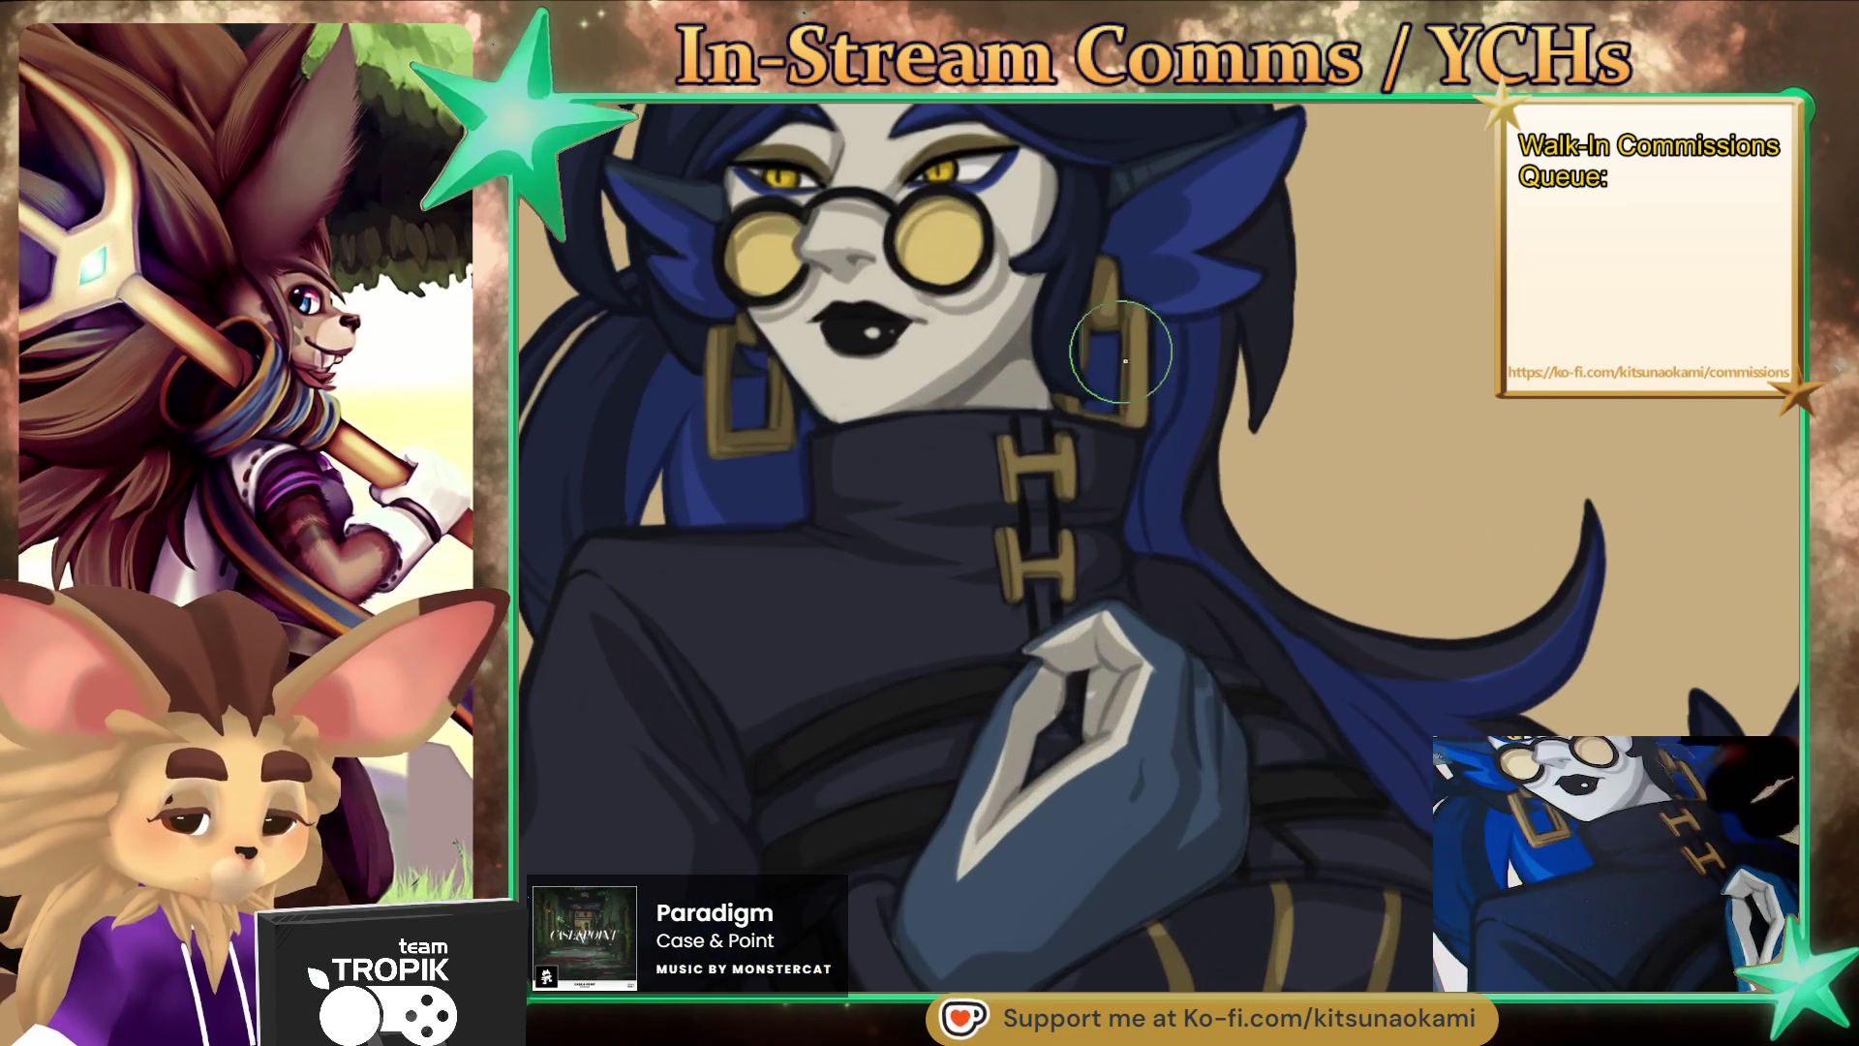
- Sample gold from the artwork and paint a gold stroke across the belt buckle
{"action": "left_click", "coordinate": [1138, 383], "text": "ctrl"}
{"action": "scroll", "coordinate": [1152, 373], "scroll_direction": "down", "scroll_amount": 4}
{"action": "scroll", "coordinate": [1213, 429], "scroll_direction": "up", "scroll_amount": 6}
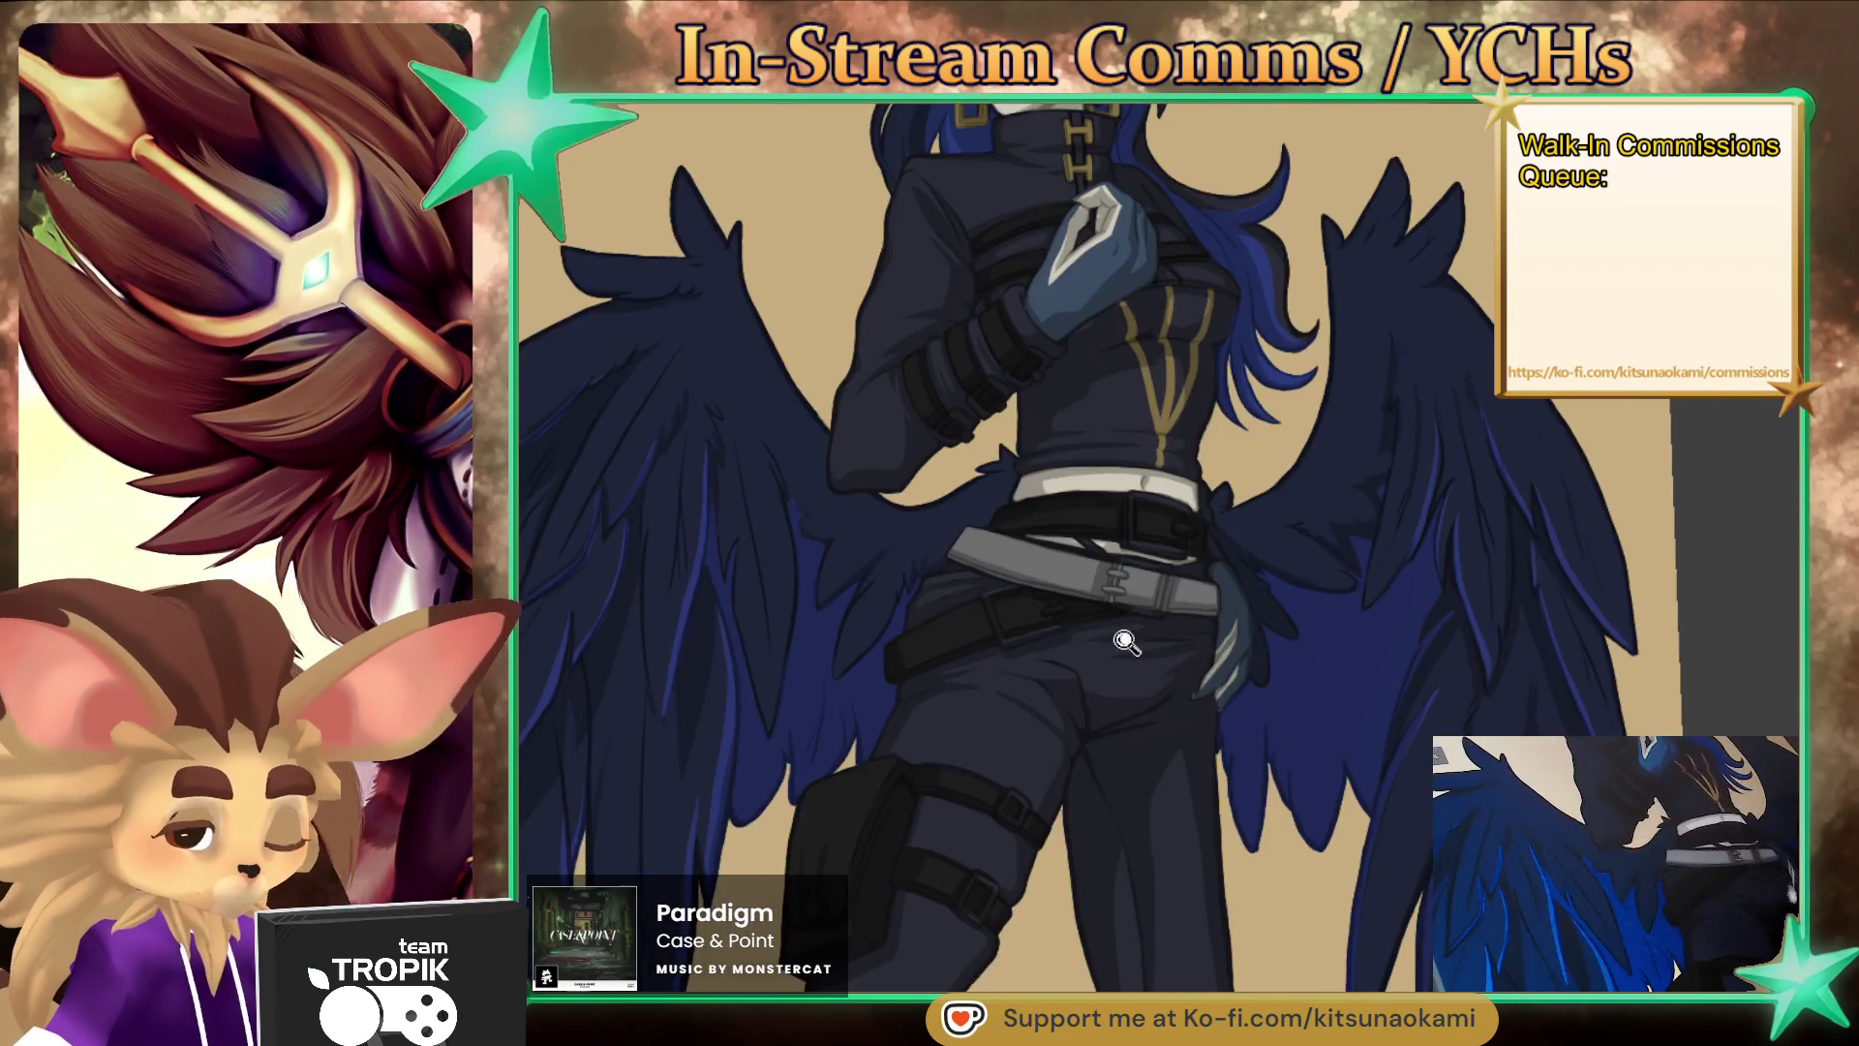
{"action": "left_click_drag", "start_coordinate": [1213, 429], "coordinate": [1062, 664]}
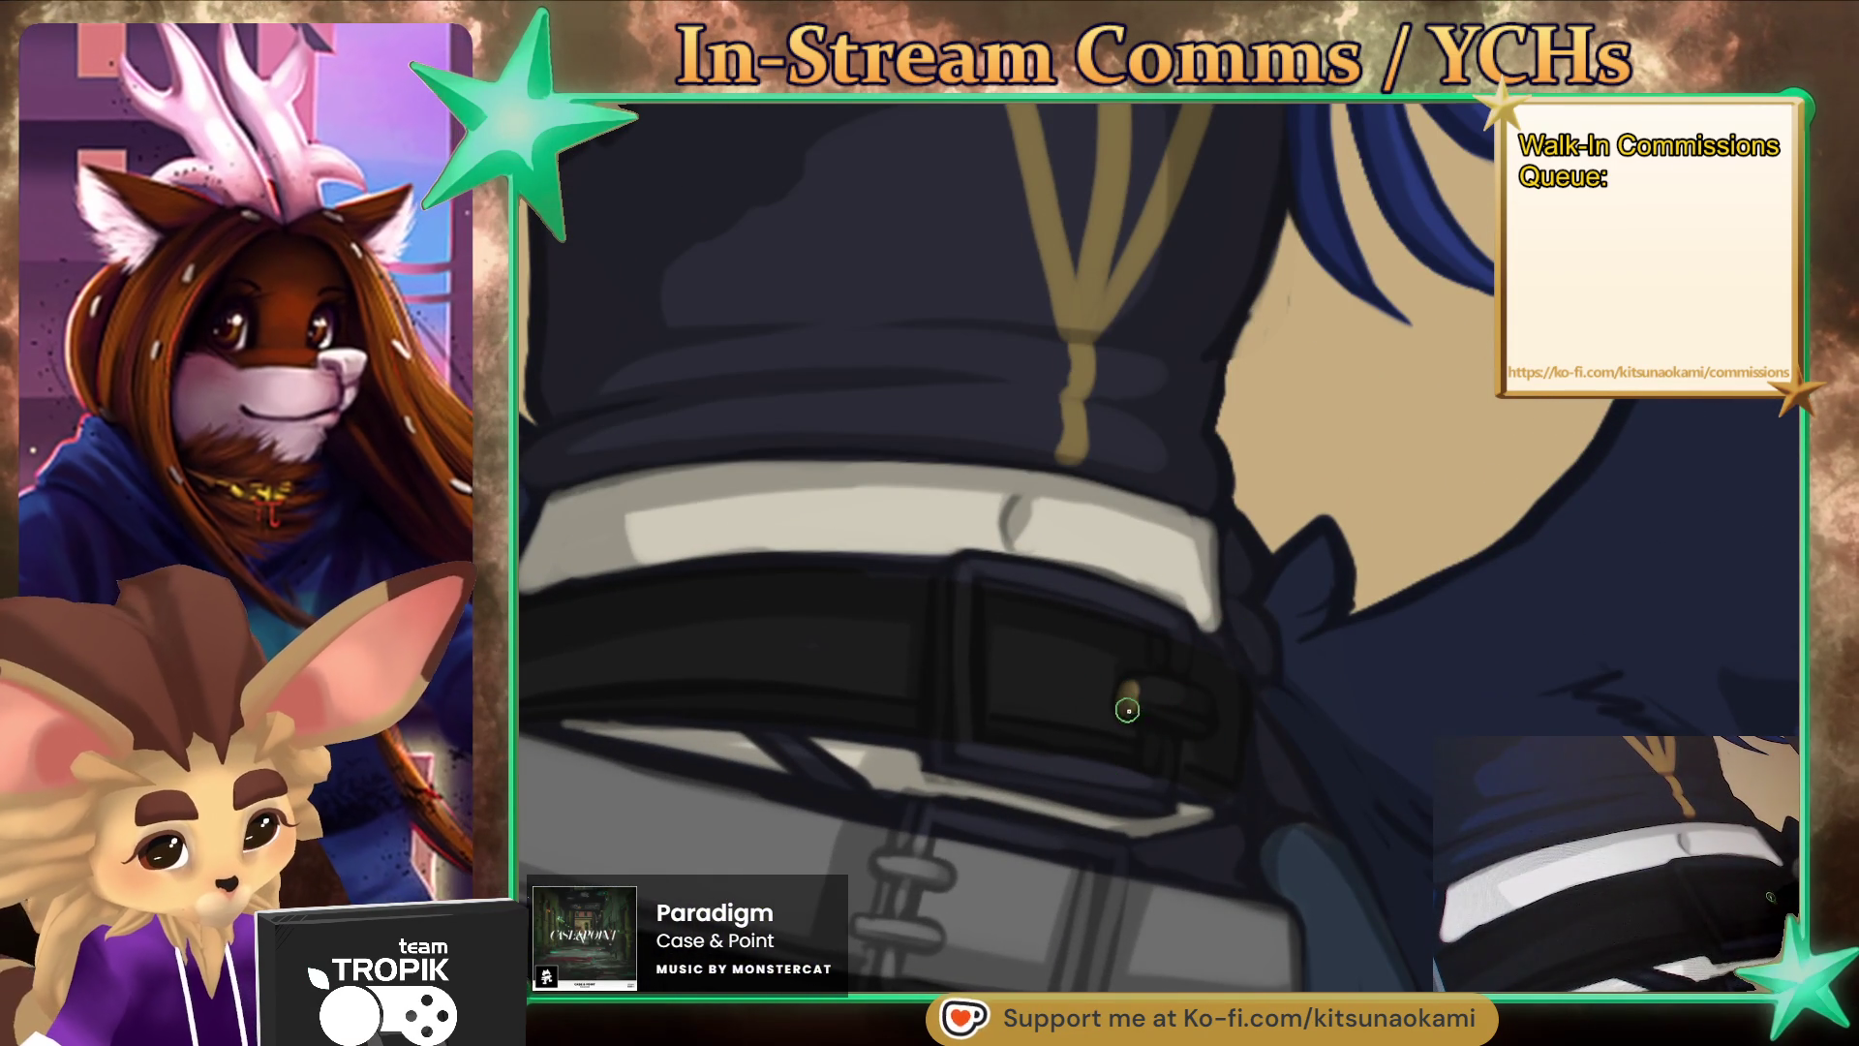
{"action": "left_click_drag", "start_coordinate": [1126, 707], "coordinate": [1196, 724]}
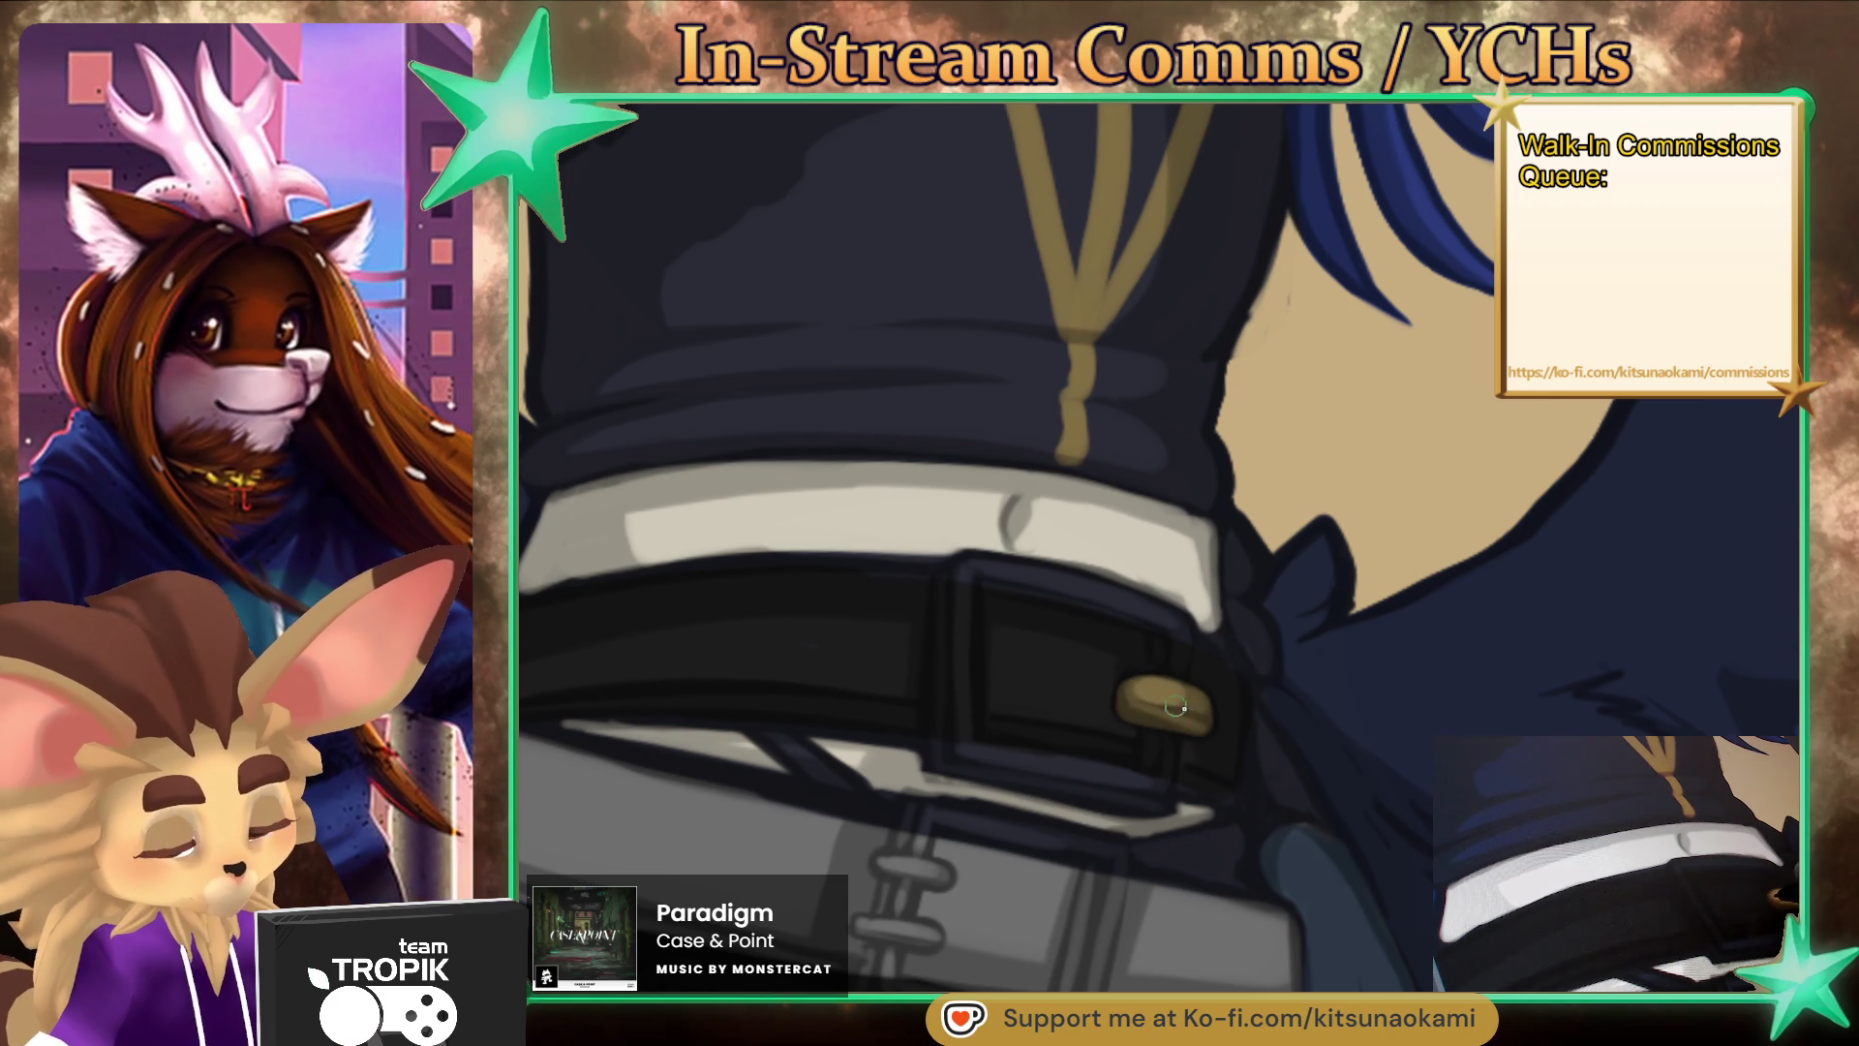
- Paint the upper belt buckle's gold prong, frame outline and top edge
{"action": "scroll", "coordinate": [1192, 709], "scroll_direction": "down", "scroll_amount": 5}
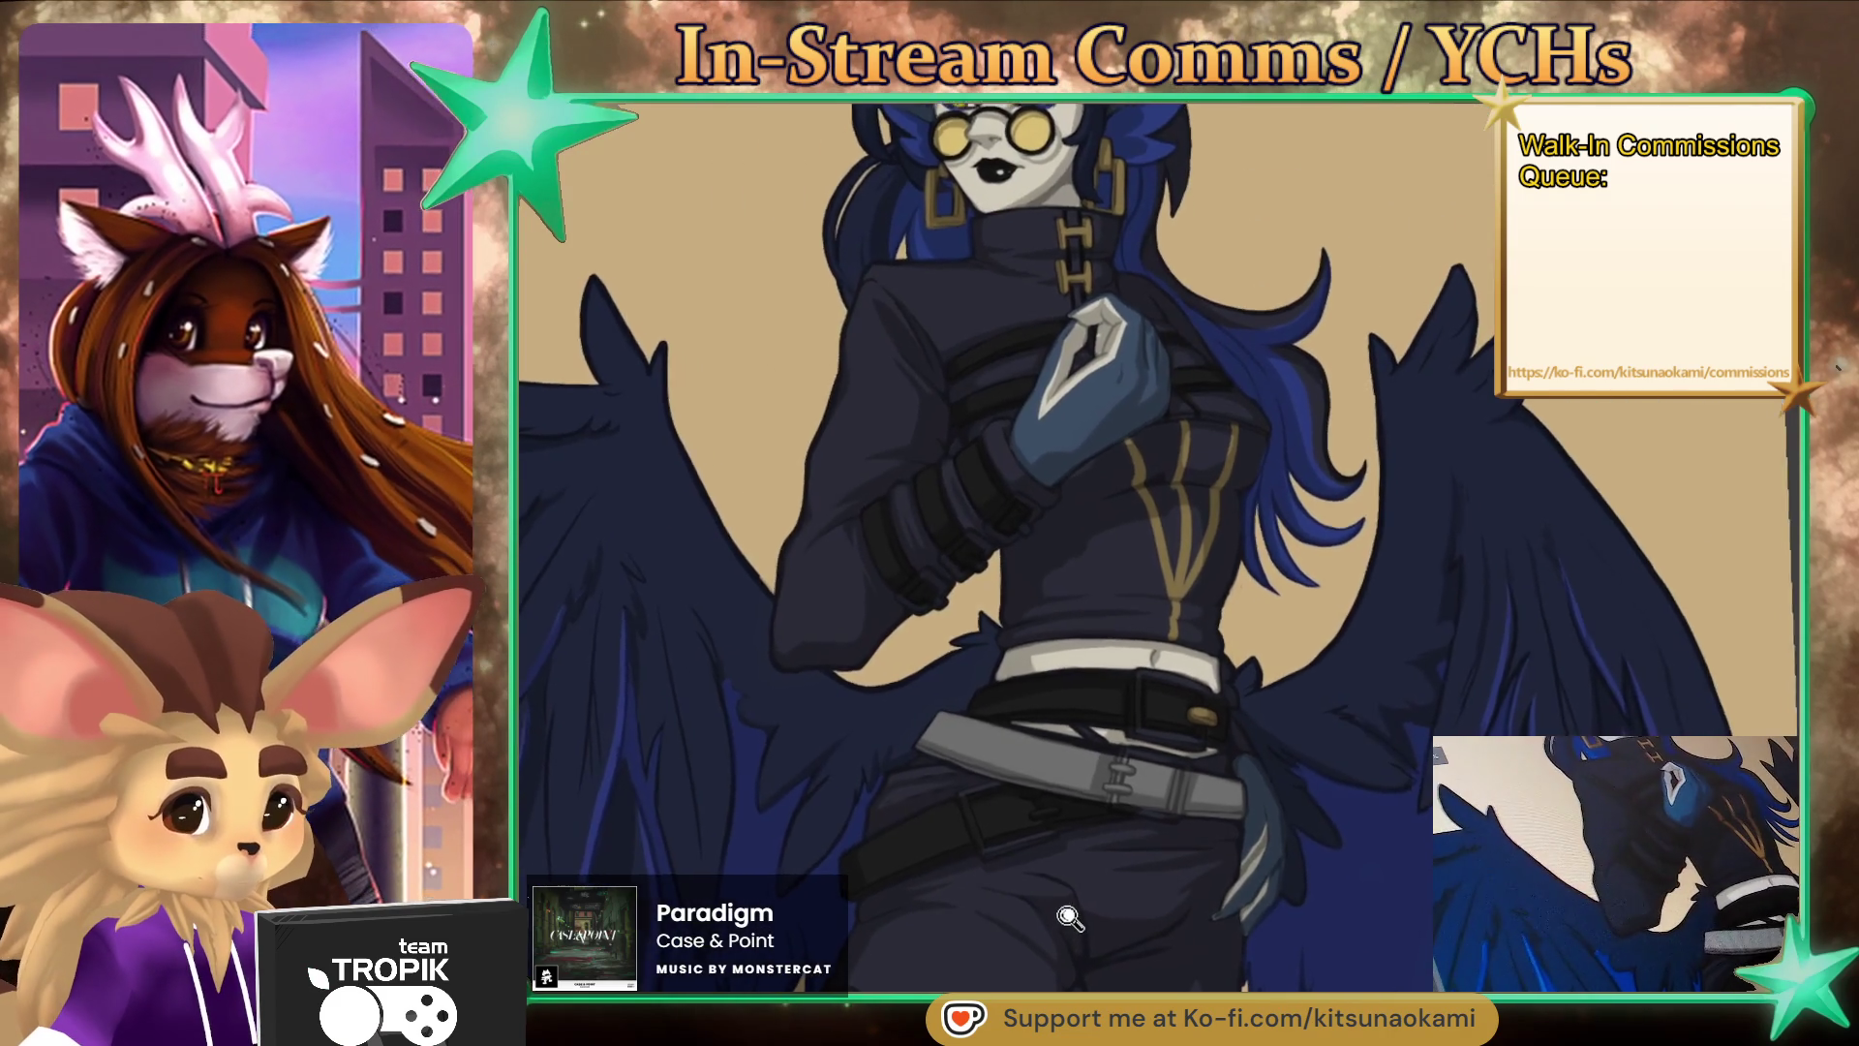
{"action": "scroll", "coordinate": [1170, 774], "scroll_direction": "up", "scroll_amount": 5}
{"action": "scroll", "coordinate": [1169, 774], "scroll_direction": "up", "scroll_amount": 2}
{"action": "left_click_drag", "start_coordinate": [1162, 624], "coordinate": [1152, 801]}
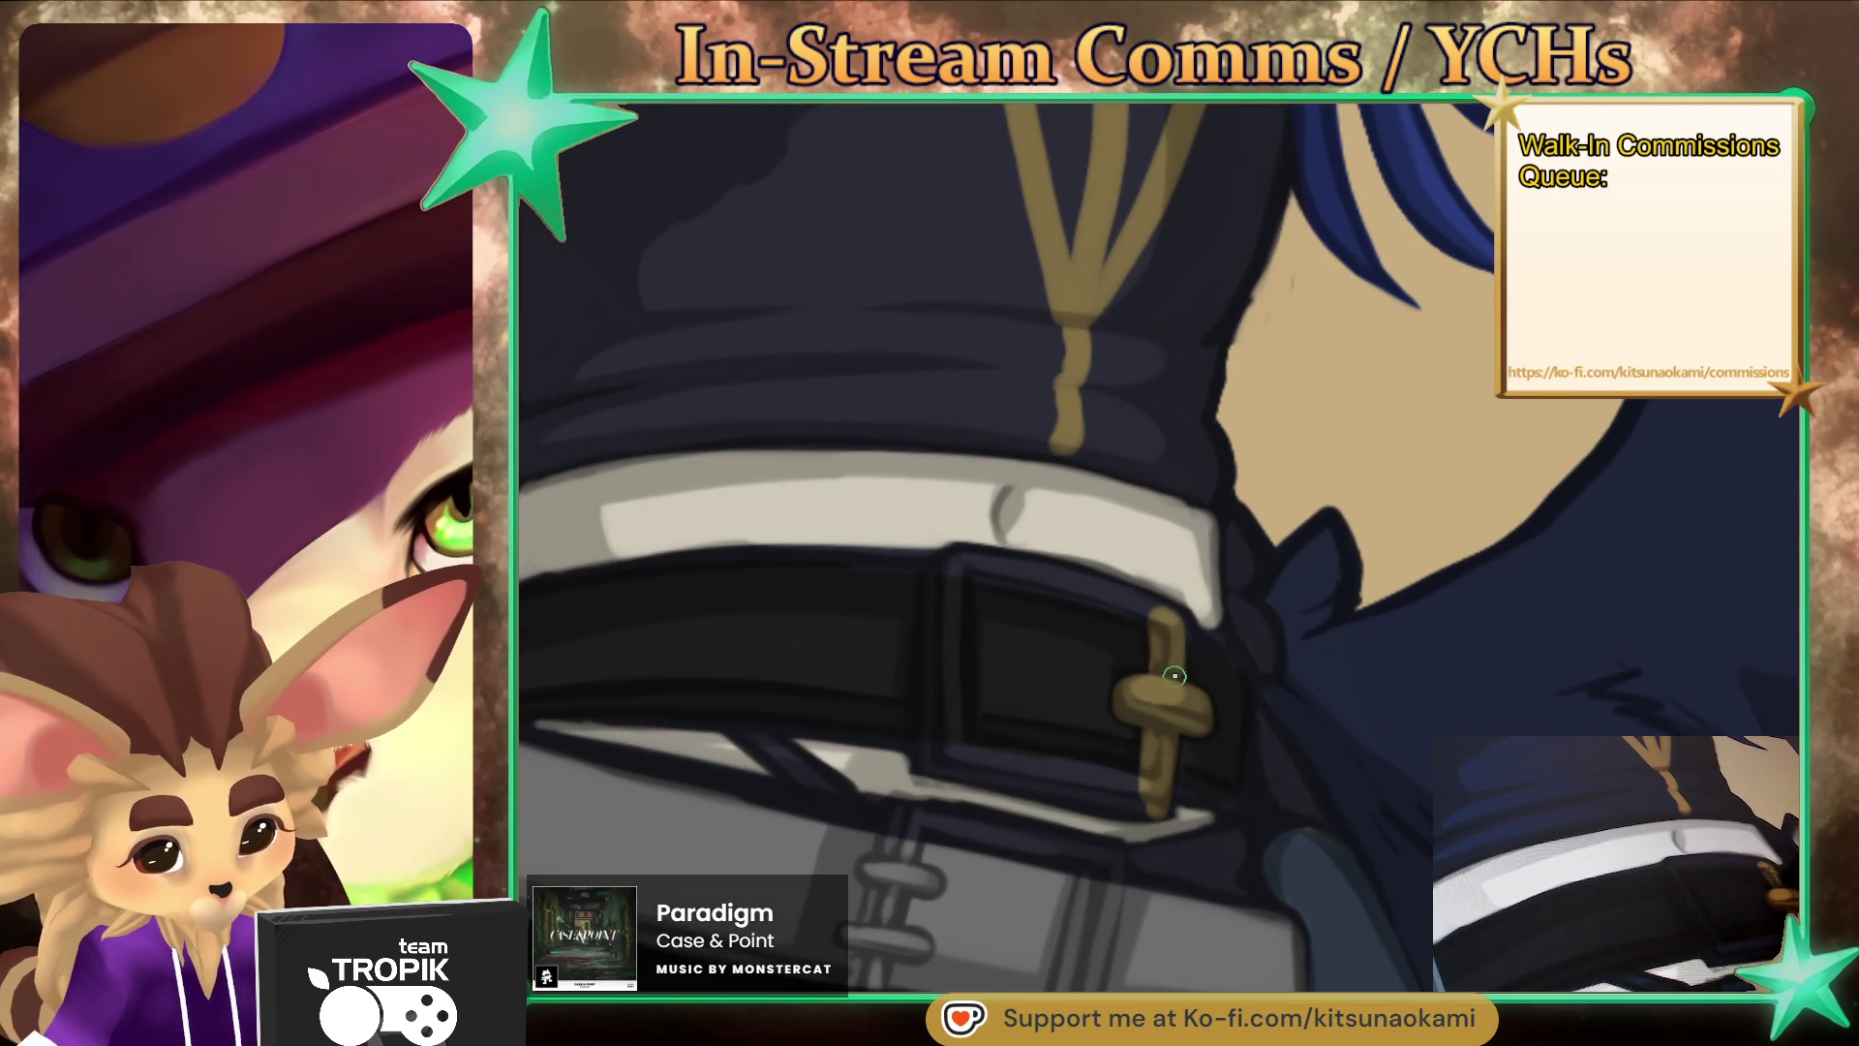
{"action": "mouse_move", "coordinate": [954, 579]}
{"action": "left_mouse_down"}
{"action": "mouse_move", "coordinate": [1104, 569]}
{"action": "mouse_move", "coordinate": [1179, 628]}
{"action": "left_mouse_up"}
{"action": "mouse_move", "coordinate": [939, 560]}
{"action": "left_mouse_down"}
{"action": "mouse_move", "coordinate": [1101, 611]}
{"action": "mouse_move", "coordinate": [954, 571]}
{"action": "mouse_move", "coordinate": [944, 773]}
{"action": "mouse_move", "coordinate": [1045, 768]}
{"action": "mouse_move", "coordinate": [1162, 803]}
{"action": "mouse_move", "coordinate": [937, 765]}
{"action": "left_mouse_up"}
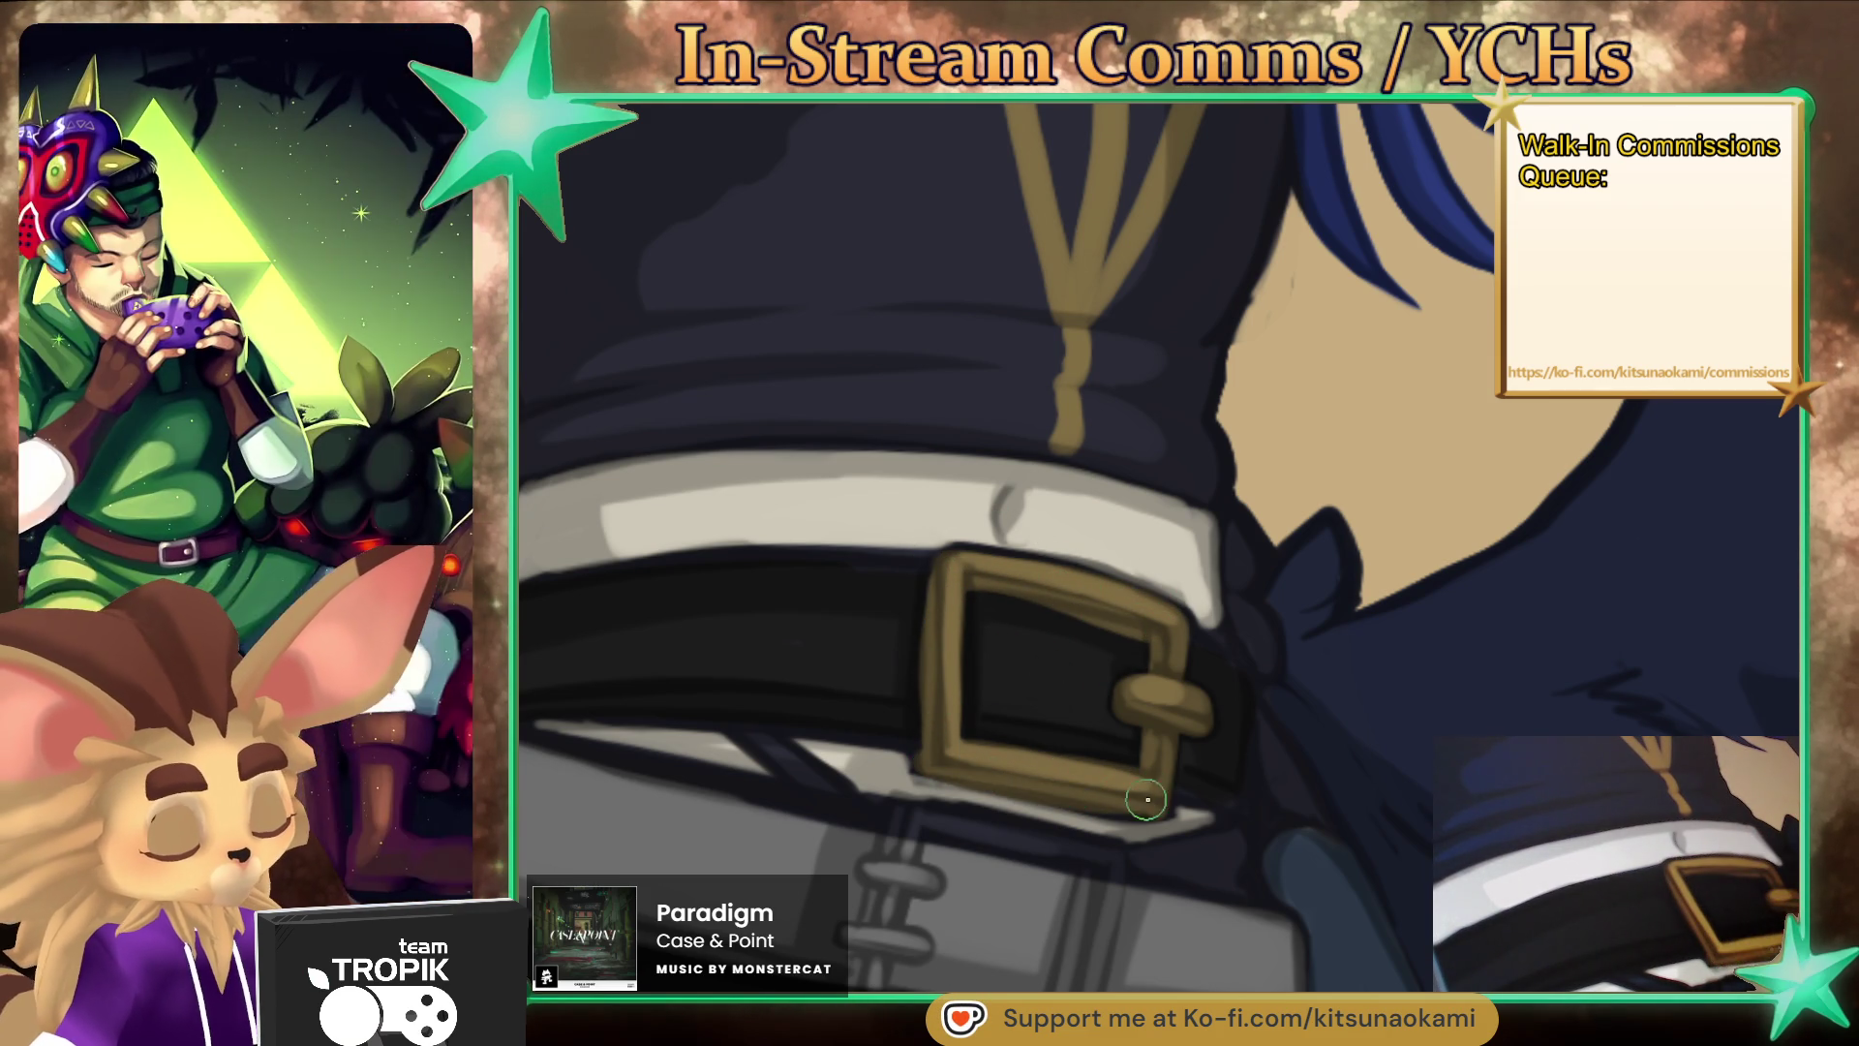
{"action": "key", "text": "bracketright"}
{"action": "key", "text": "bracketright"}
{"action": "key", "text": "bracketright"}
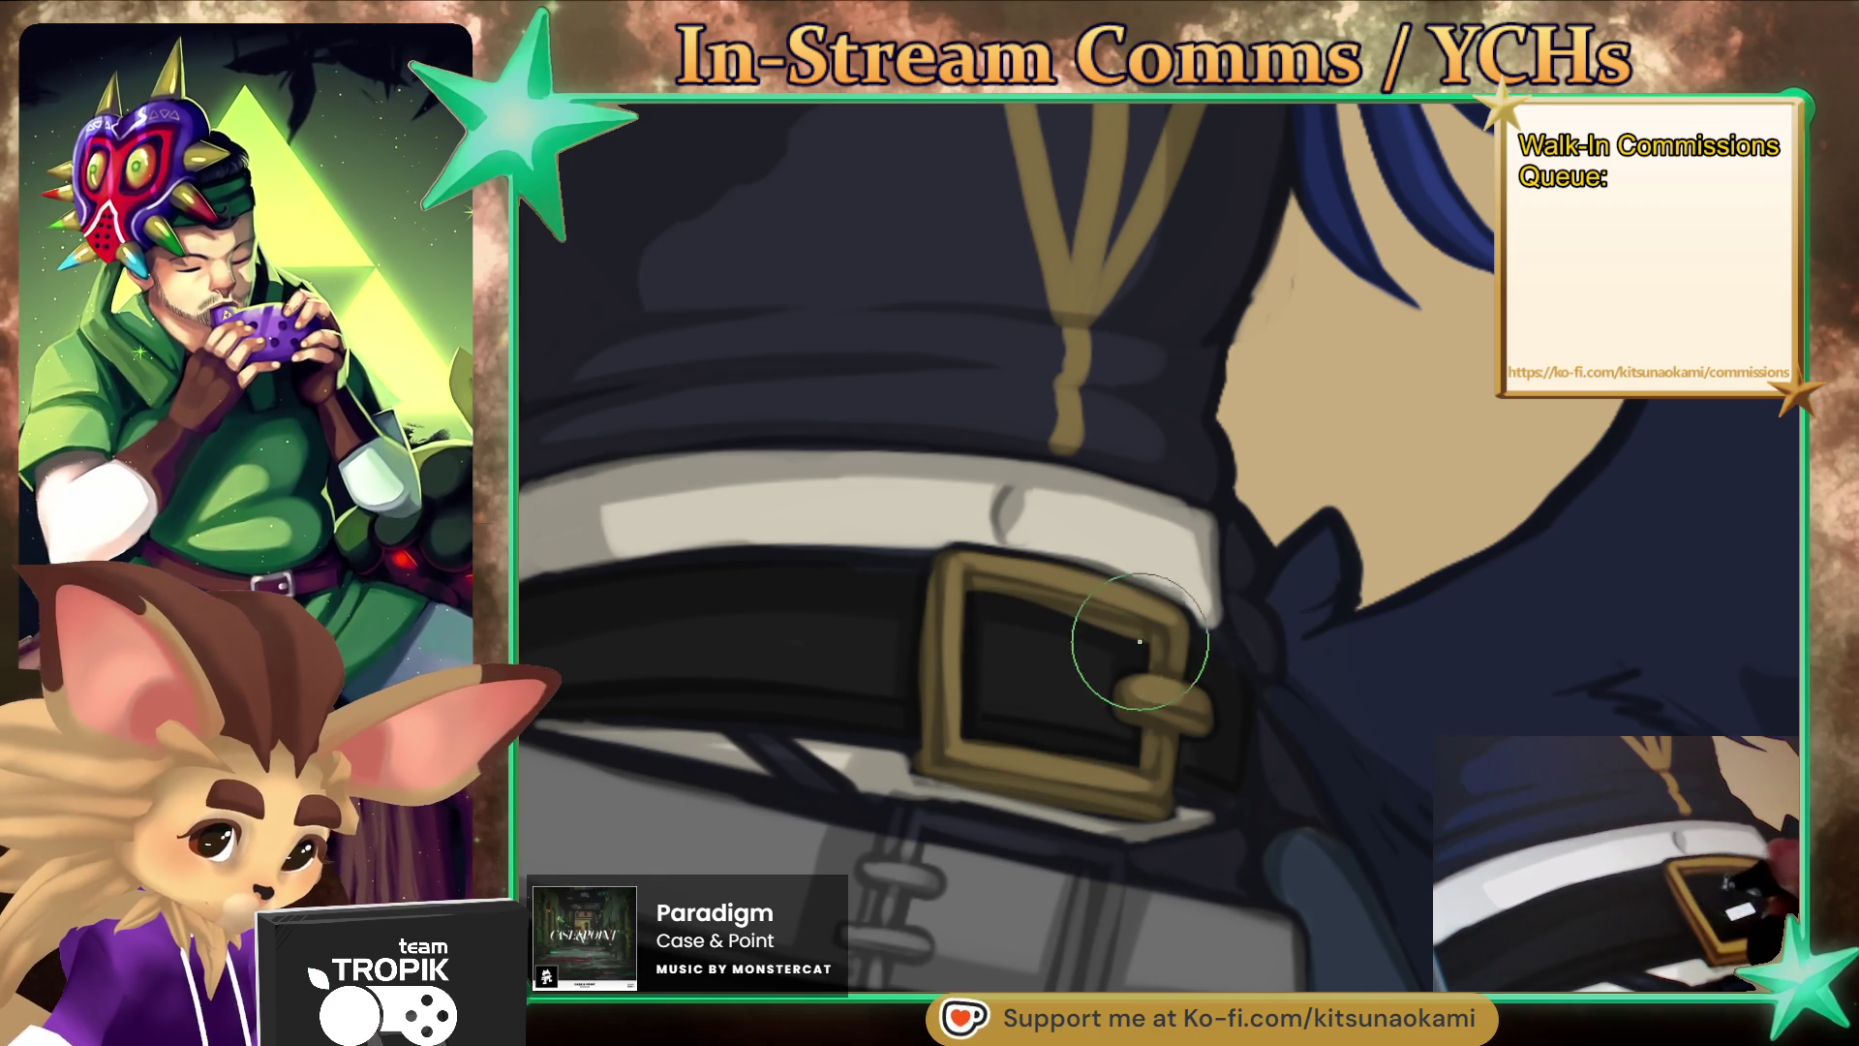
{"action": "key", "text": "bracketleft"}
{"action": "key", "text": "bracketleft"}
{"action": "key", "text": "bracketleft"}
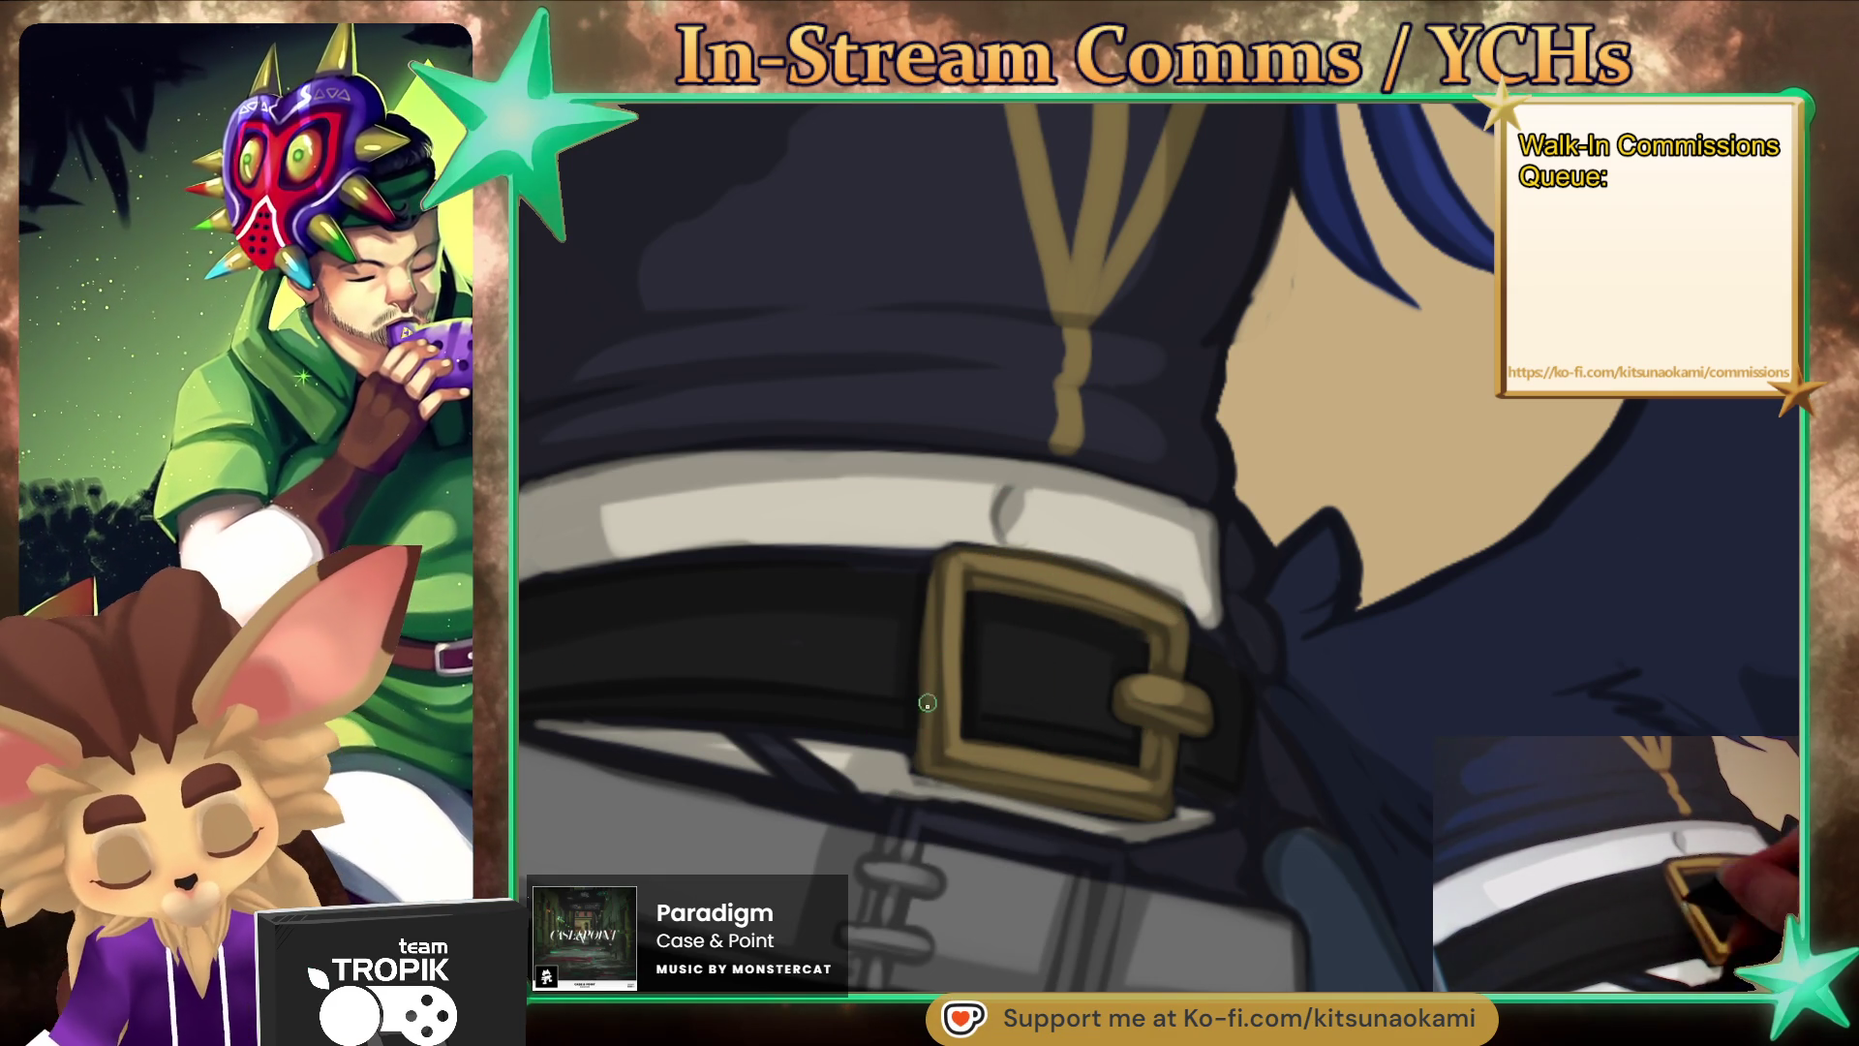
{"action": "left_click_drag", "start_coordinate": [1099, 895], "coordinate": [1075, 595]}
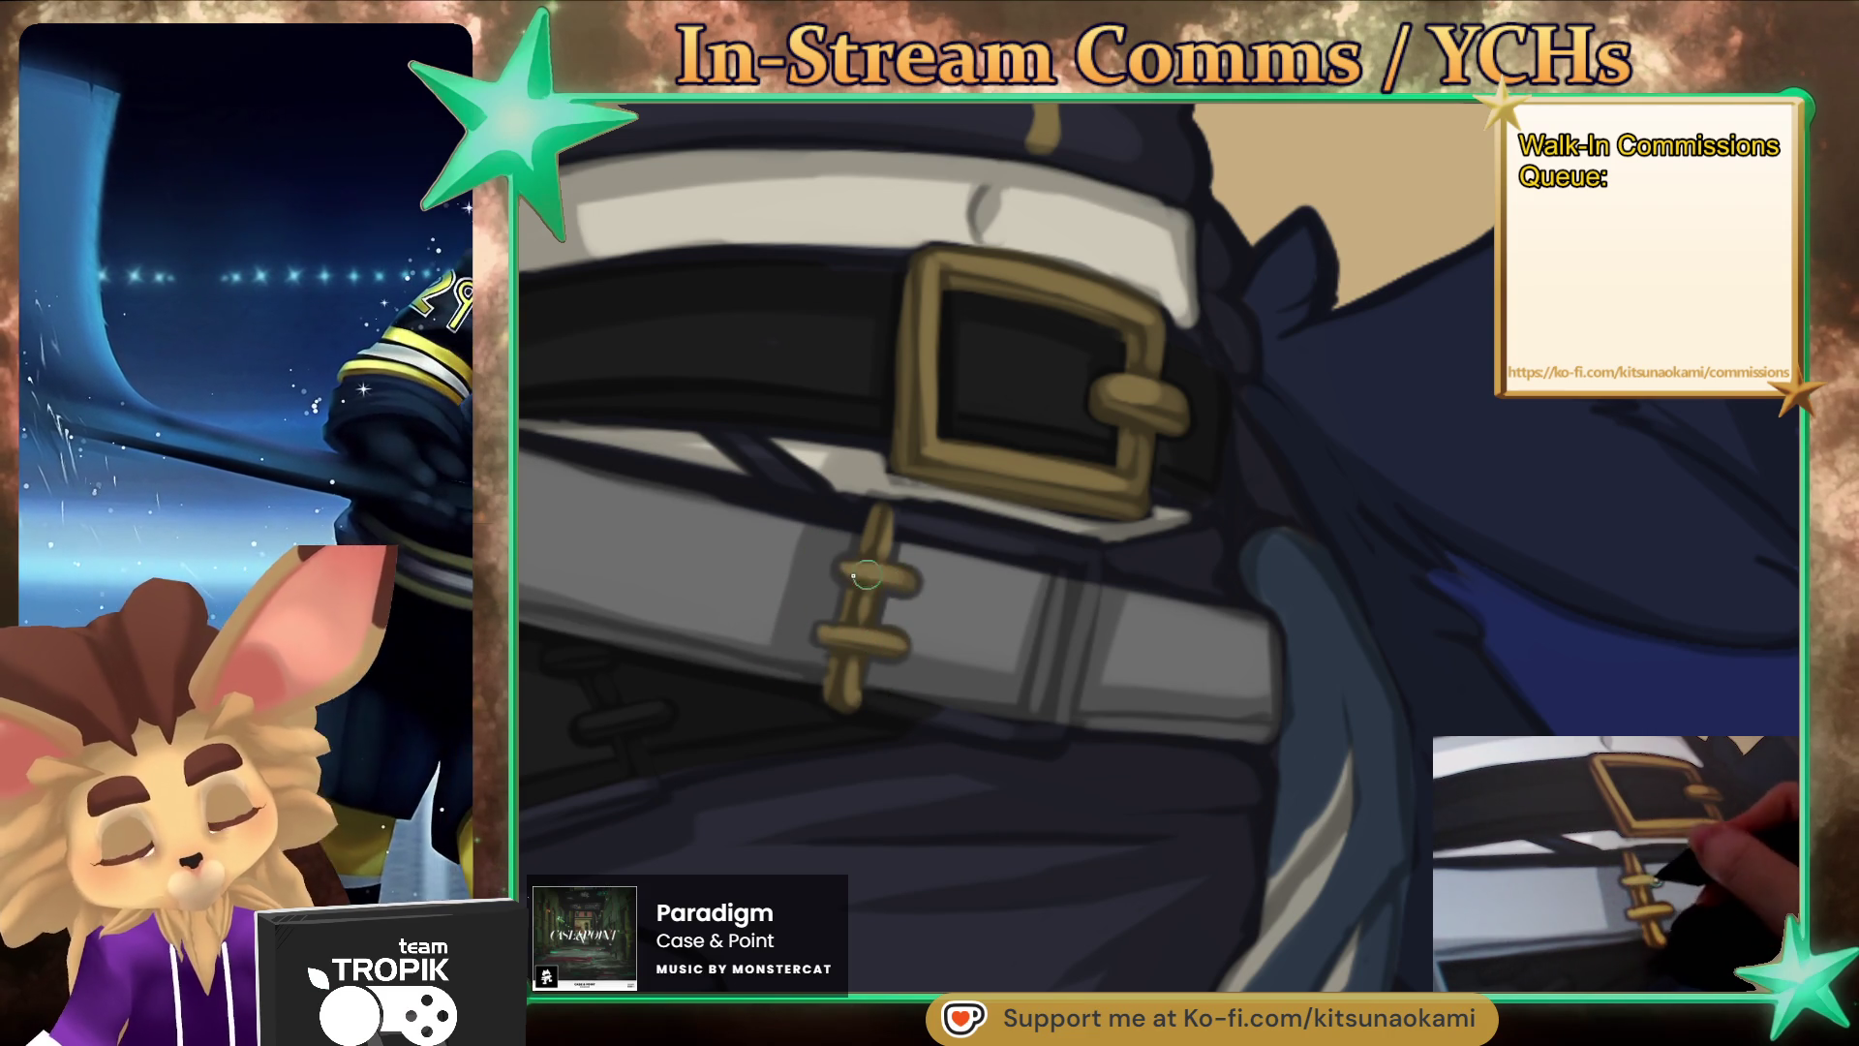
- Rotate the canvas to the belt's angle and start a gold buckle on the lower strap
{"action": "left_click_drag", "start_coordinate": [1017, 847], "coordinate": [1117, 689]}
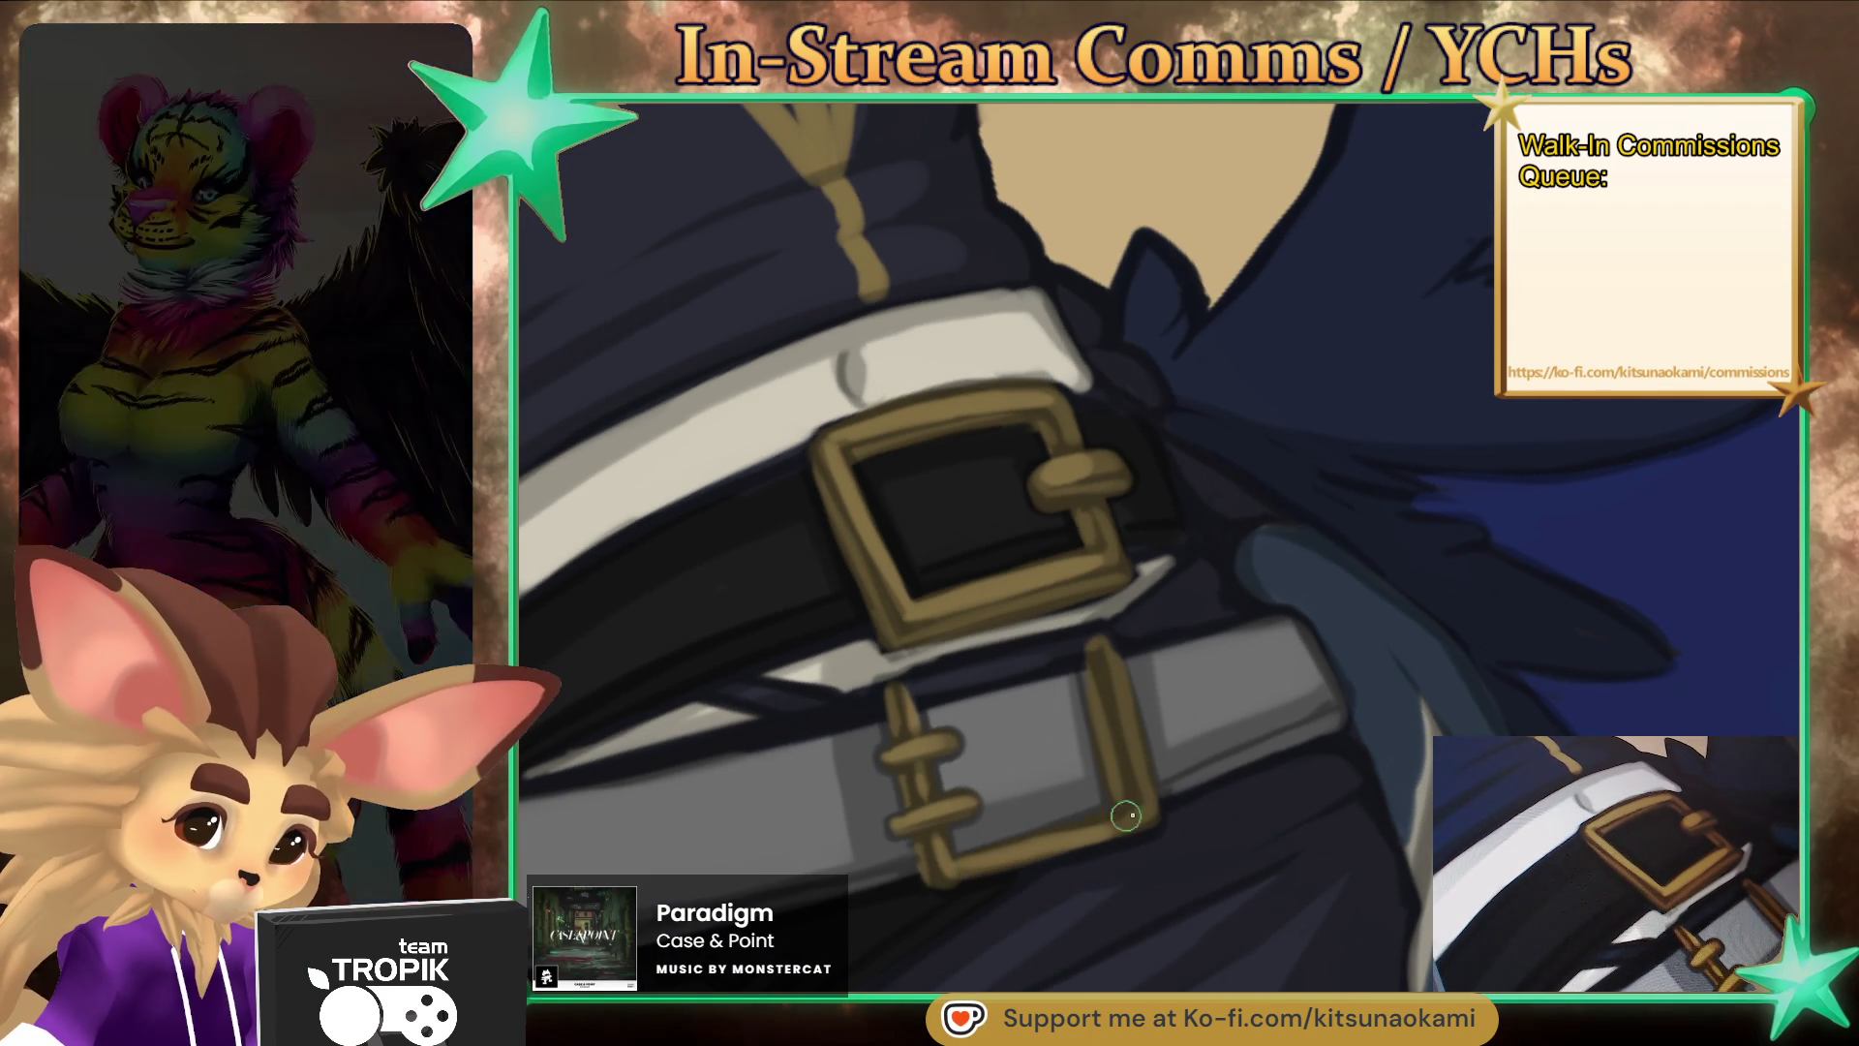
{"action": "key", "text": "bracketleft"}
{"action": "key", "text": "bracketleft"}
{"action": "key", "text": "bracketleft"}
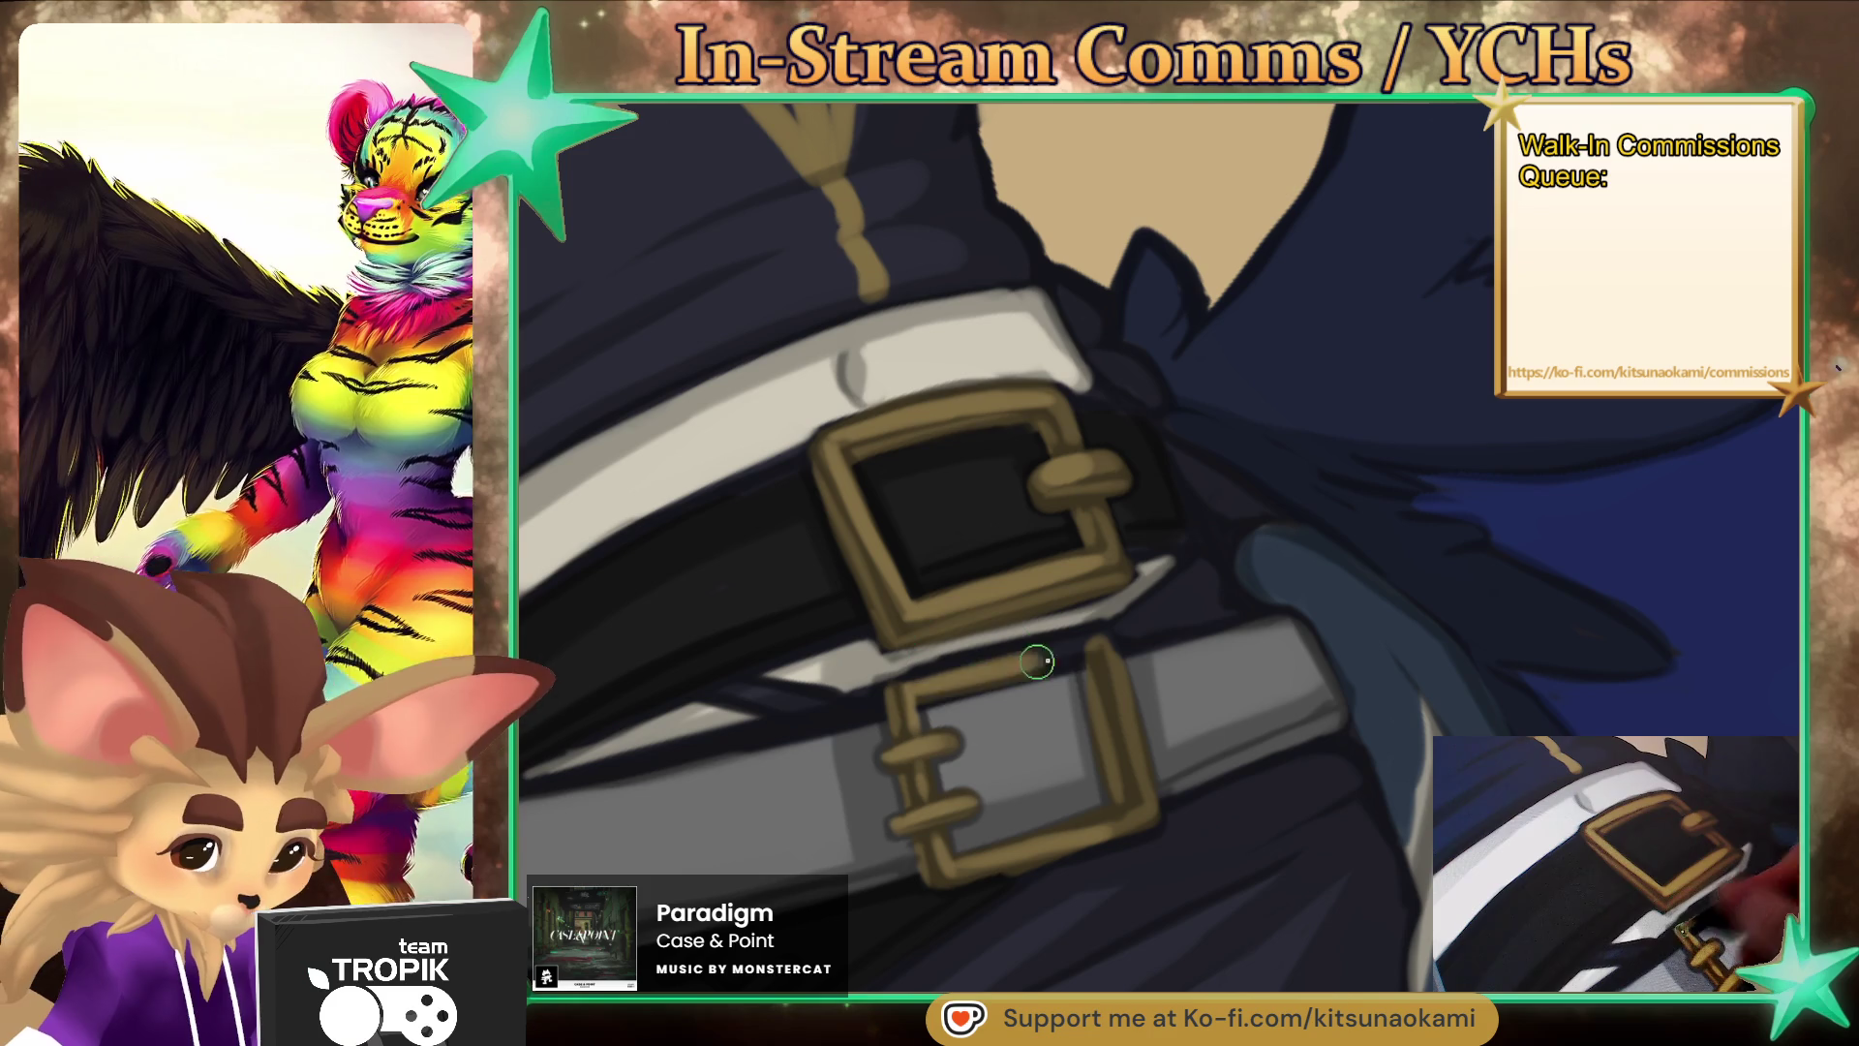
{"action": "key", "text": "bracketright"}
{"action": "key", "text": "bracketright"}
{"action": "key", "text": "bracketright"}
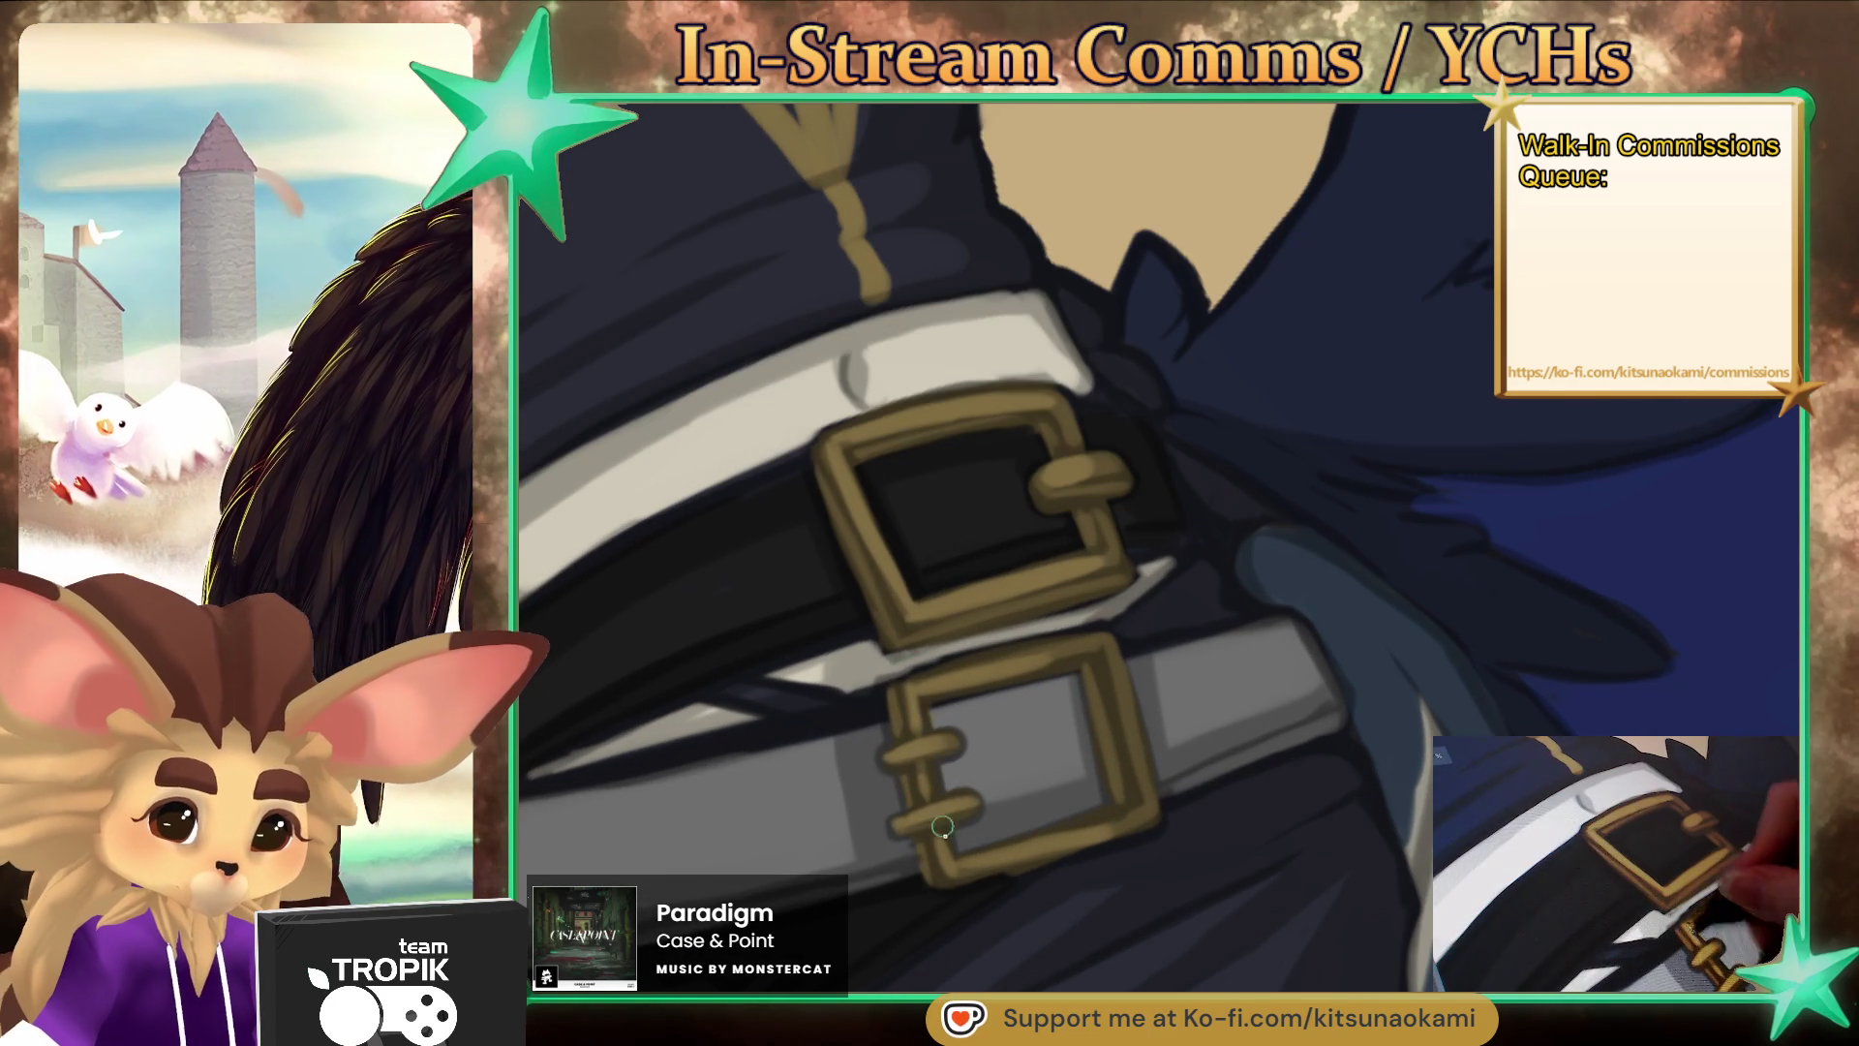
{"action": "scroll", "coordinate": [1002, 822], "scroll_direction": "down", "scroll_amount": 5}
{"action": "scroll", "coordinate": [1129, 722], "scroll_direction": "up", "scroll_amount": 5}
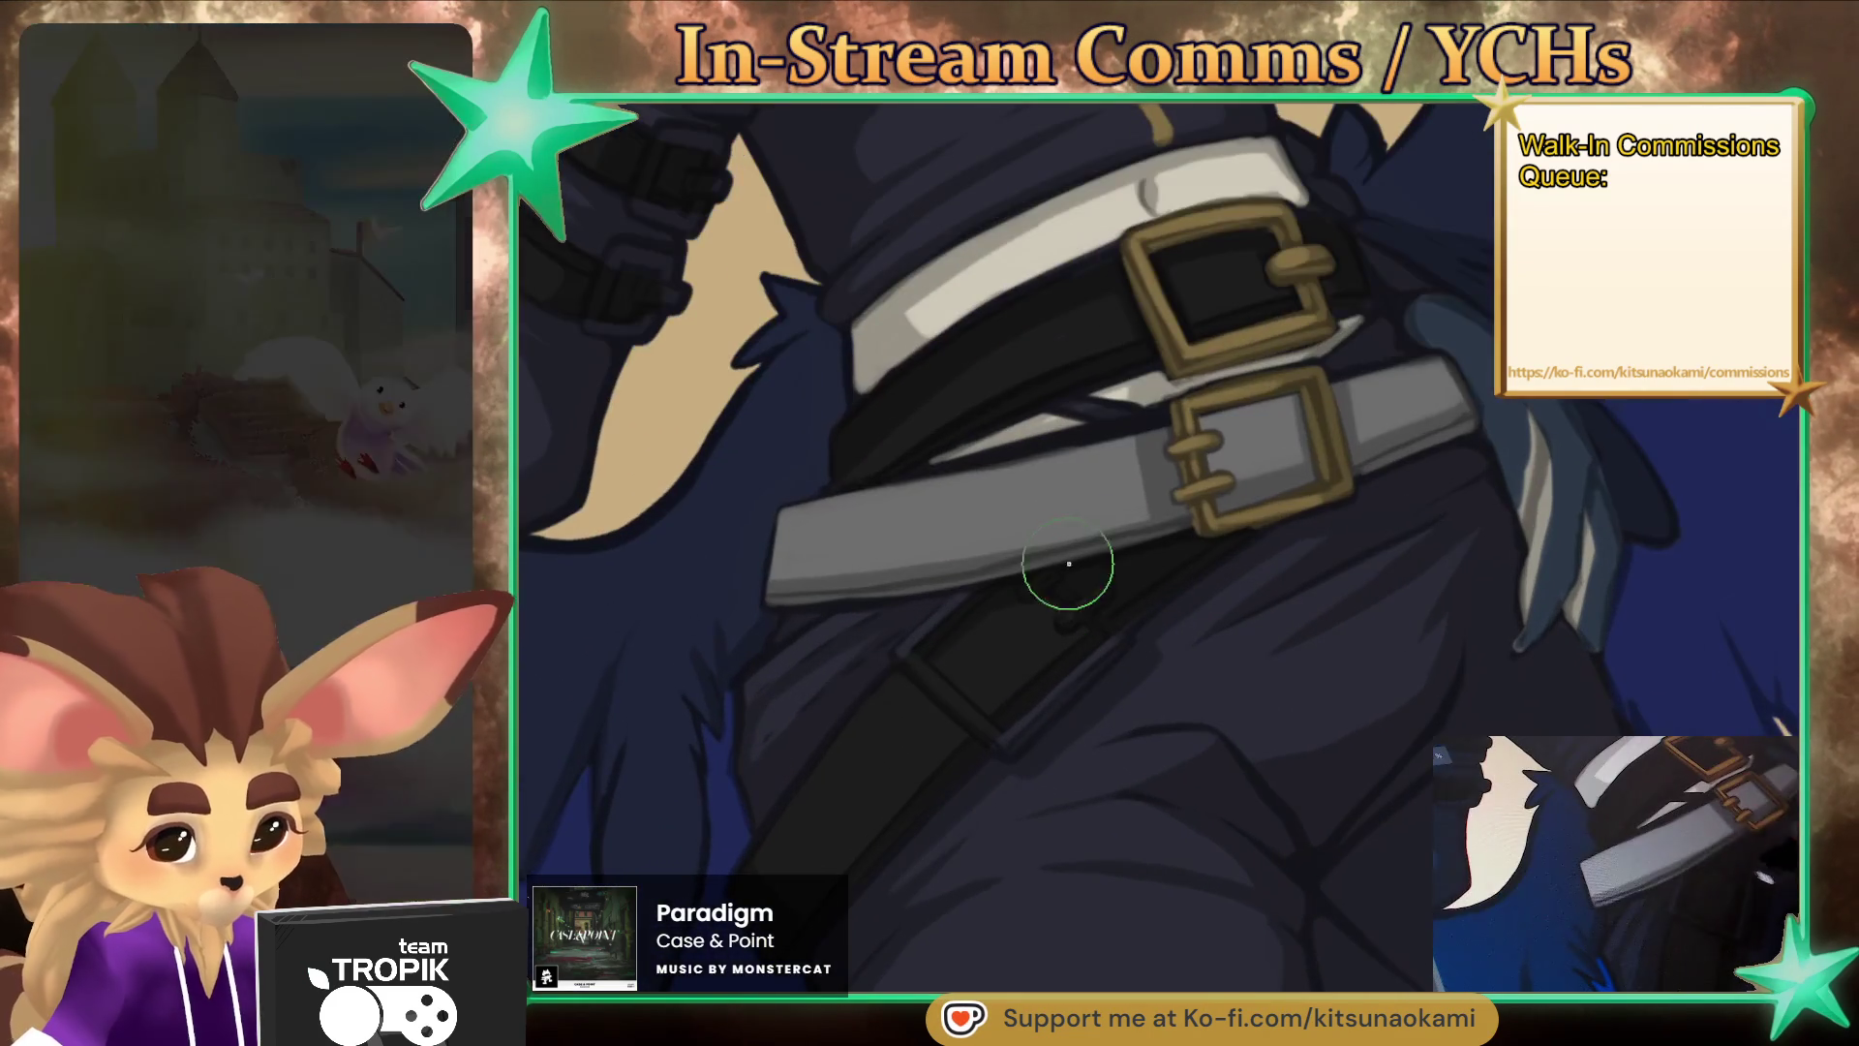
{"action": "mouse_move", "coordinate": [944, 620]}
{"action": "left_mouse_down"}
{"action": "mouse_move", "coordinate": [968, 600]}
{"action": "mouse_move", "coordinate": [919, 636]}
{"action": "left_mouse_up"}
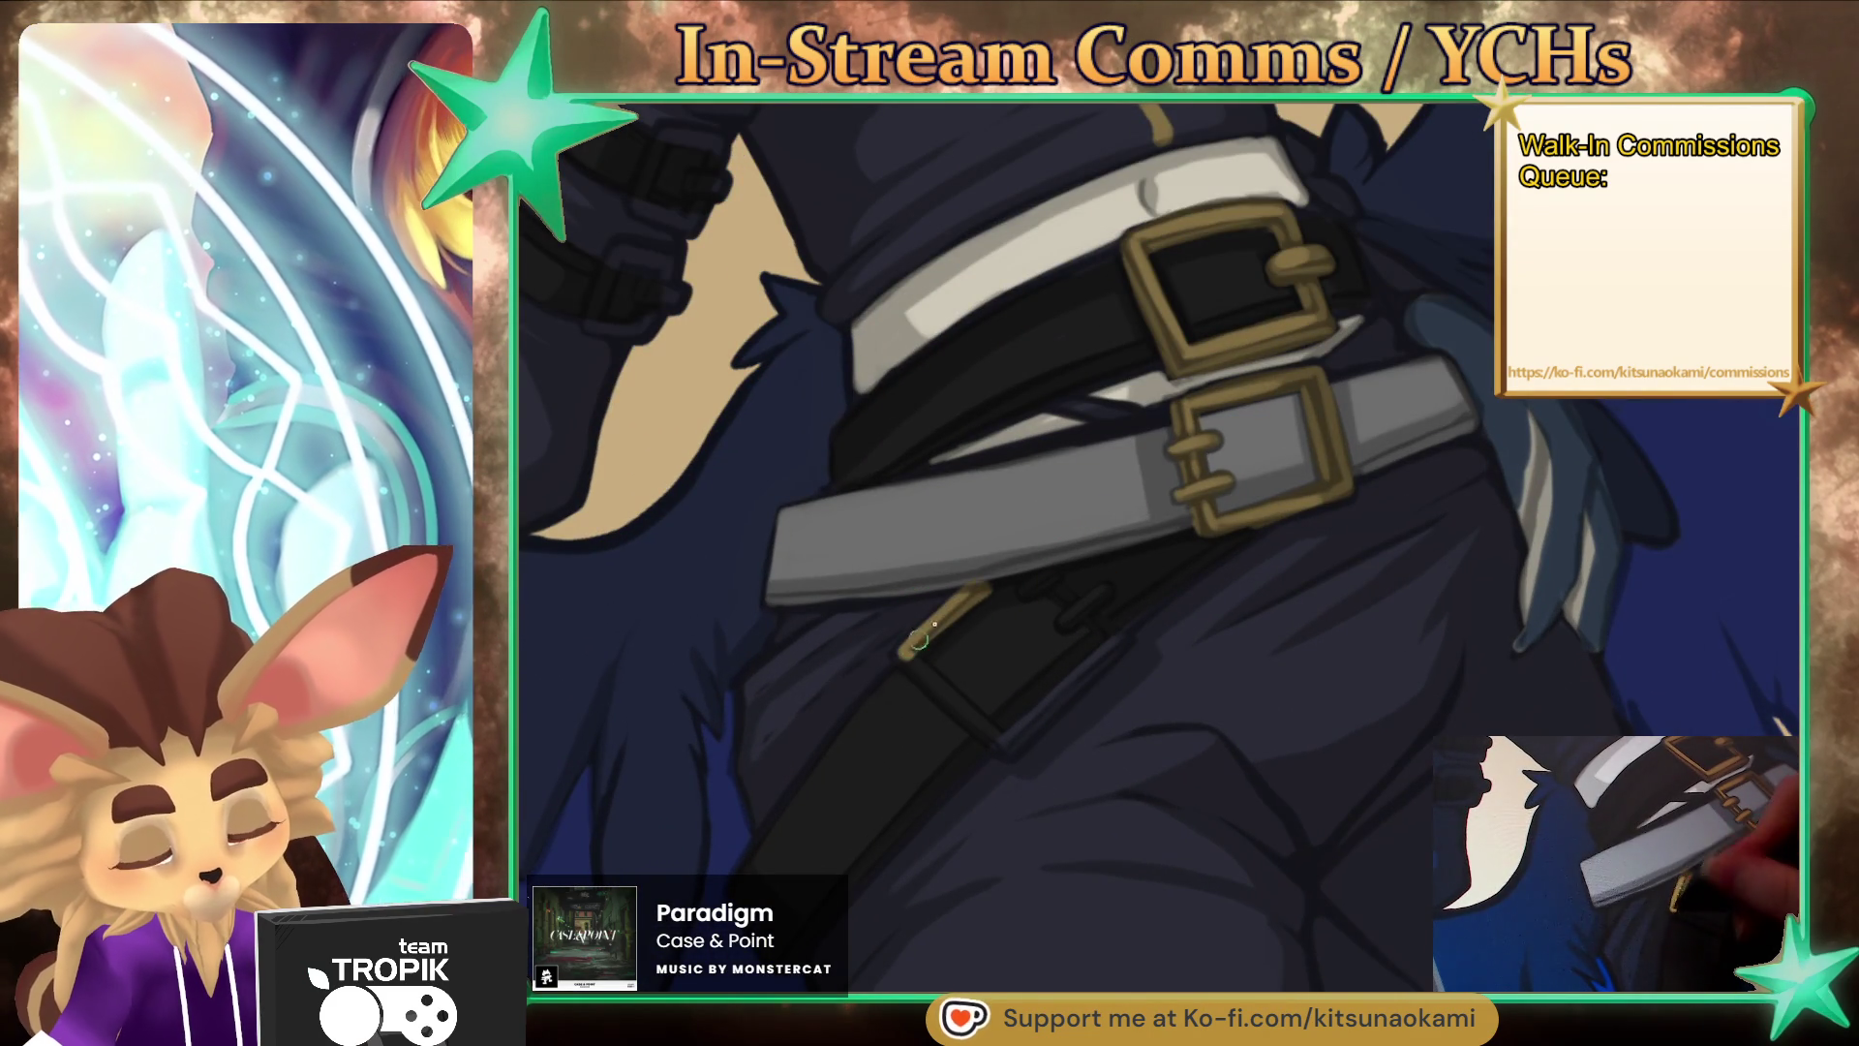
- Paint the buckle's gold loop, prong and lower-left side, then straighten the canvas
{"action": "scroll", "coordinate": [1186, 551], "scroll_direction": "up", "scroll_amount": 3}
{"action": "mouse_move", "coordinate": [914, 581]}
{"action": "left_mouse_down"}
{"action": "mouse_move", "coordinate": [953, 553]}
{"action": "mouse_move", "coordinate": [1086, 680]}
{"action": "mouse_move", "coordinate": [914, 841]}
{"action": "left_mouse_up"}
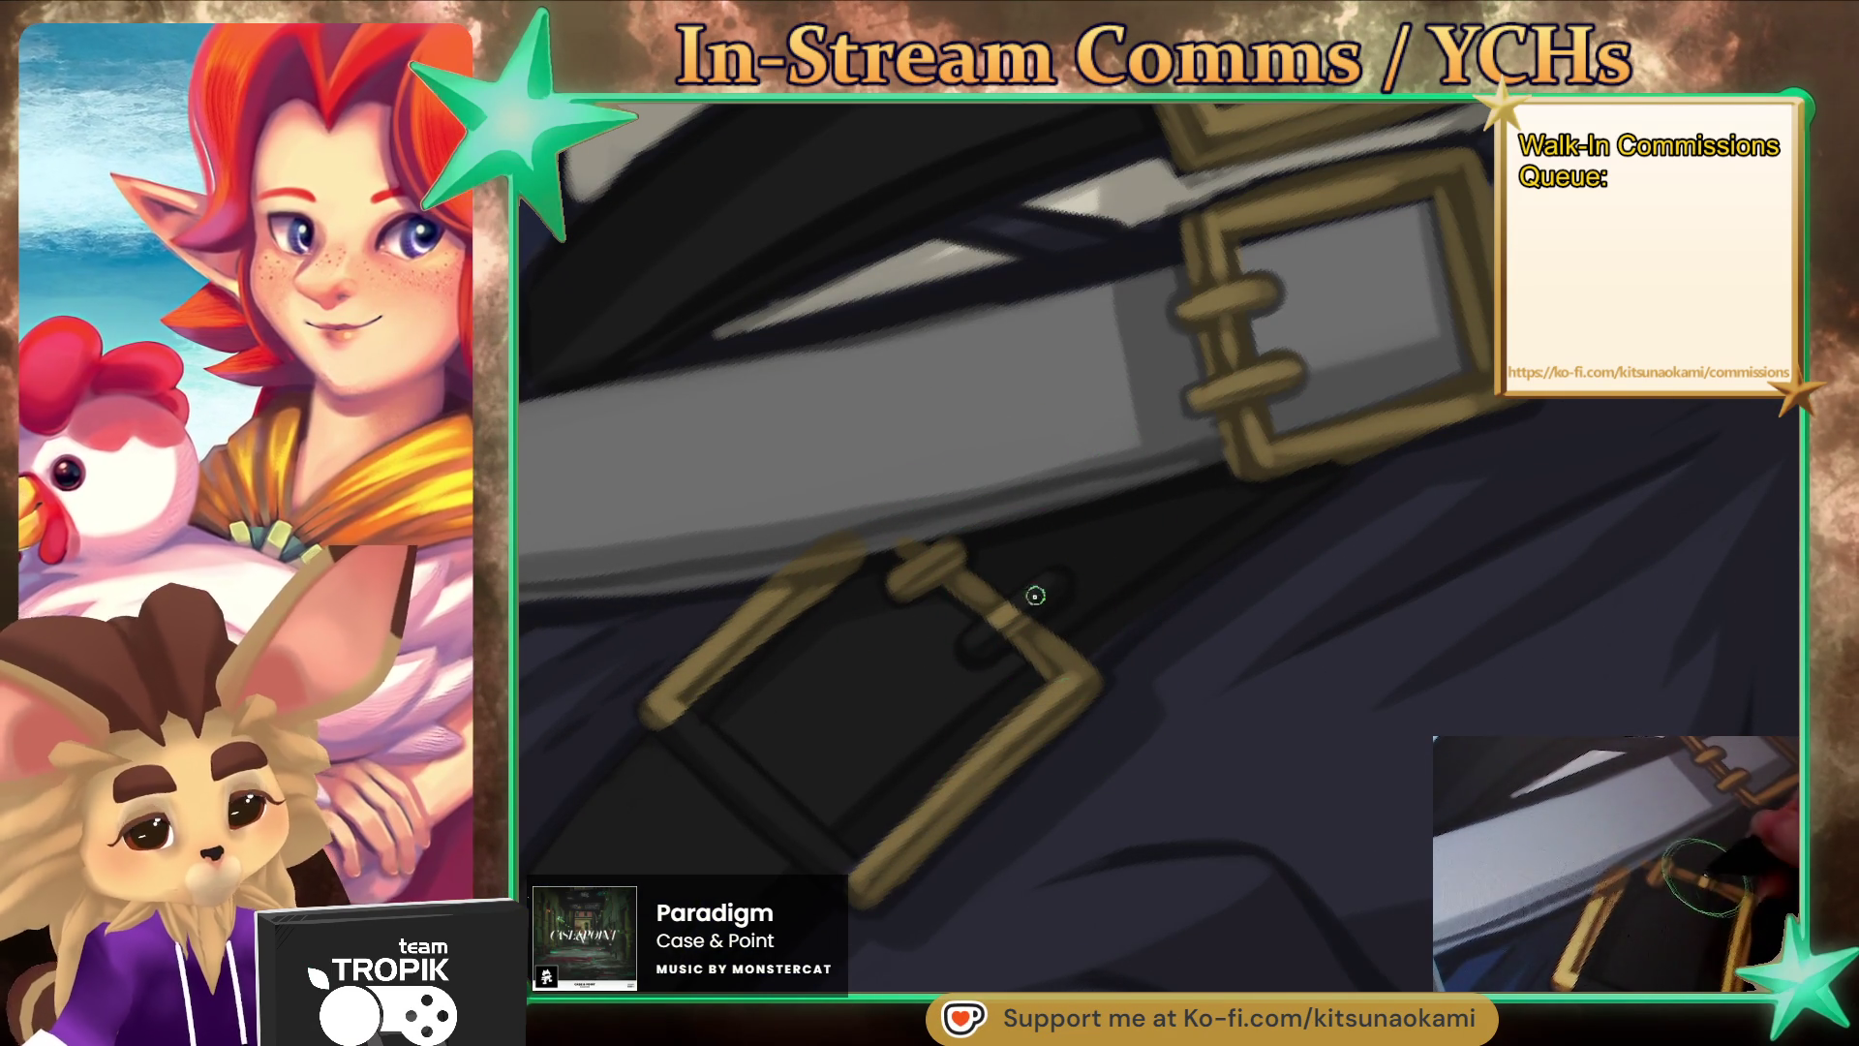
{"action": "left_click_drag", "start_coordinate": [973, 647], "coordinate": [996, 630]}
{"action": "key", "text": "bracketright"}
{"action": "key", "text": "bracketleft"}
{"action": "mouse_move", "coordinate": [668, 719]}
{"action": "left_mouse_down"}
{"action": "mouse_move", "coordinate": [857, 885]}
{"action": "mouse_move", "coordinate": [733, 780]}
{"action": "left_mouse_up"}
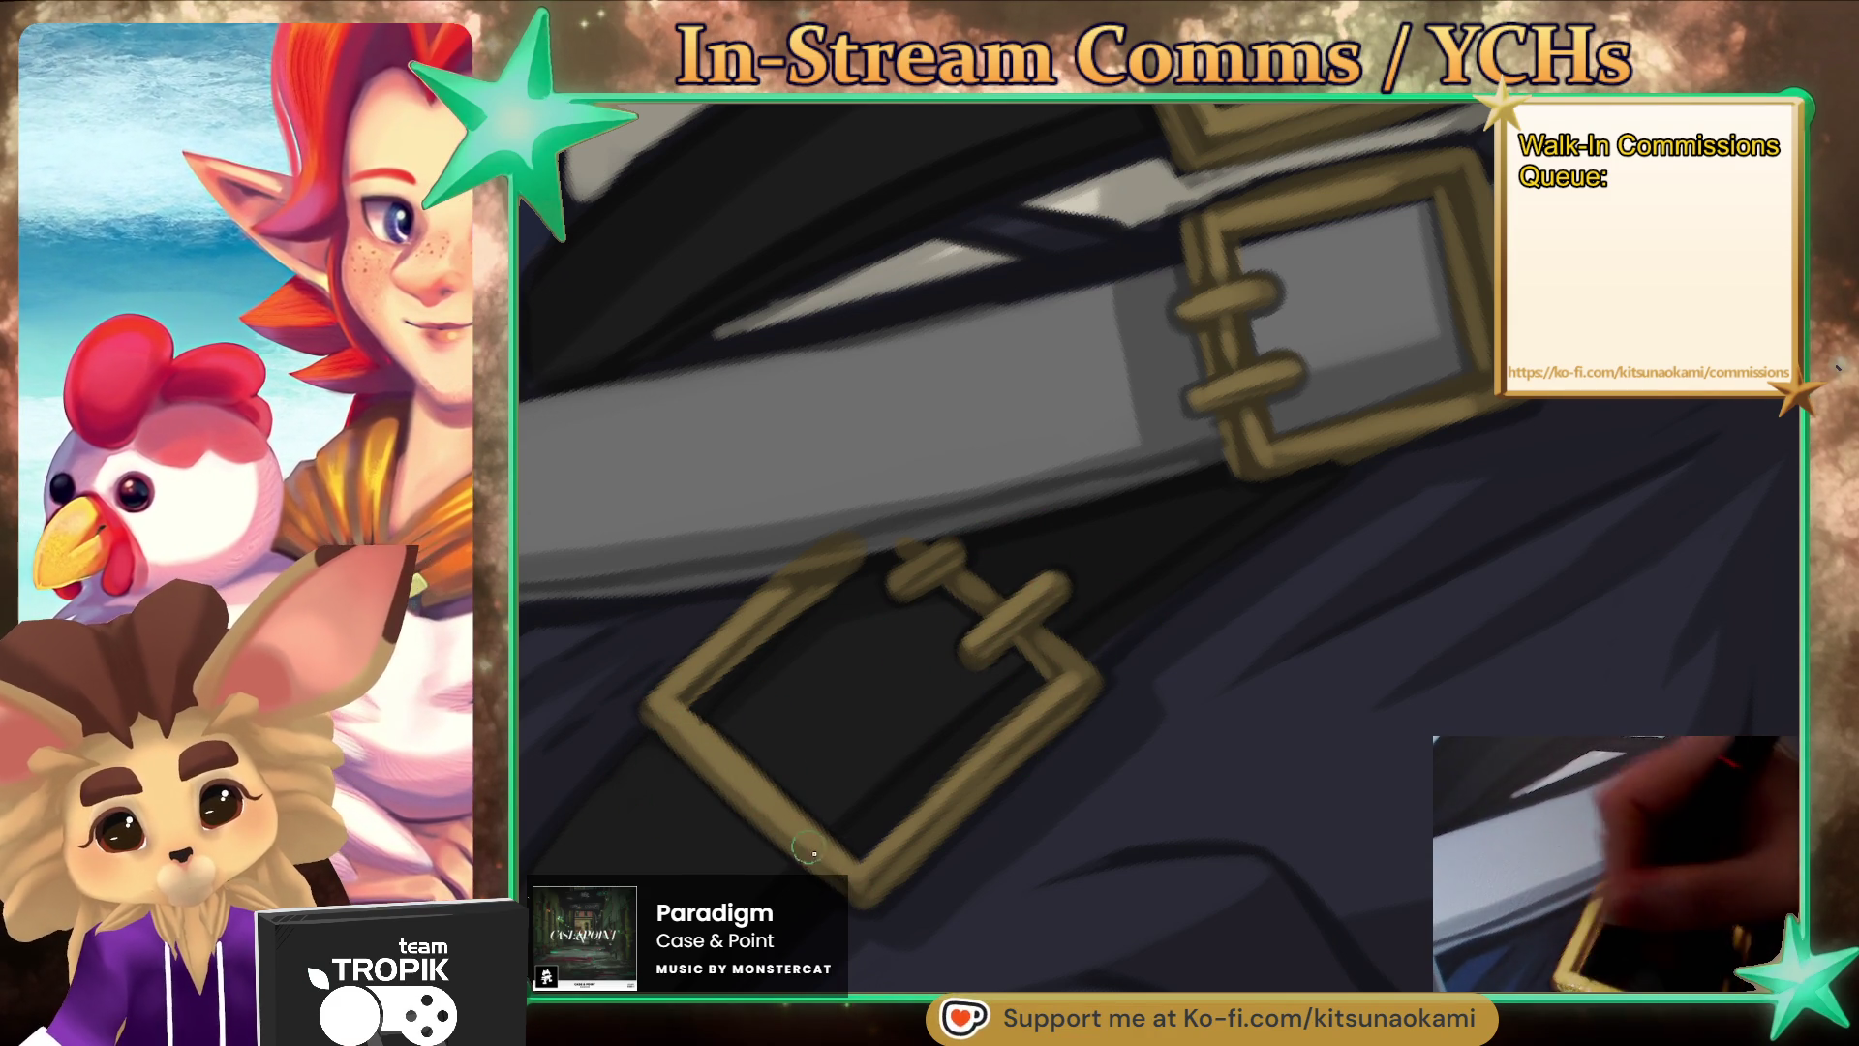
{"action": "key", "text": "bracketright"}
{"action": "key", "text": "bracketleft"}
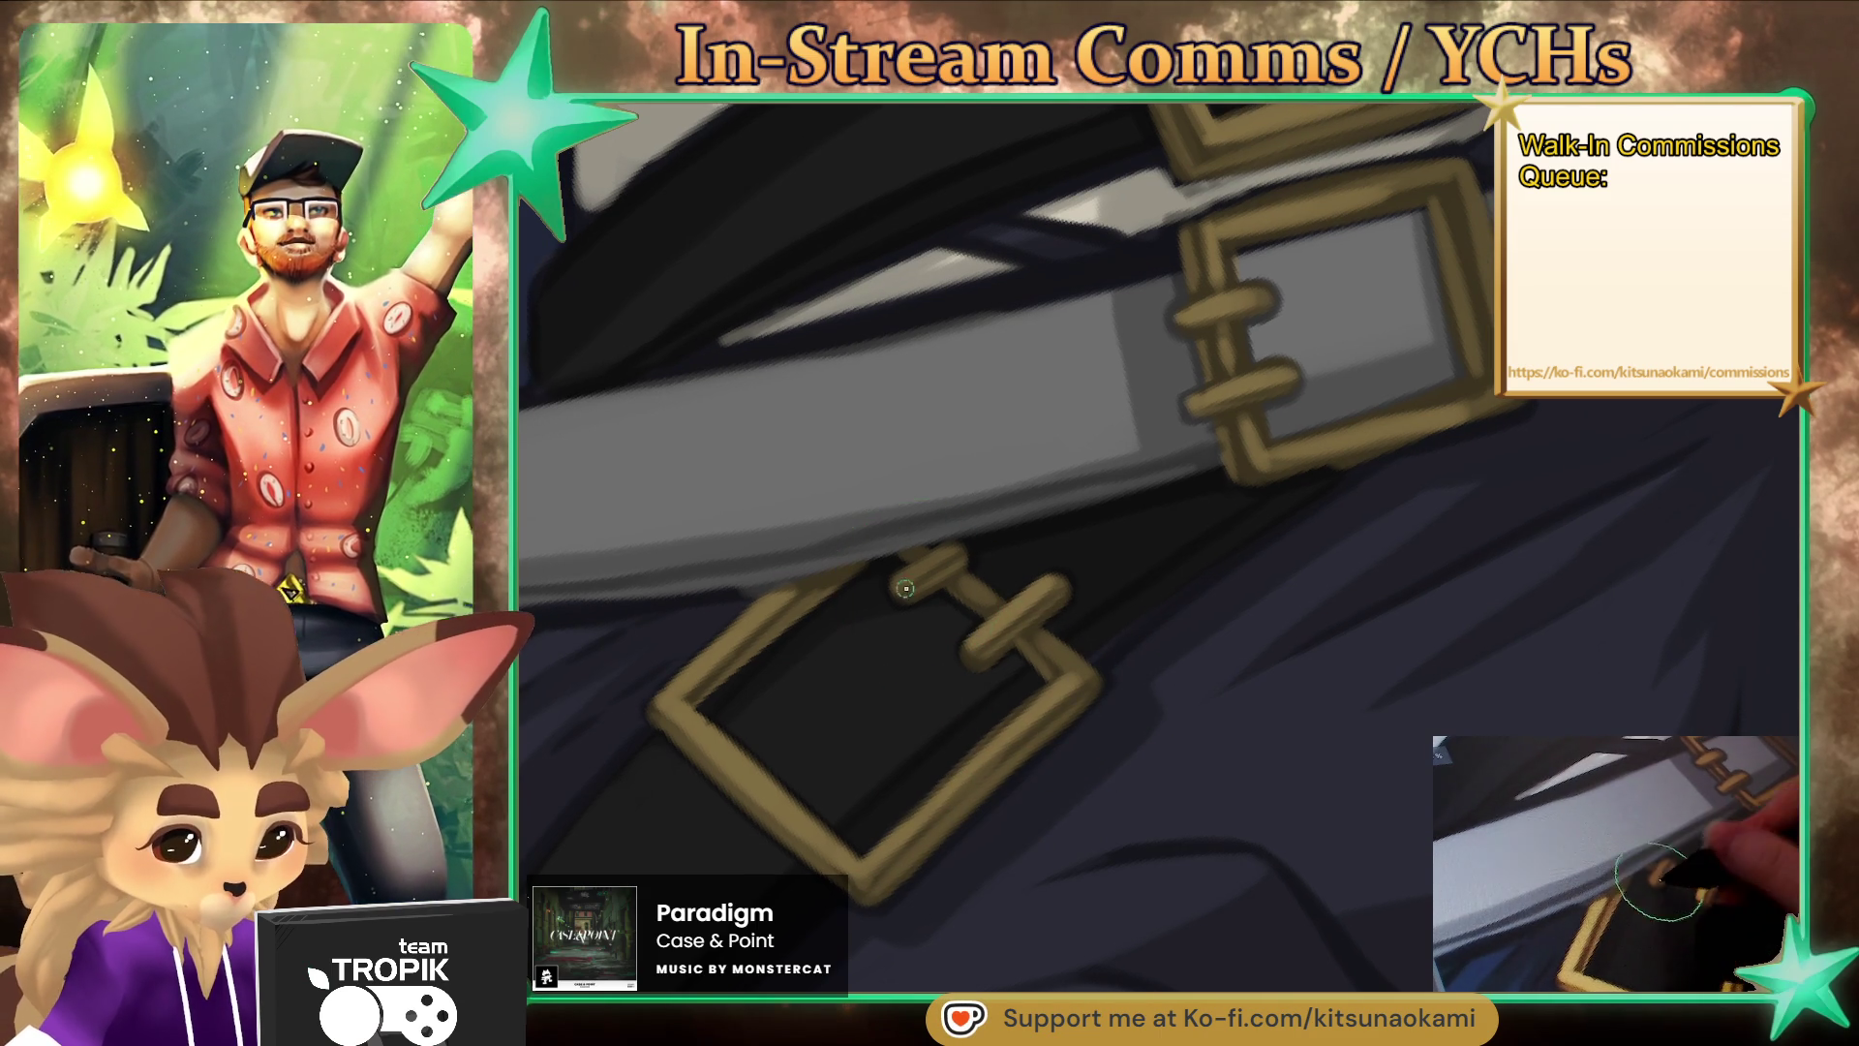
{"action": "scroll", "coordinate": [959, 571], "scroll_direction": "down", "scroll_amount": 5}
{"action": "left_click_drag", "start_coordinate": [958, 571], "coordinate": [1103, 934]}
{"action": "scroll", "coordinate": [1124, 910], "scroll_direction": "up", "scroll_amount": 5}
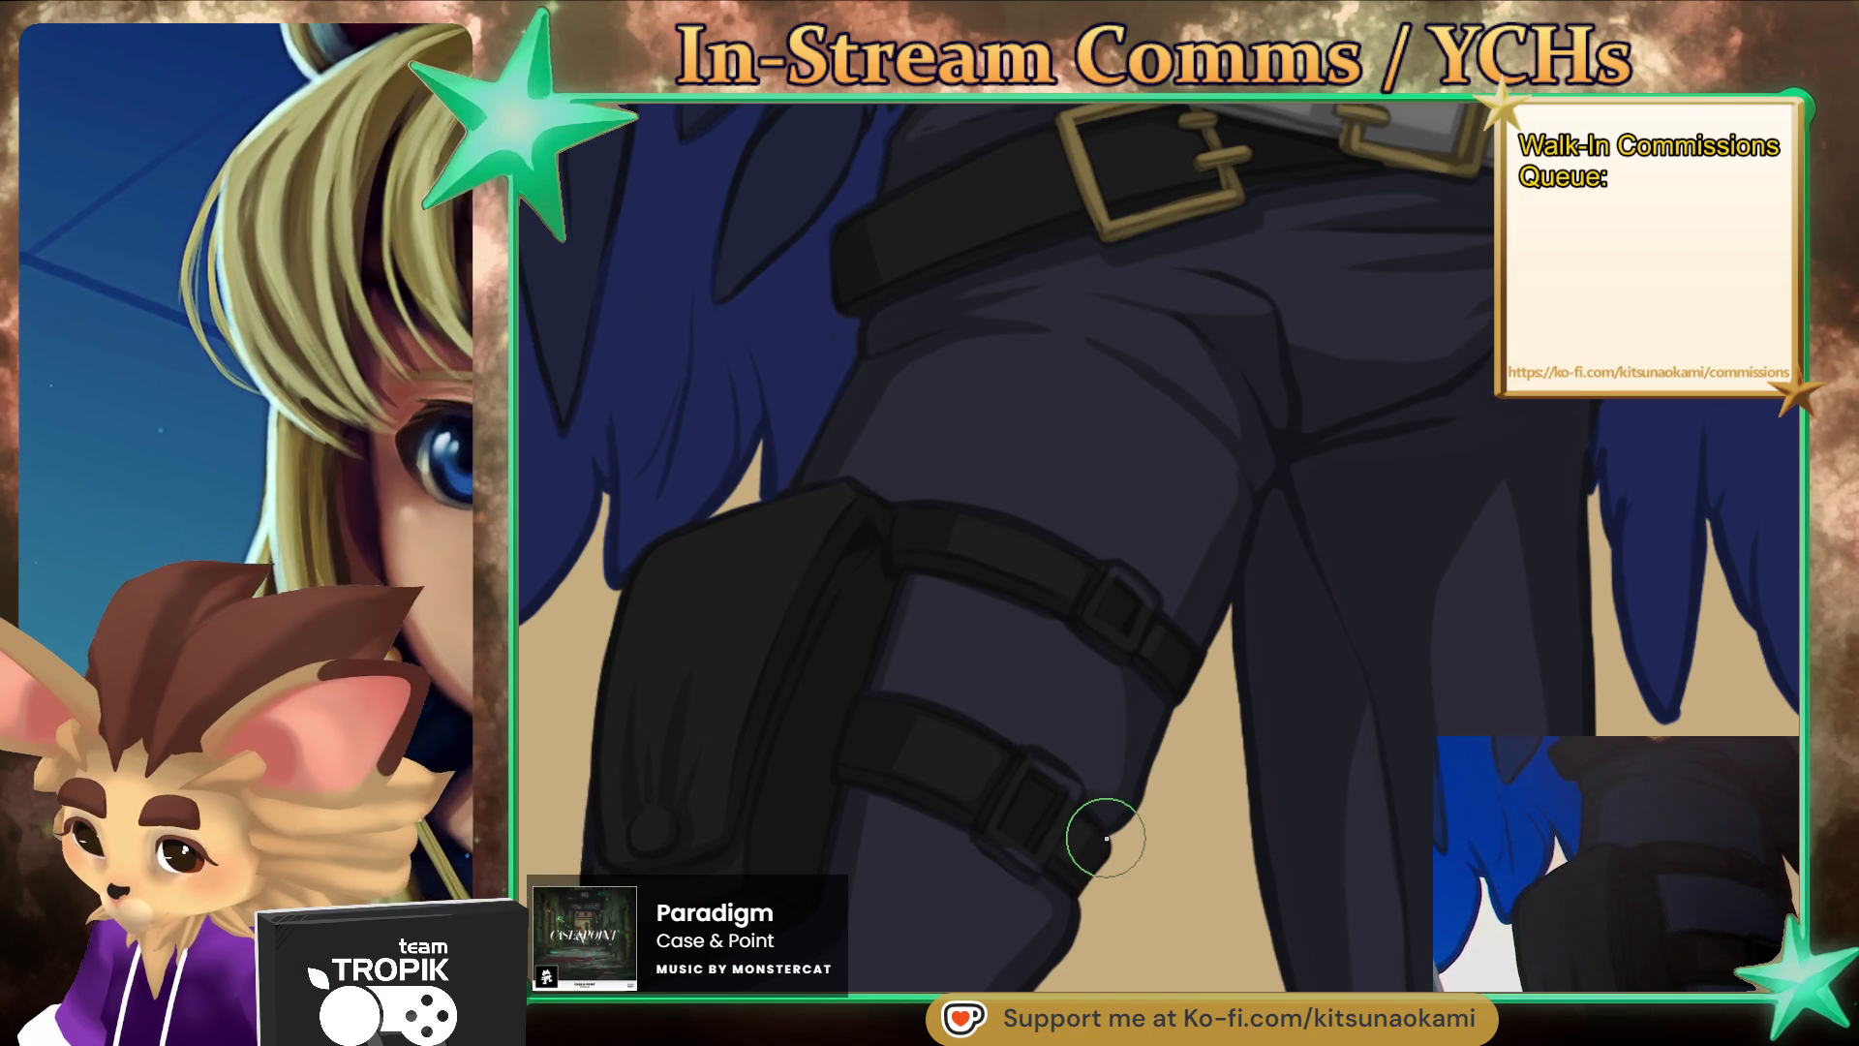
- Paint a gold rectangular buckle on the lower thigh strap
{"action": "left_click_drag", "start_coordinate": [1137, 854], "coordinate": [1123, 810]}
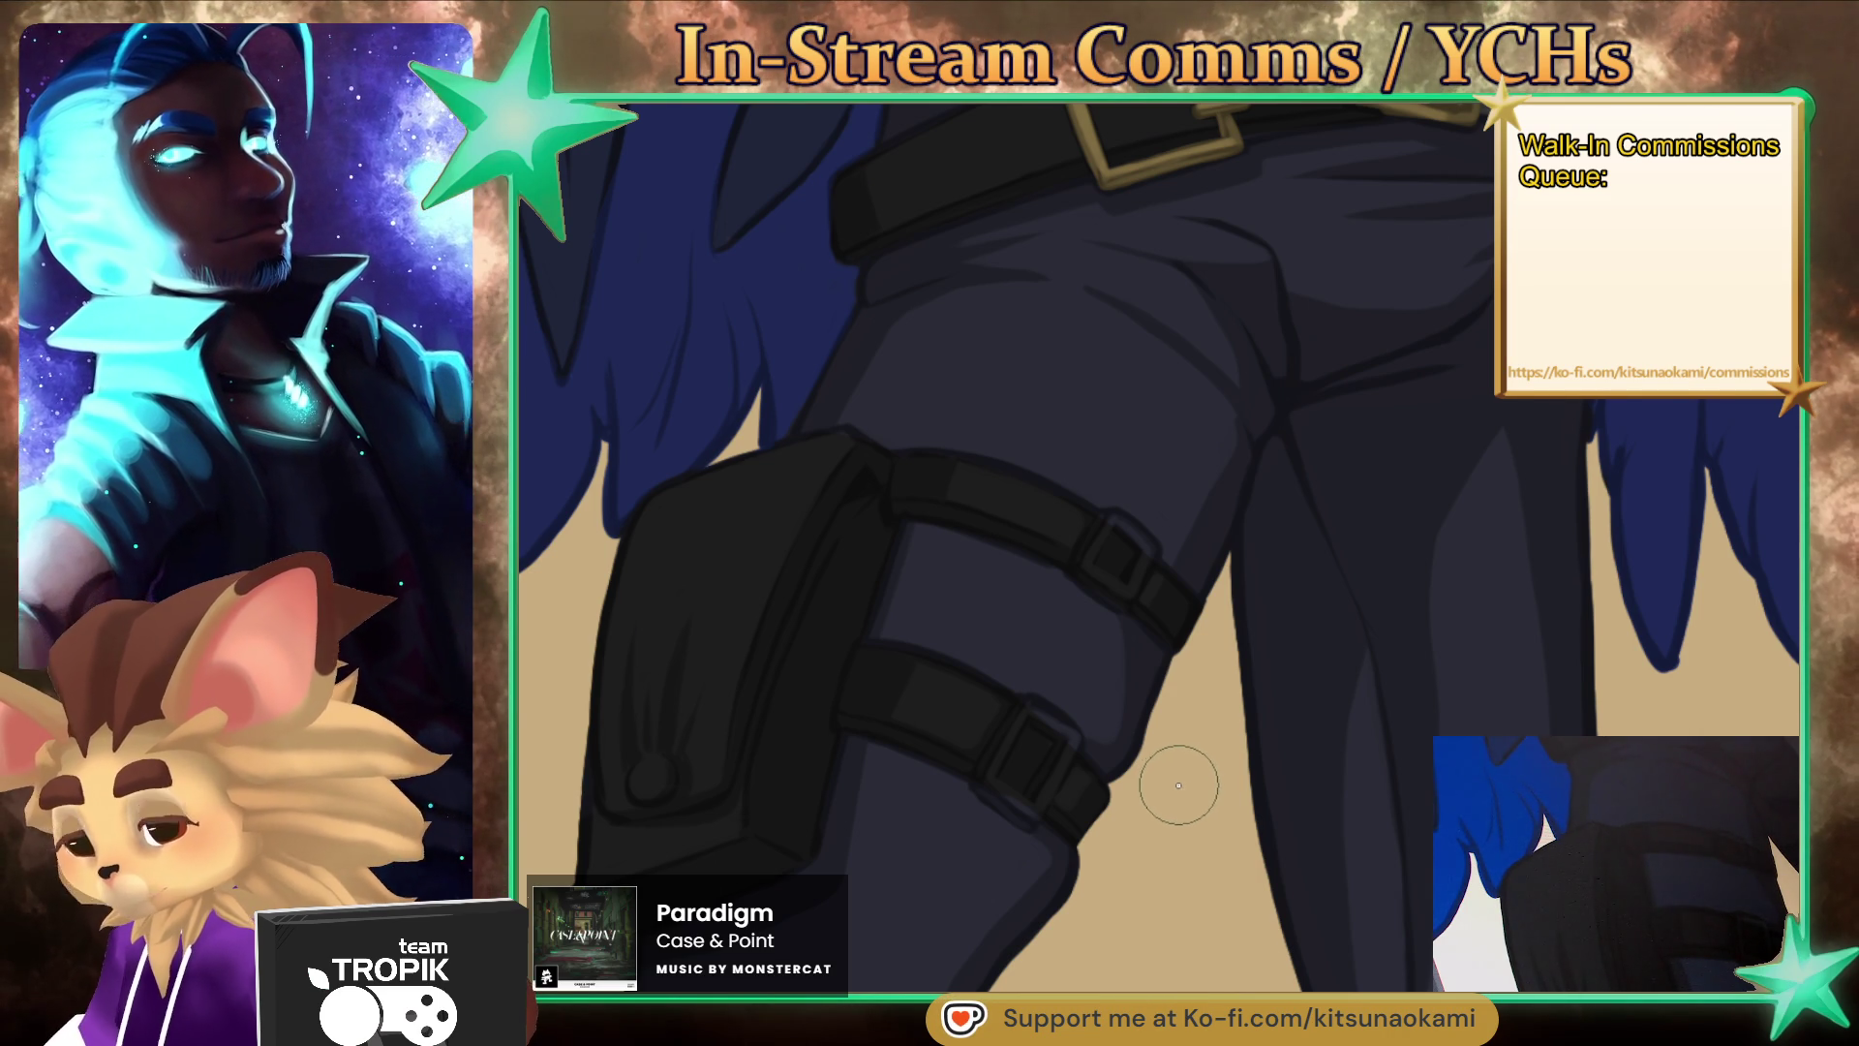
{"action": "scroll", "coordinate": [1045, 759], "scroll_direction": "up", "scroll_amount": 3}
{"action": "left_click_drag", "start_coordinate": [1075, 724], "coordinate": [1017, 813]}
{"action": "key", "text": "bracketright"}
{"action": "key", "text": "bracketright"}
{"action": "key", "text": "bracketright"}
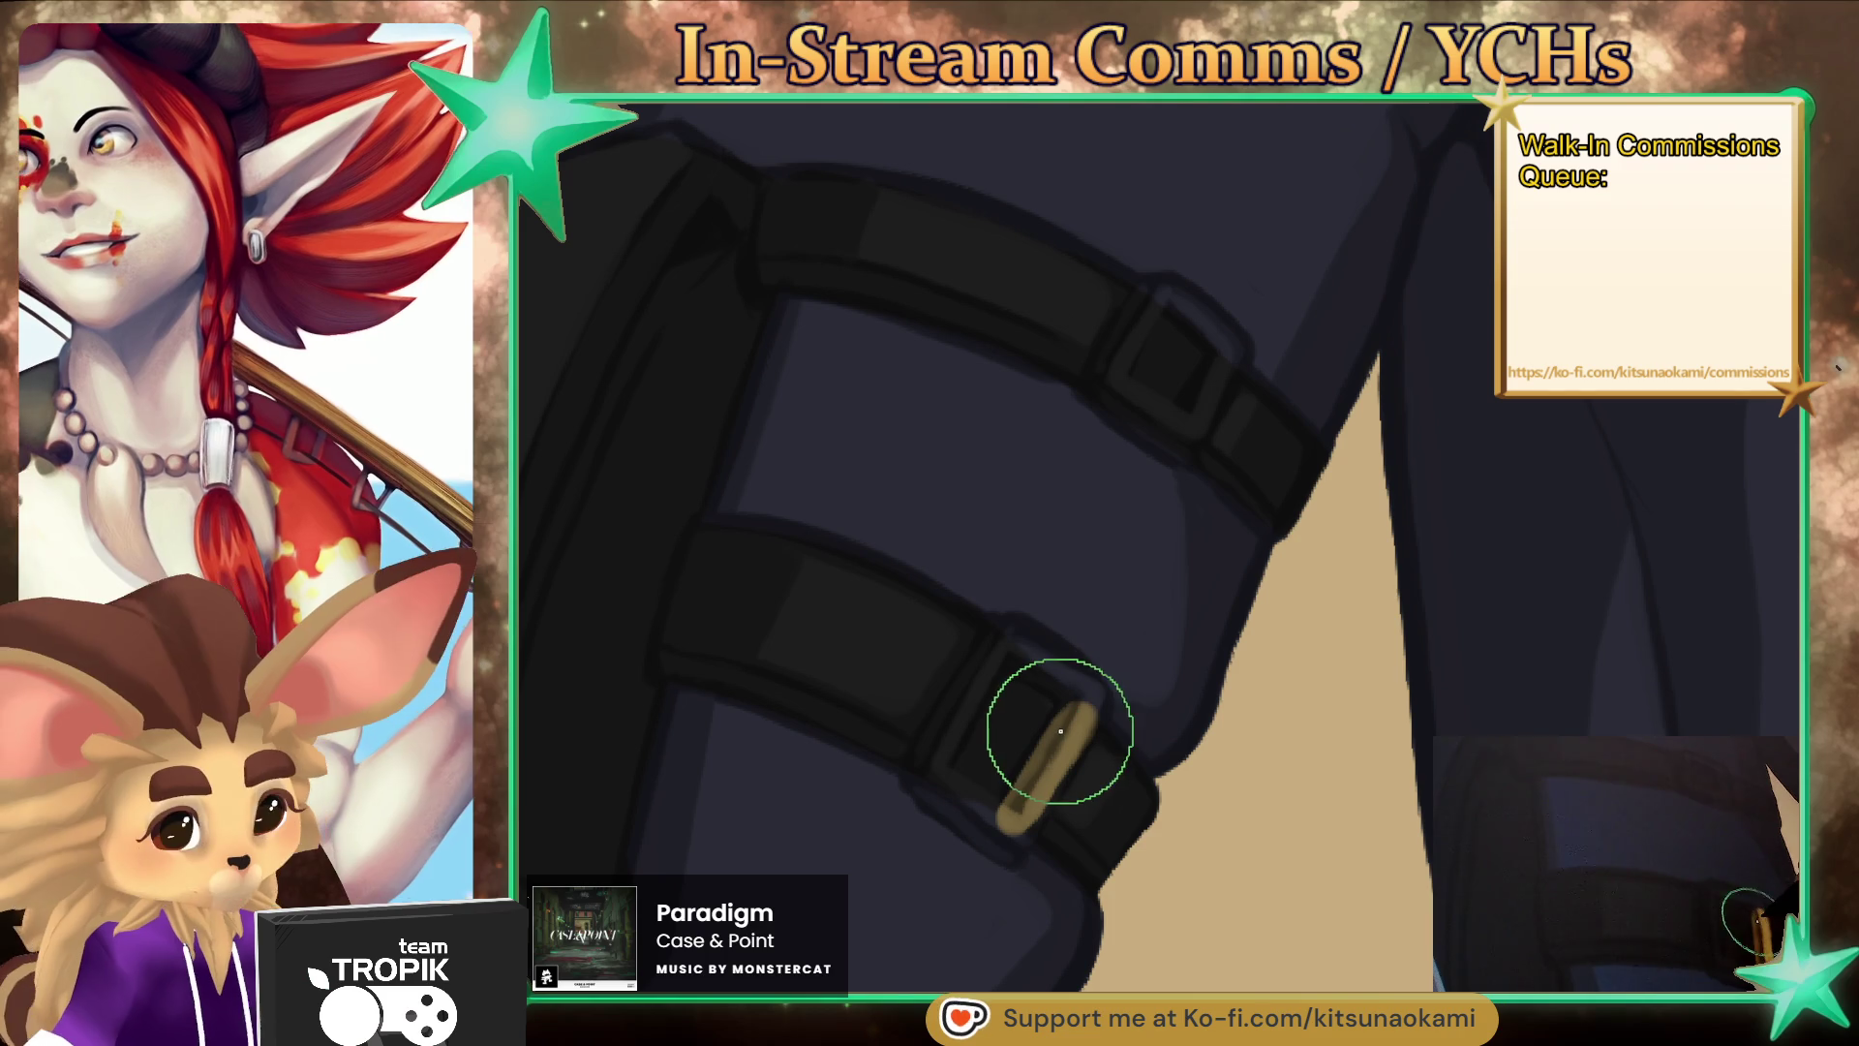
{"action": "key", "text": "bracketleft"}
{"action": "key", "text": "bracketleft"}
{"action": "key", "text": "bracketleft"}
{"action": "mouse_move", "coordinate": [1086, 715]}
{"action": "left_mouse_down"}
{"action": "mouse_move", "coordinate": [1070, 676]}
{"action": "mouse_move", "coordinate": [1013, 642]}
{"action": "mouse_move", "coordinate": [925, 779]}
{"action": "left_mouse_up"}
{"action": "mouse_move", "coordinate": [963, 687]}
{"action": "left_mouse_down"}
{"action": "mouse_move", "coordinate": [963, 813]}
{"action": "mouse_move", "coordinate": [1050, 775]}
{"action": "left_mouse_up"}
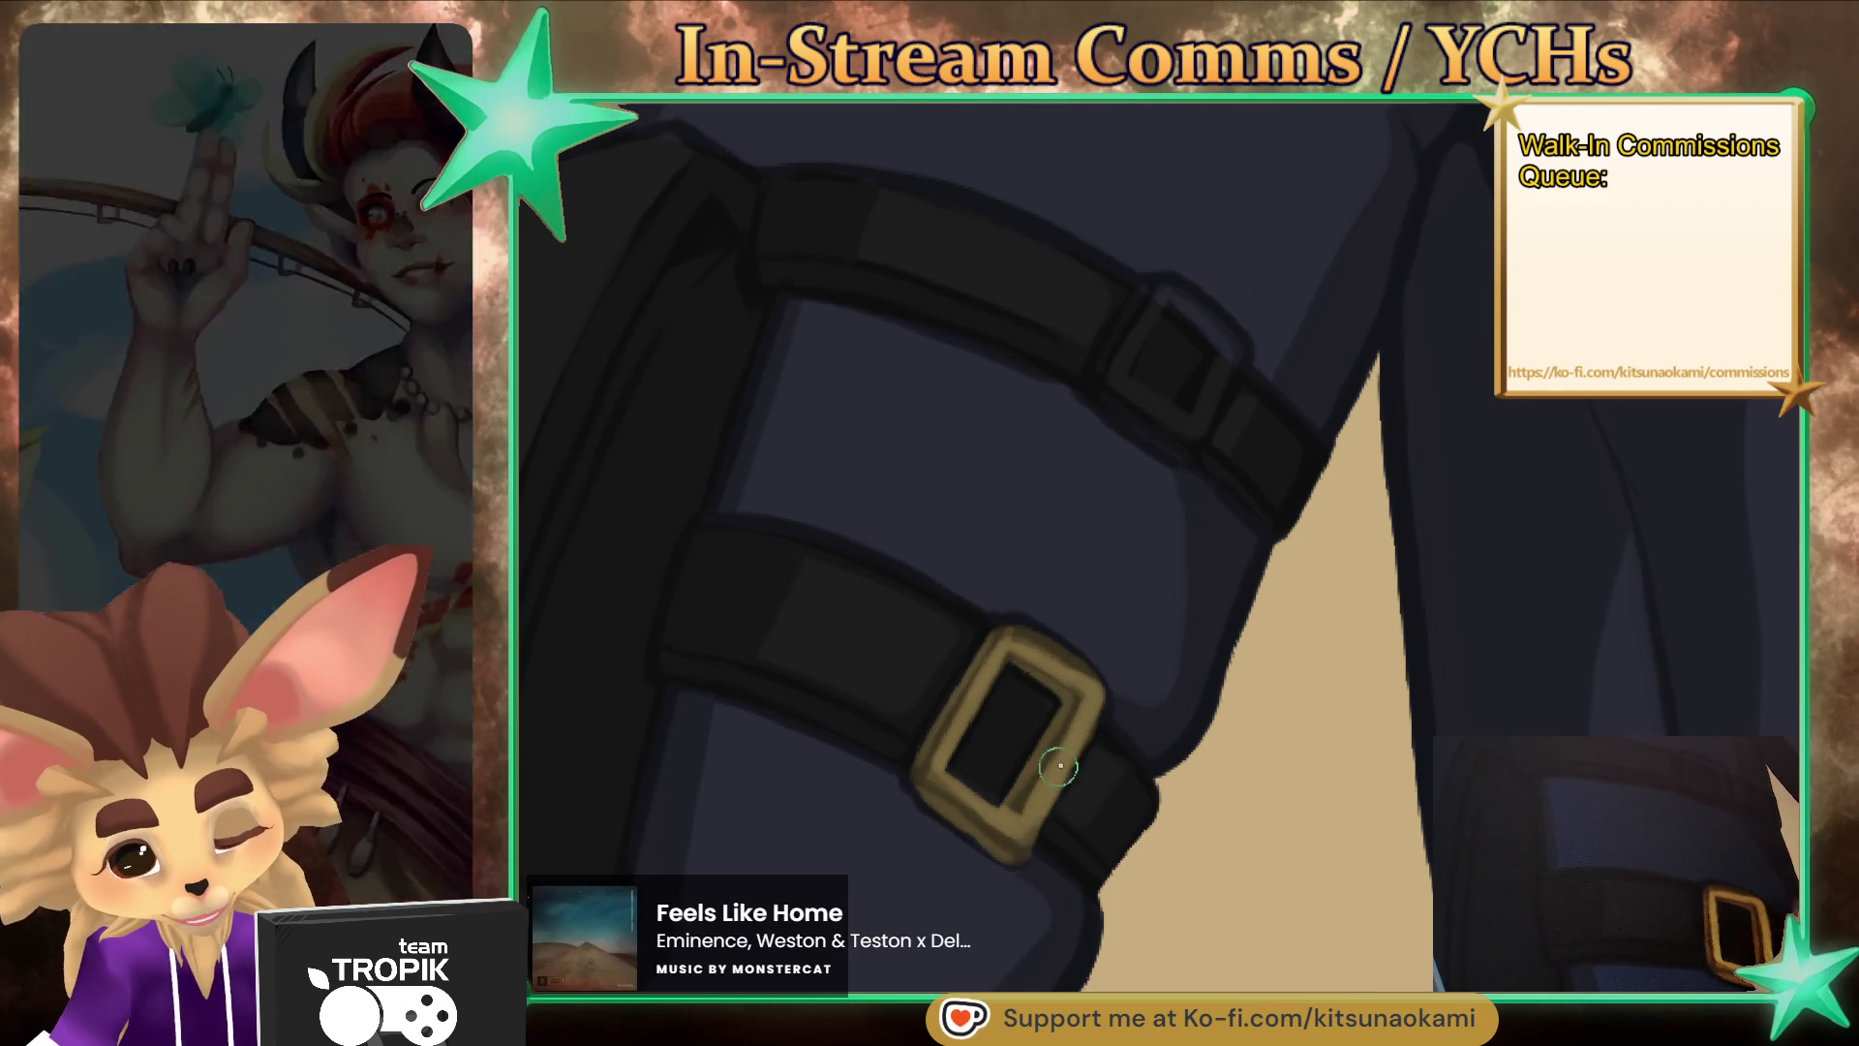
- Paint a matching gold rectangular buckle on the upper thigh strap
{"action": "key", "text": "bracketright"}
{"action": "key", "text": "bracketright"}
{"action": "key", "text": "bracketright"}
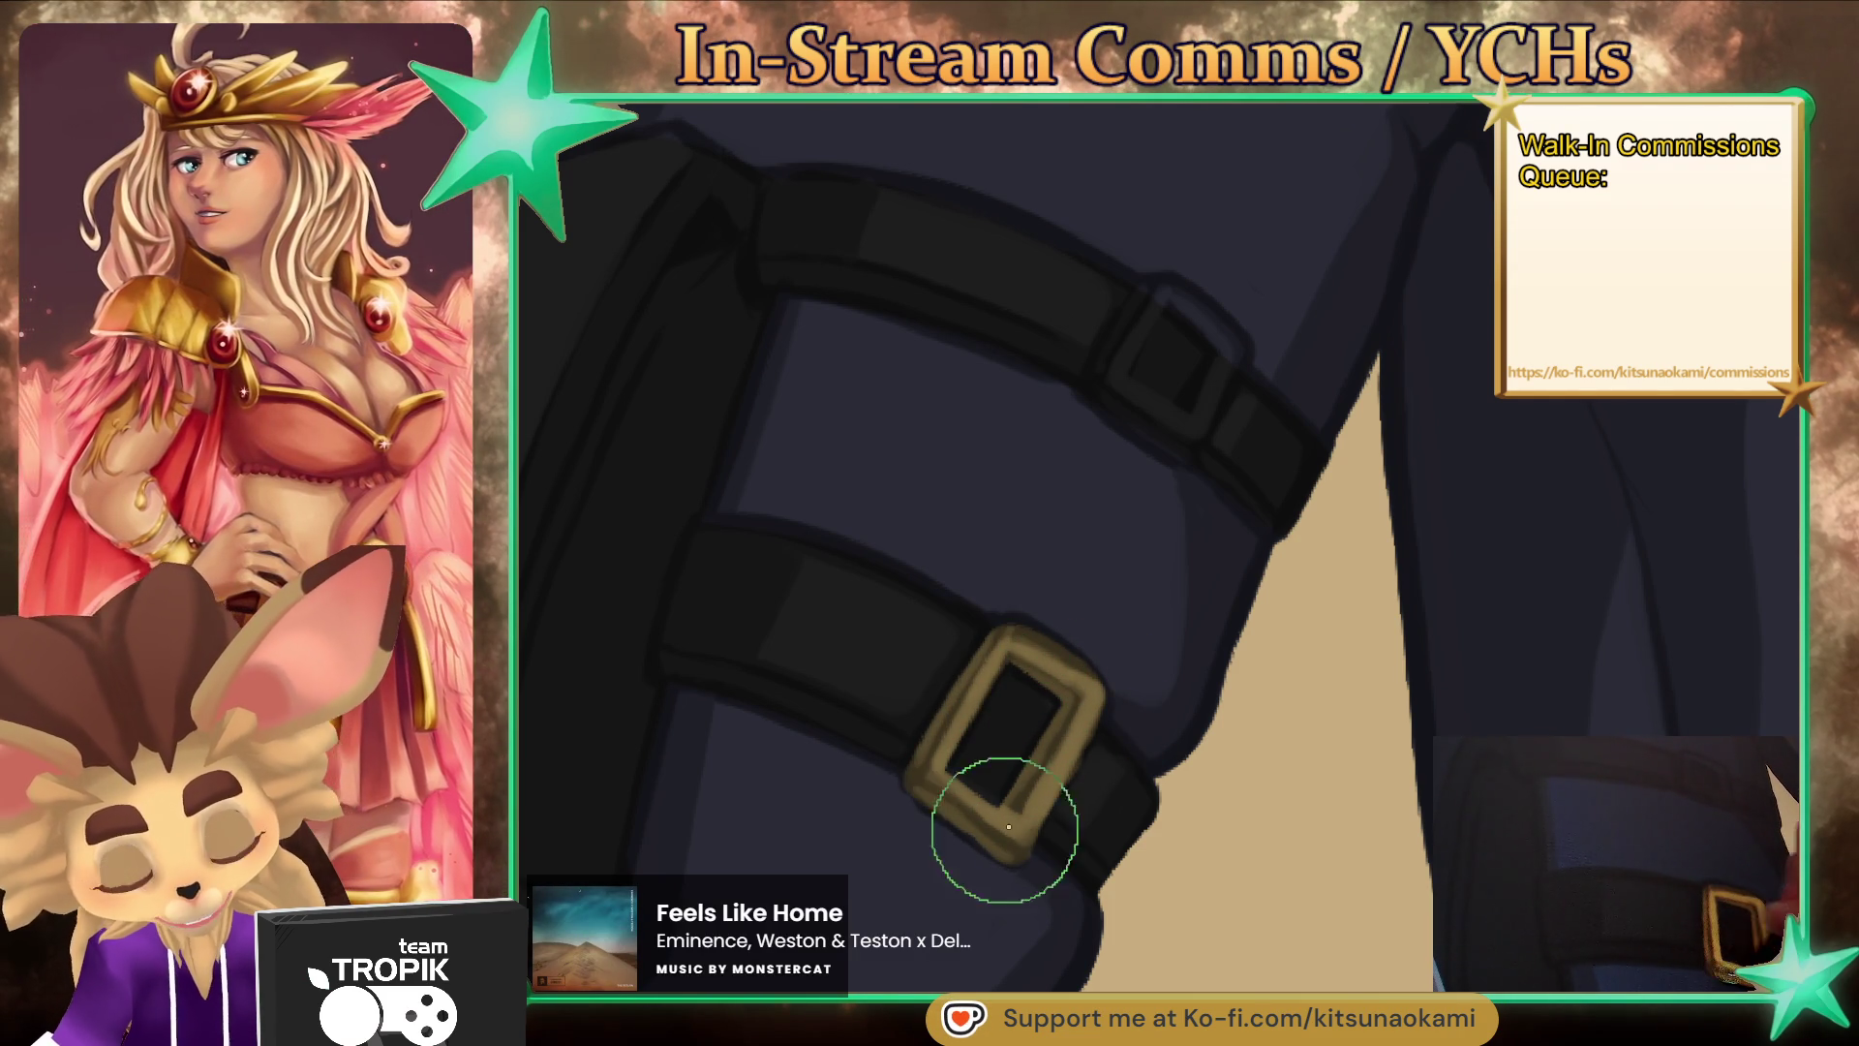
{"action": "key", "text": "bracketleft"}
{"action": "key", "text": "bracketleft"}
{"action": "key", "text": "bracketleft"}
{"action": "left_click_drag", "start_coordinate": [1109, 378], "coordinate": [1159, 289]}
{"action": "mouse_move", "coordinate": [1122, 394]}
{"action": "left_mouse_down"}
{"action": "mouse_move", "coordinate": [1200, 447]}
{"action": "mouse_move", "coordinate": [1220, 378]}
{"action": "left_mouse_up"}
{"action": "left_click_drag", "start_coordinate": [1157, 283], "coordinate": [1219, 327]}
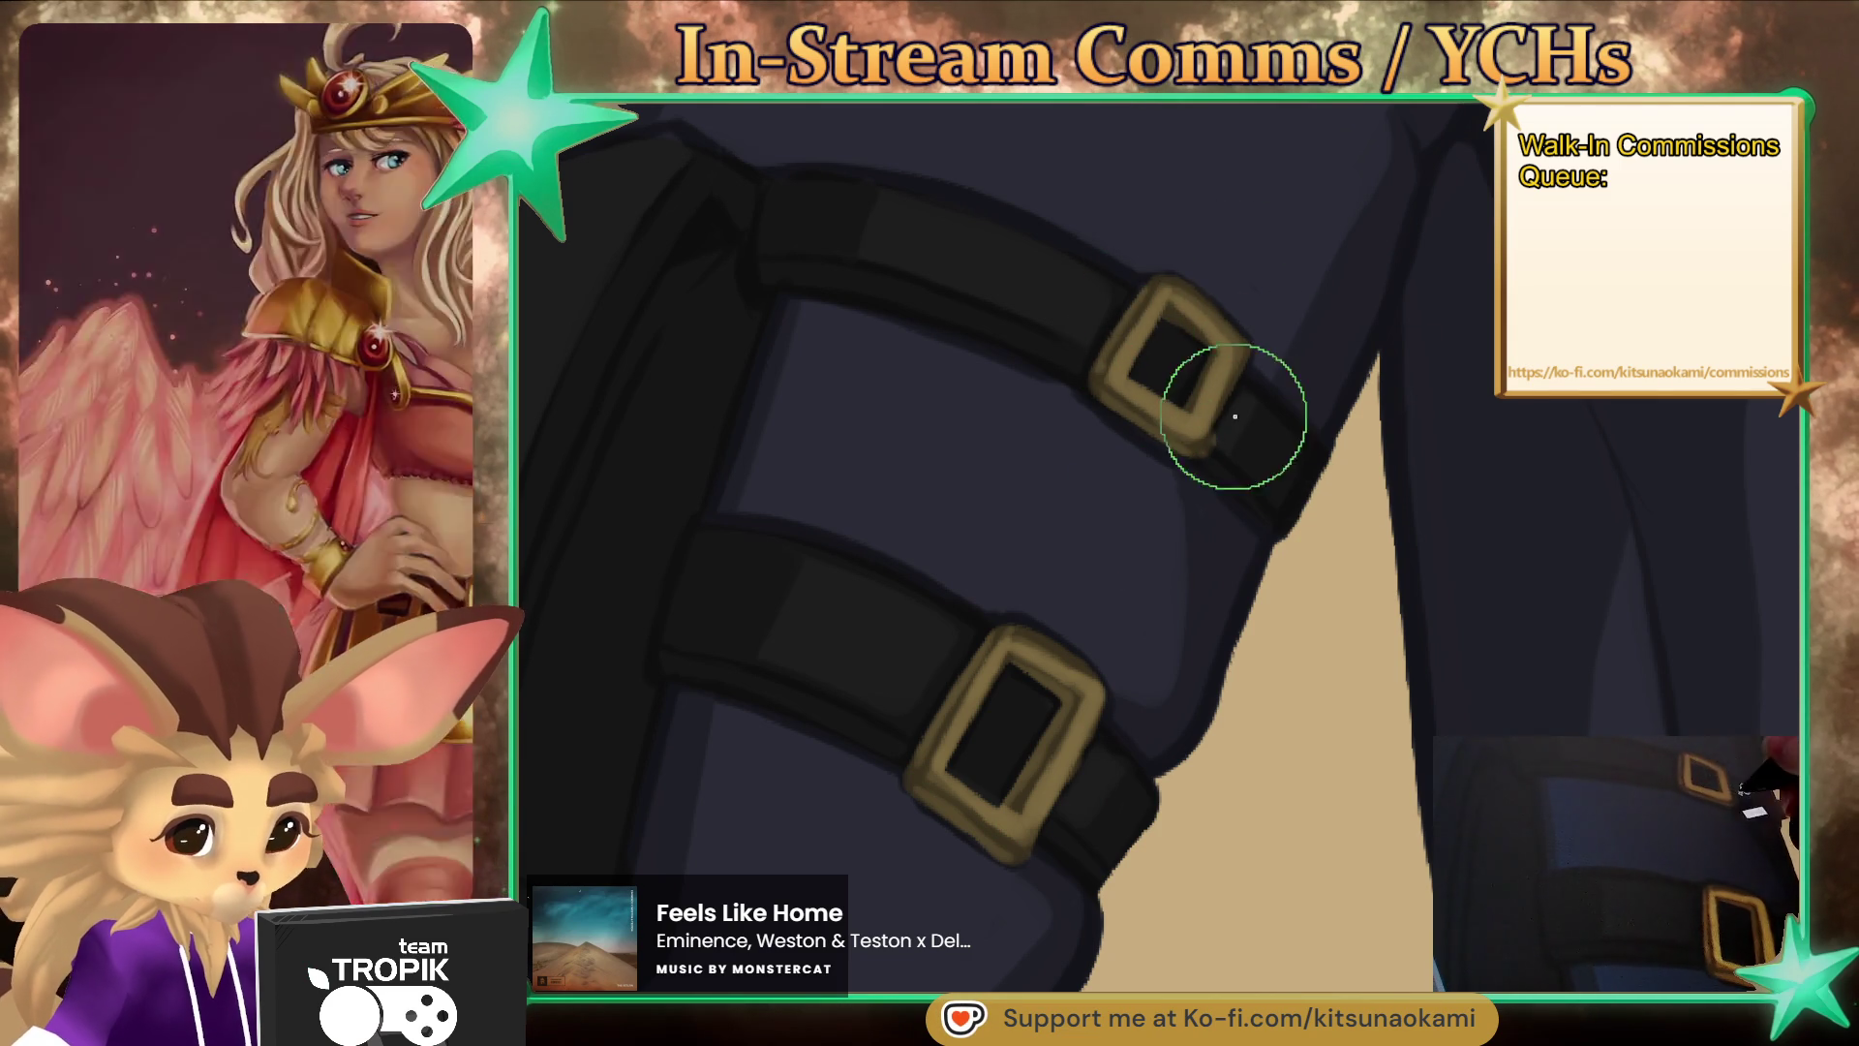
{"action": "scroll", "coordinate": [1203, 456], "scroll_direction": "down", "scroll_amount": 6}
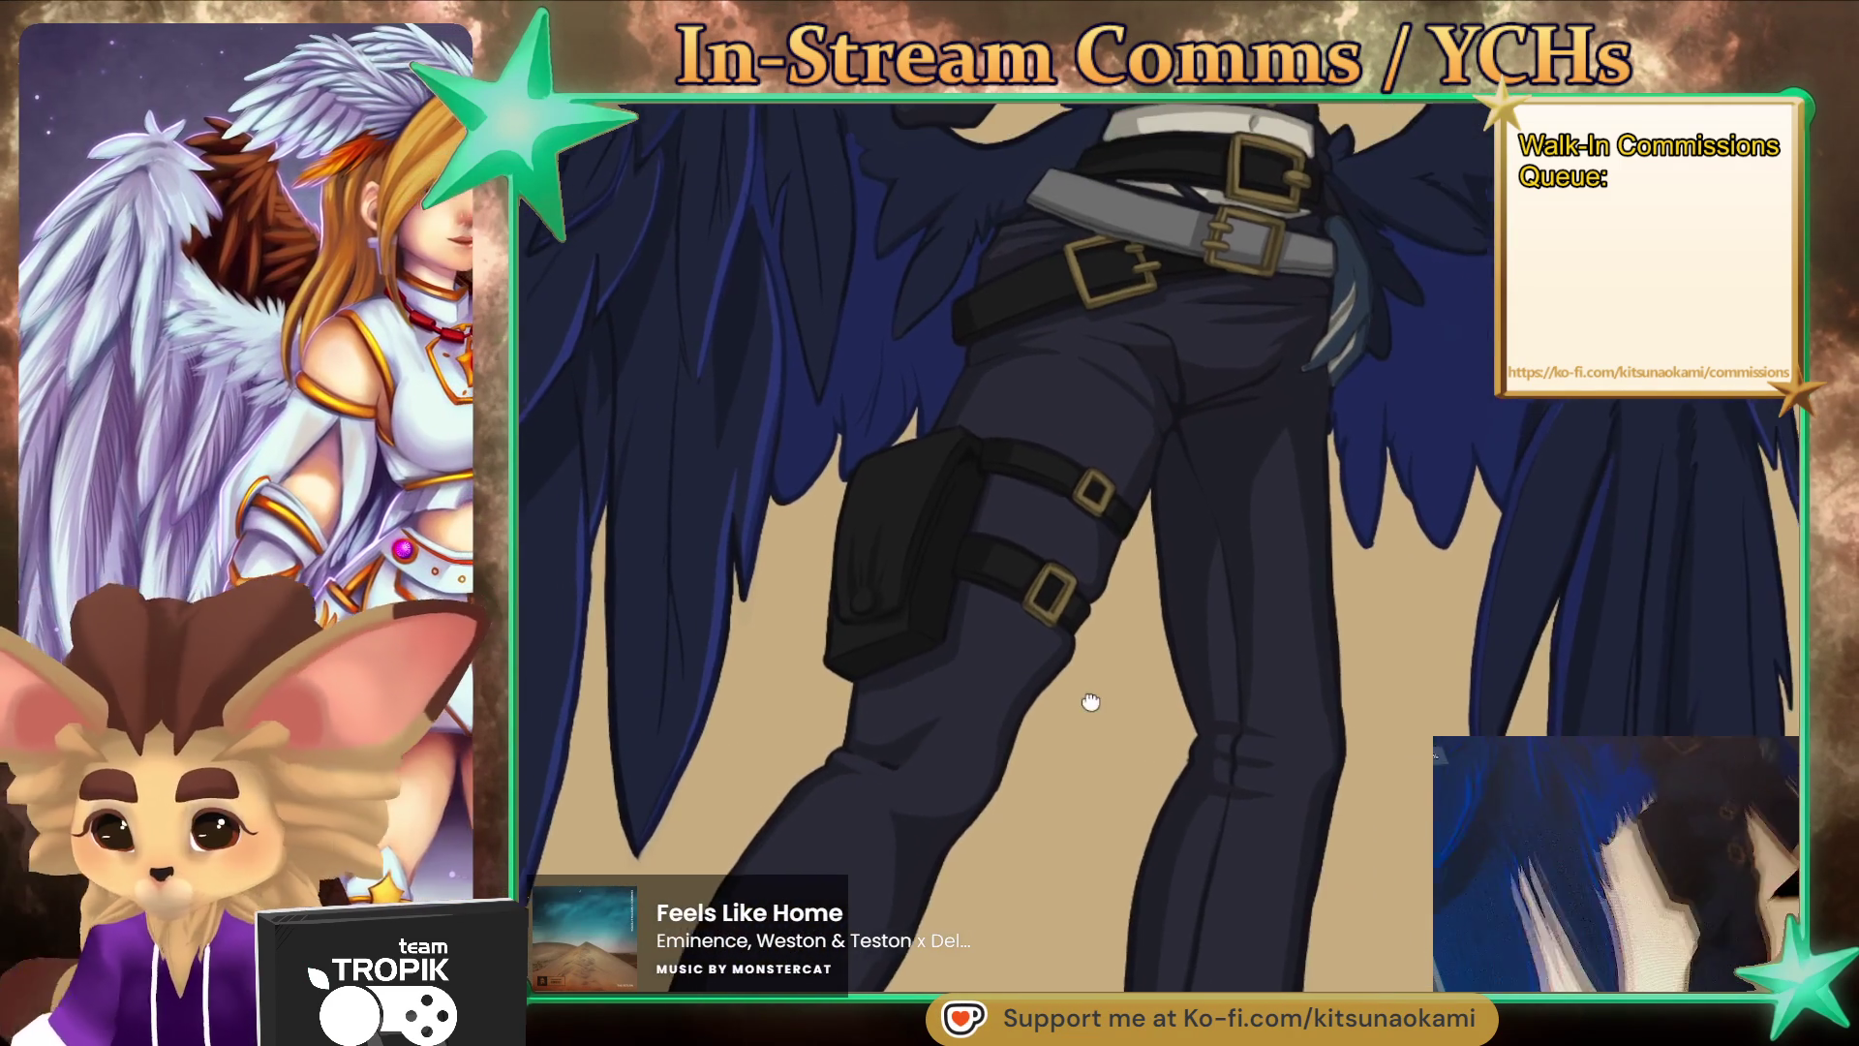
{"action": "left_click_drag", "start_coordinate": [1090, 702], "coordinate": [1072, 707]}
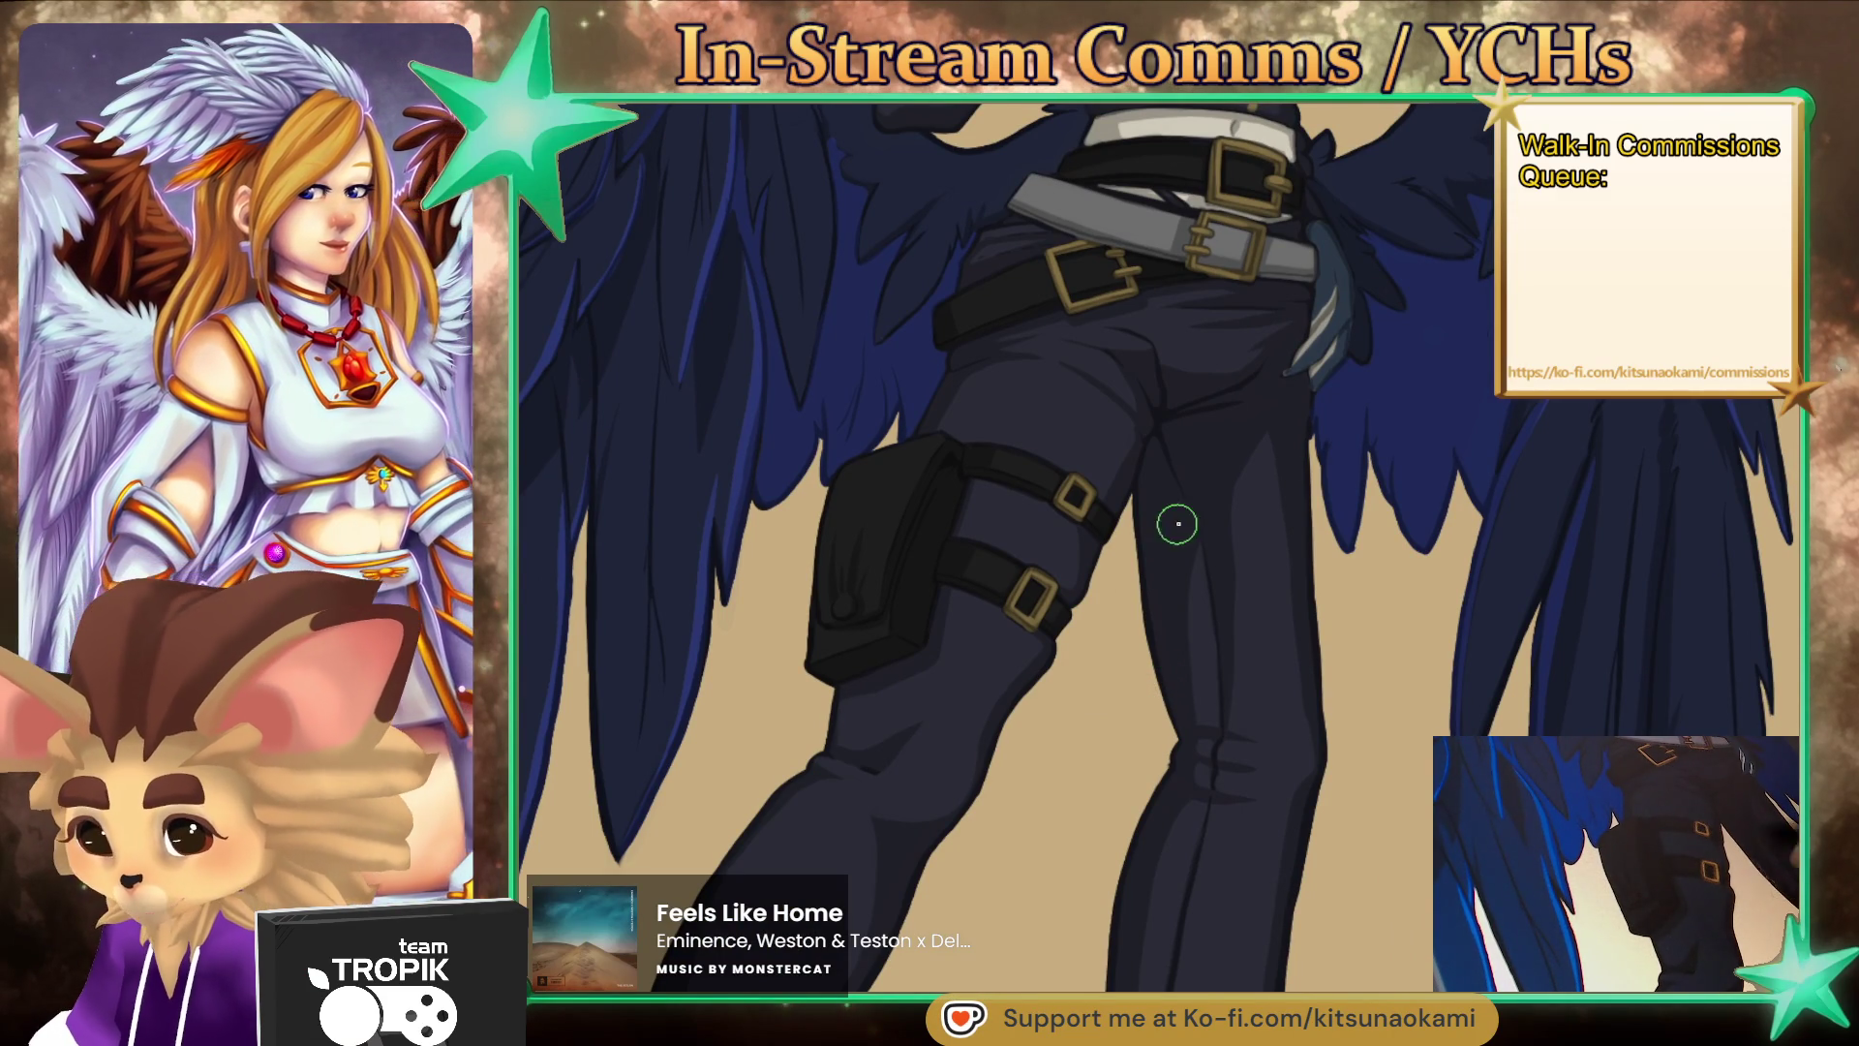
- Frame the left boot and paint a tan highlight down its back edge and sole
{"action": "scroll", "coordinate": [1175, 726], "scroll_direction": "down", "scroll_amount": 5}
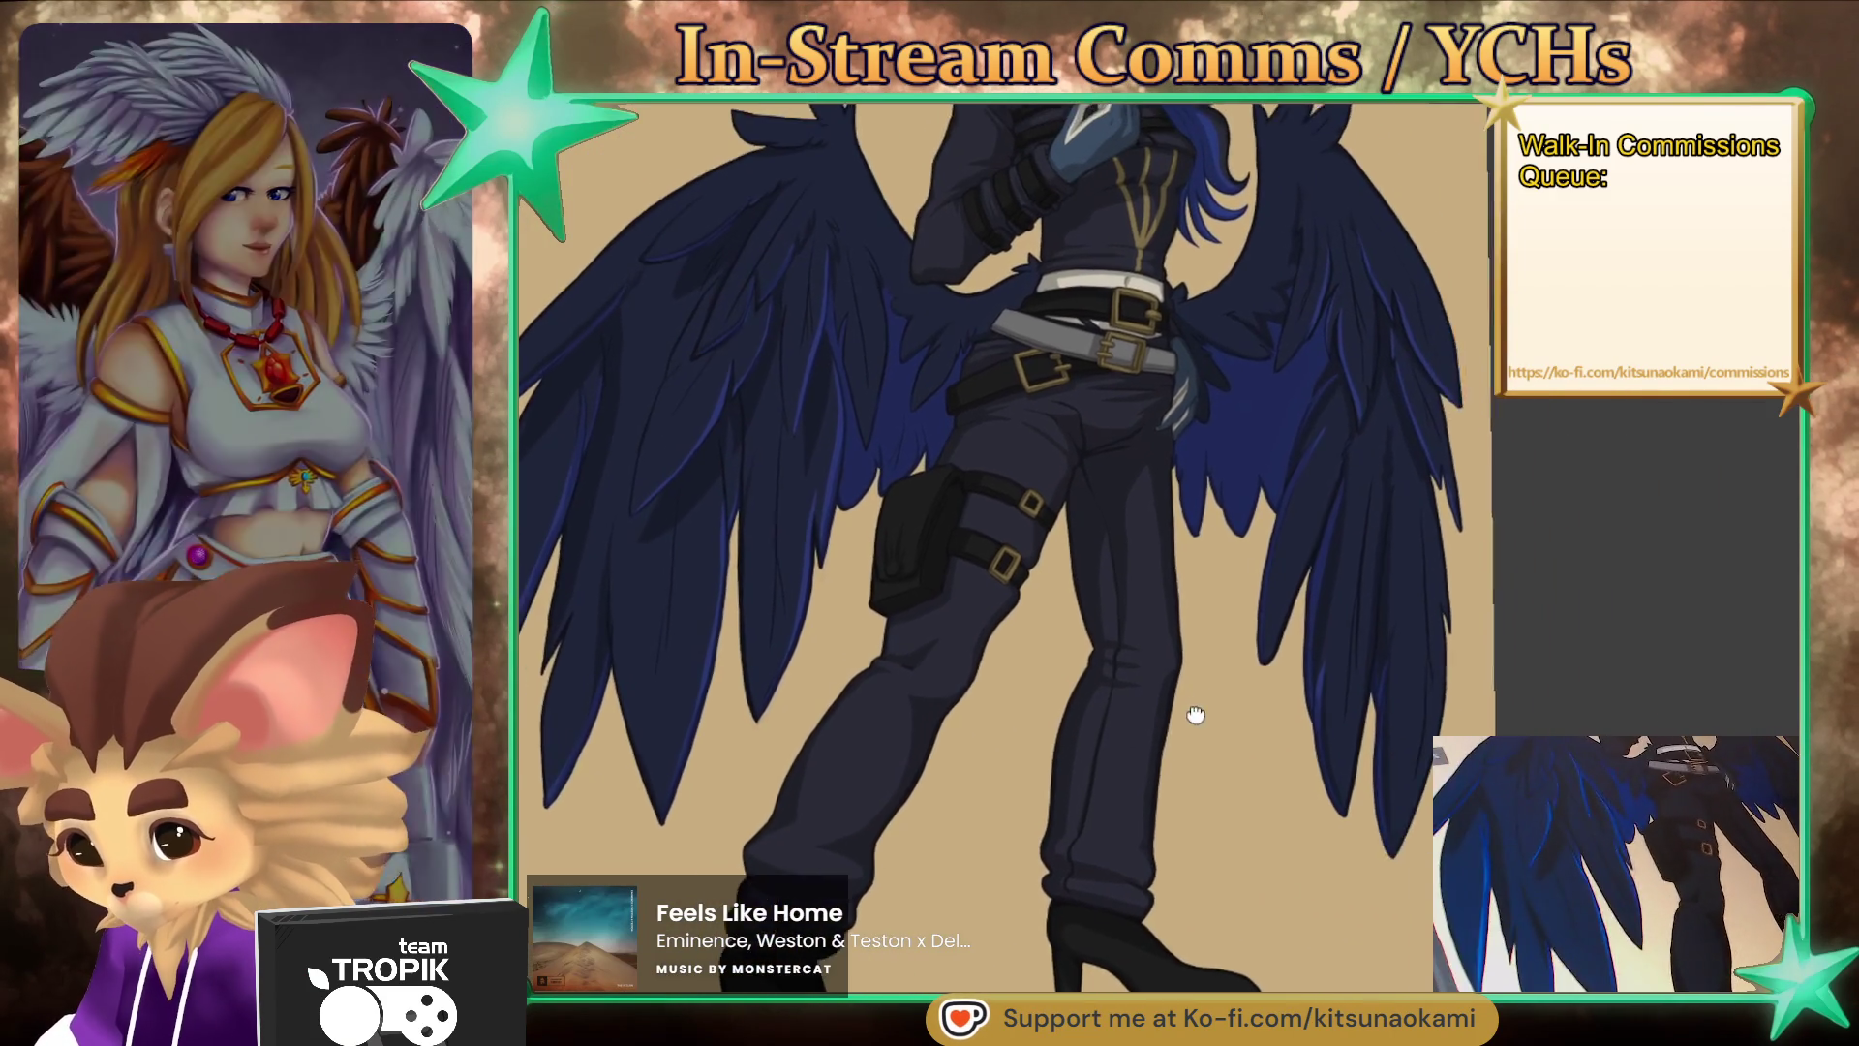
{"action": "mouse_move", "coordinate": [1196, 714]}
{"action": "left_mouse_down"}
{"action": "mouse_move", "coordinate": [1070, 704]}
{"action": "mouse_move", "coordinate": [1054, 733]}
{"action": "mouse_move", "coordinate": [1099, 726]}
{"action": "left_mouse_up"}
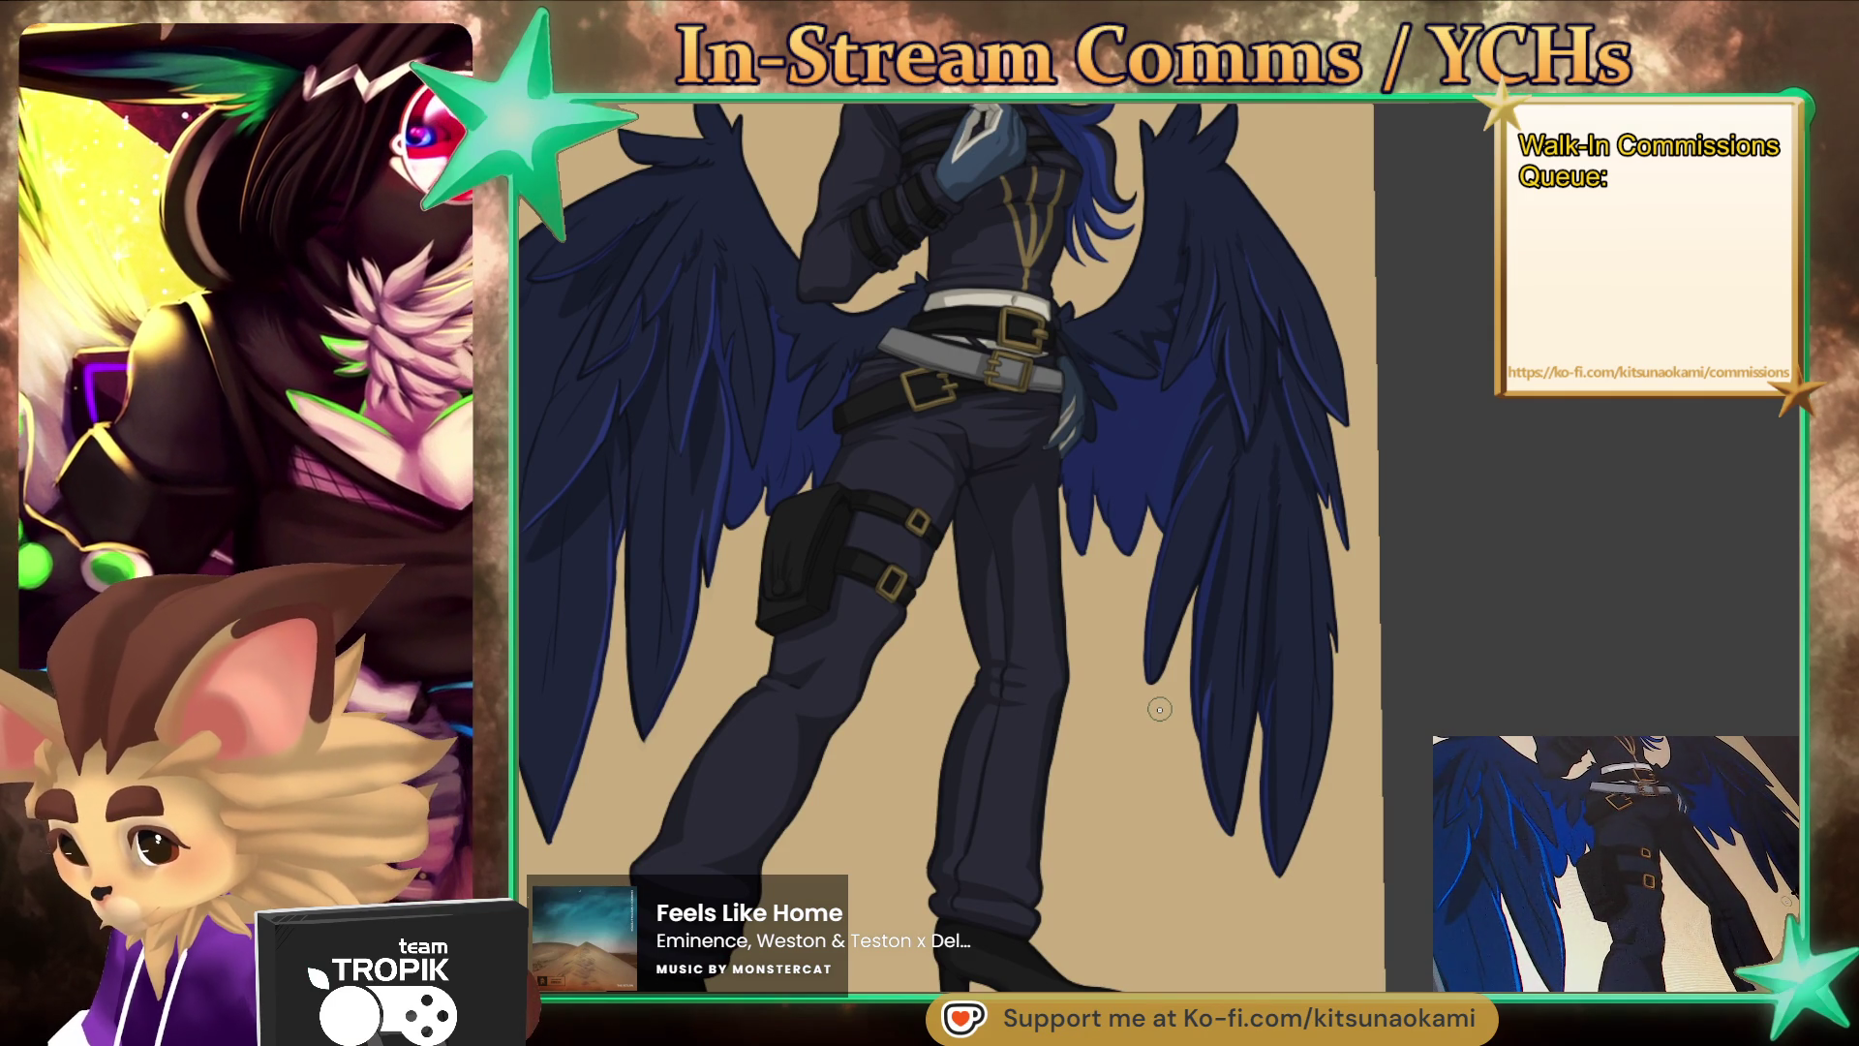
{"action": "scroll", "coordinate": [1149, 733], "scroll_direction": "up", "scroll_amount": 5}
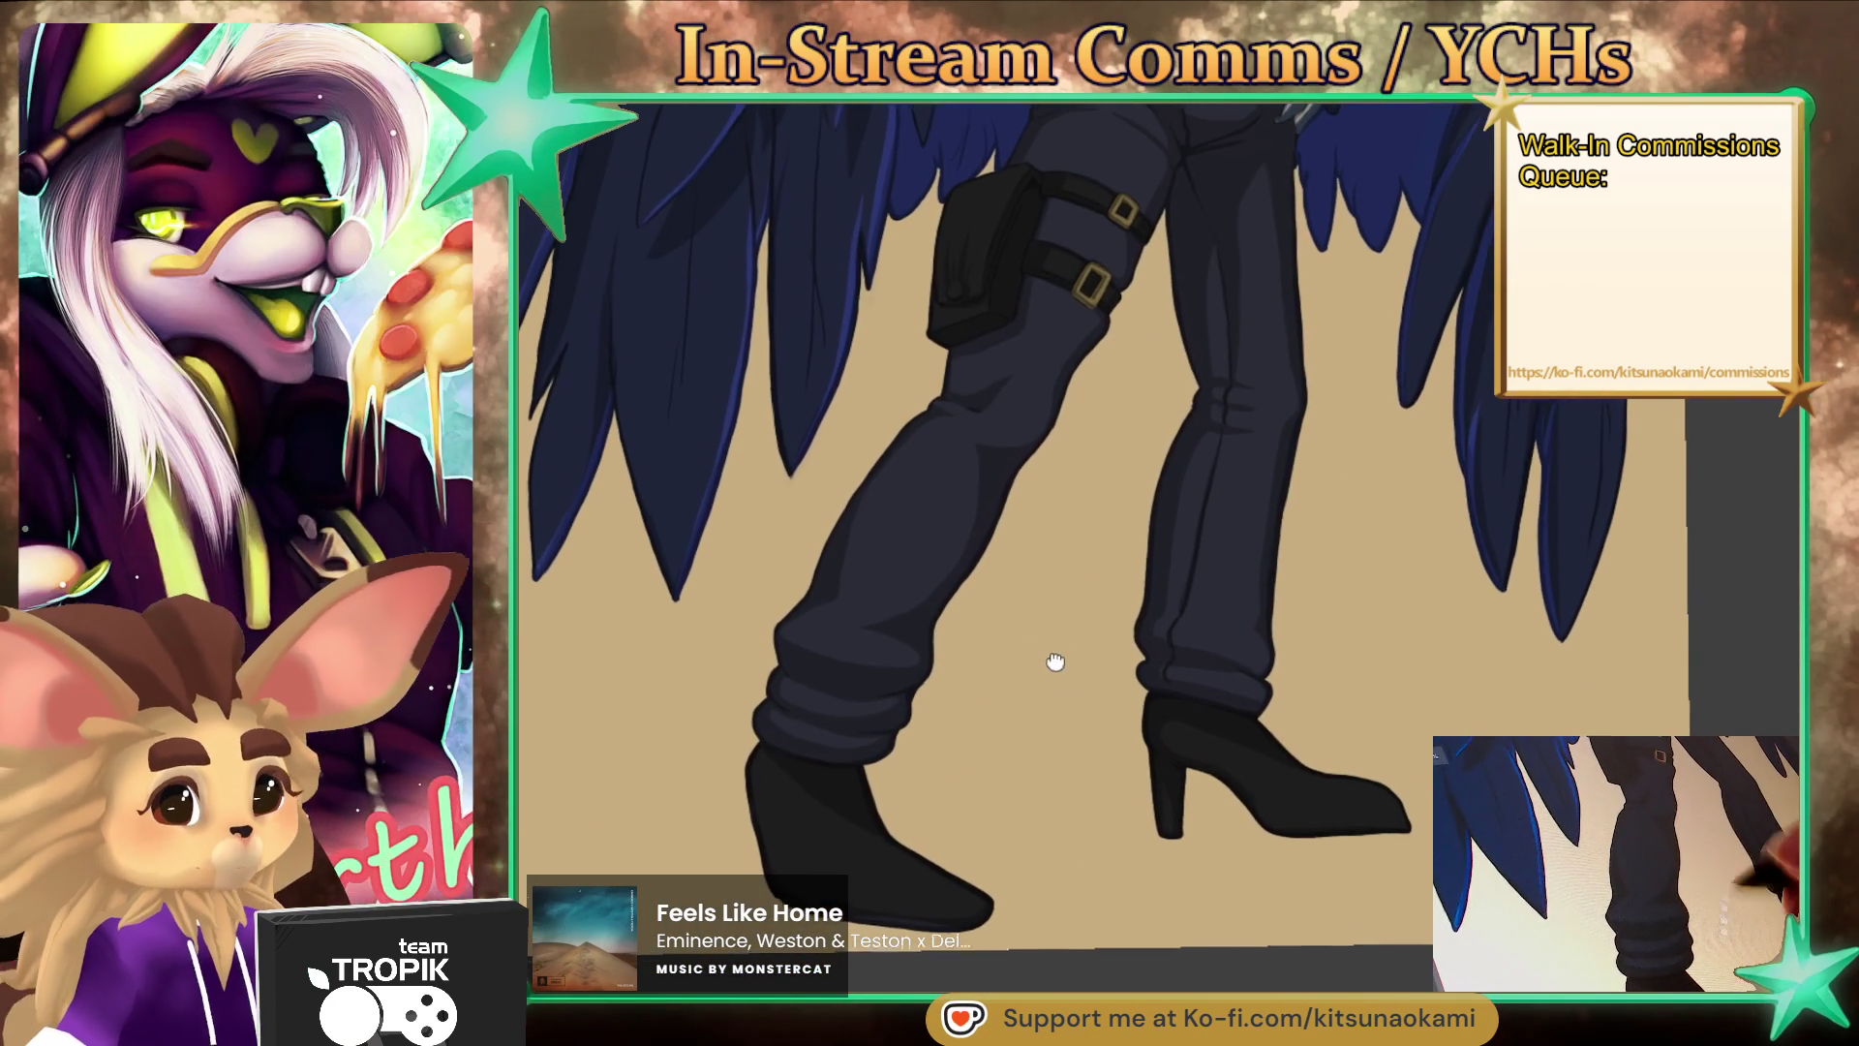
{"action": "mouse_move", "coordinate": [1054, 664]}
{"action": "left_mouse_down"}
{"action": "mouse_move", "coordinate": [1078, 664]}
{"action": "mouse_move", "coordinate": [1112, 590]}
{"action": "mouse_move", "coordinate": [1100, 624]}
{"action": "left_mouse_up"}
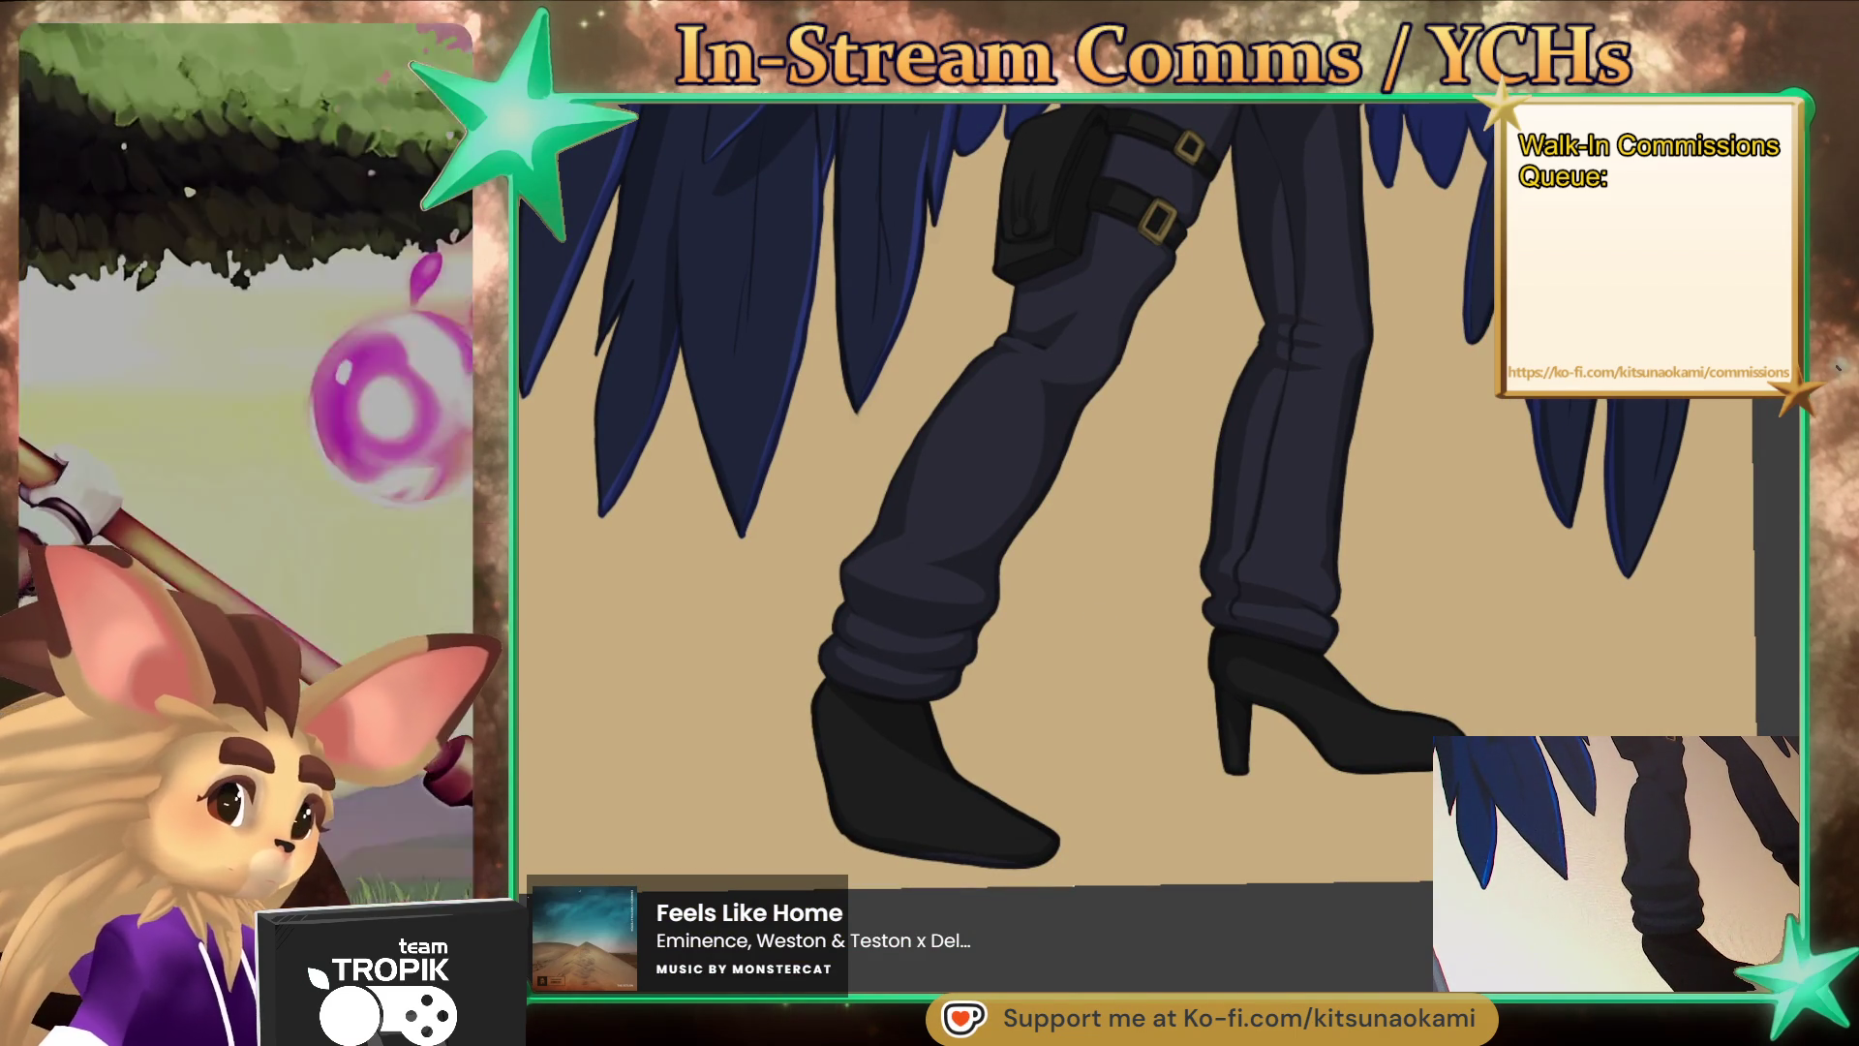
{"action": "mouse_move", "coordinate": [1416, 906]}
{"action": "left_mouse_down"}
{"action": "mouse_move", "coordinate": [1349, 900]}
{"action": "mouse_move", "coordinate": [1426, 903]}
{"action": "left_mouse_up"}
{"action": "scroll", "coordinate": [1062, 781], "scroll_direction": "up", "scroll_amount": 6}
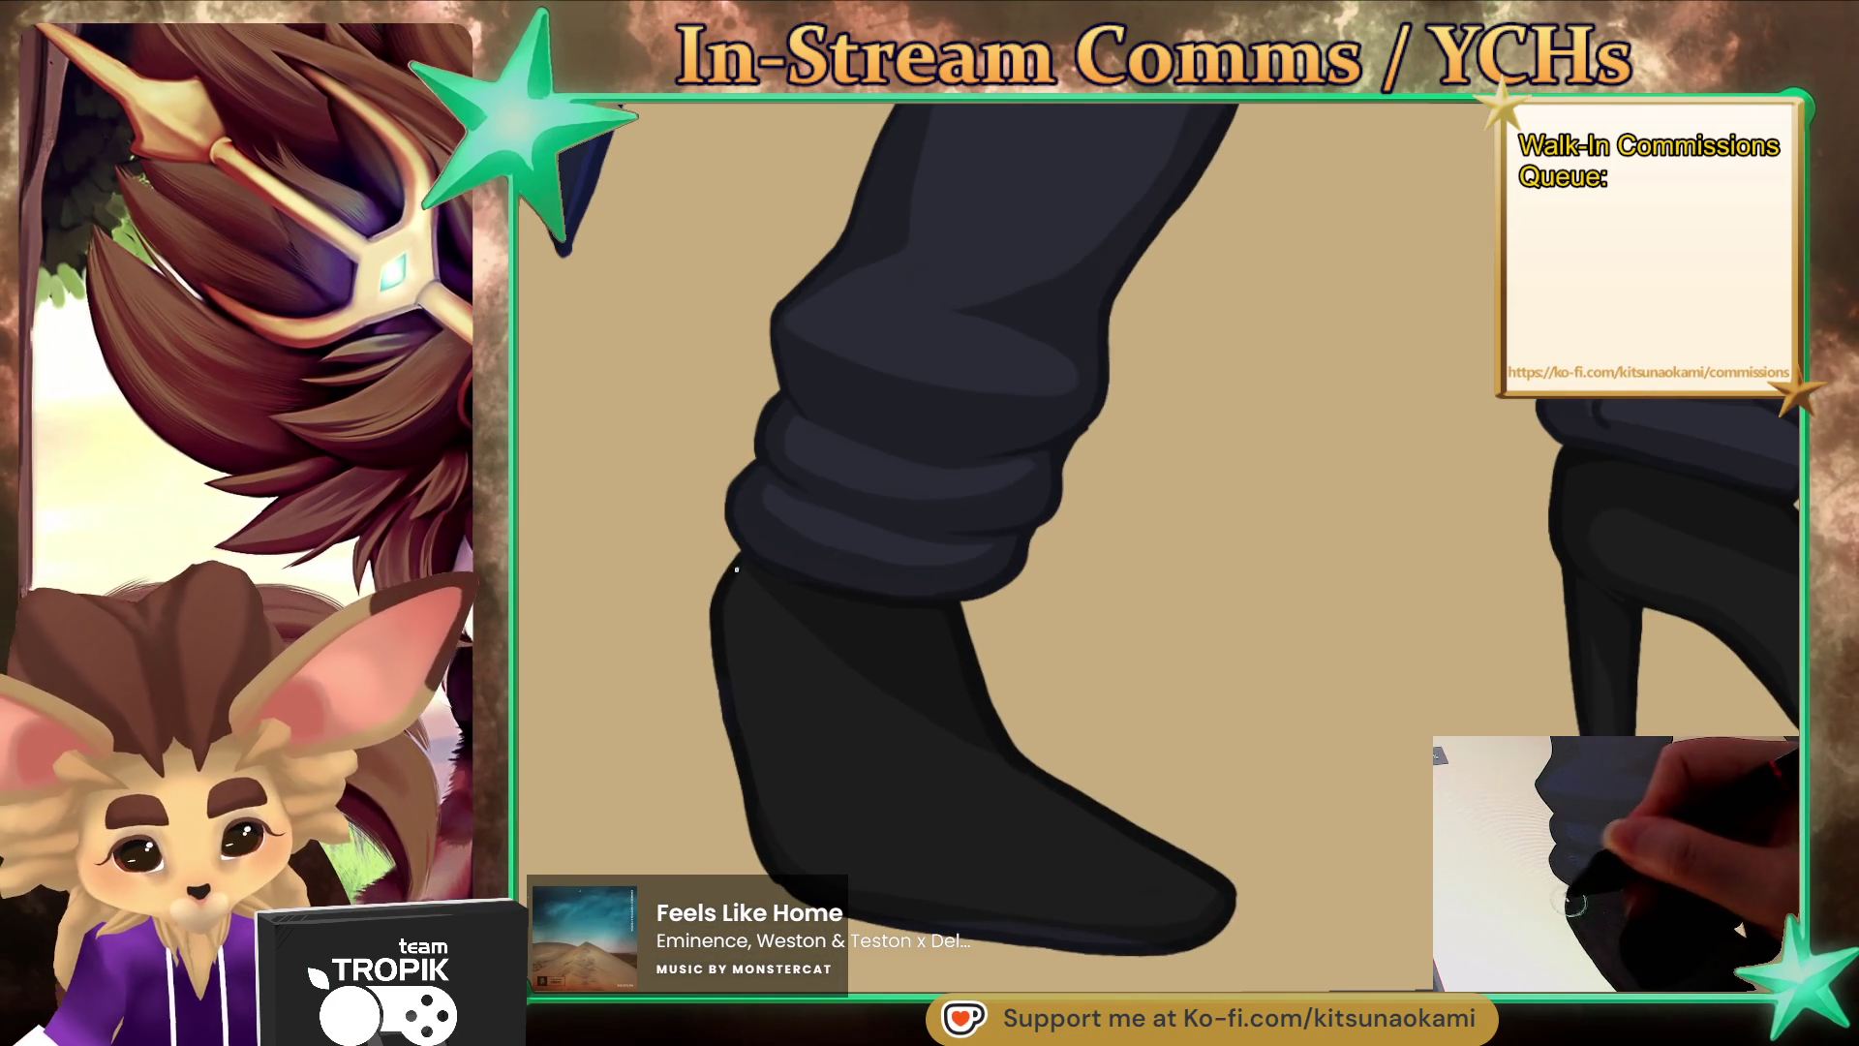
{"action": "key", "text": "ctrl+0"}
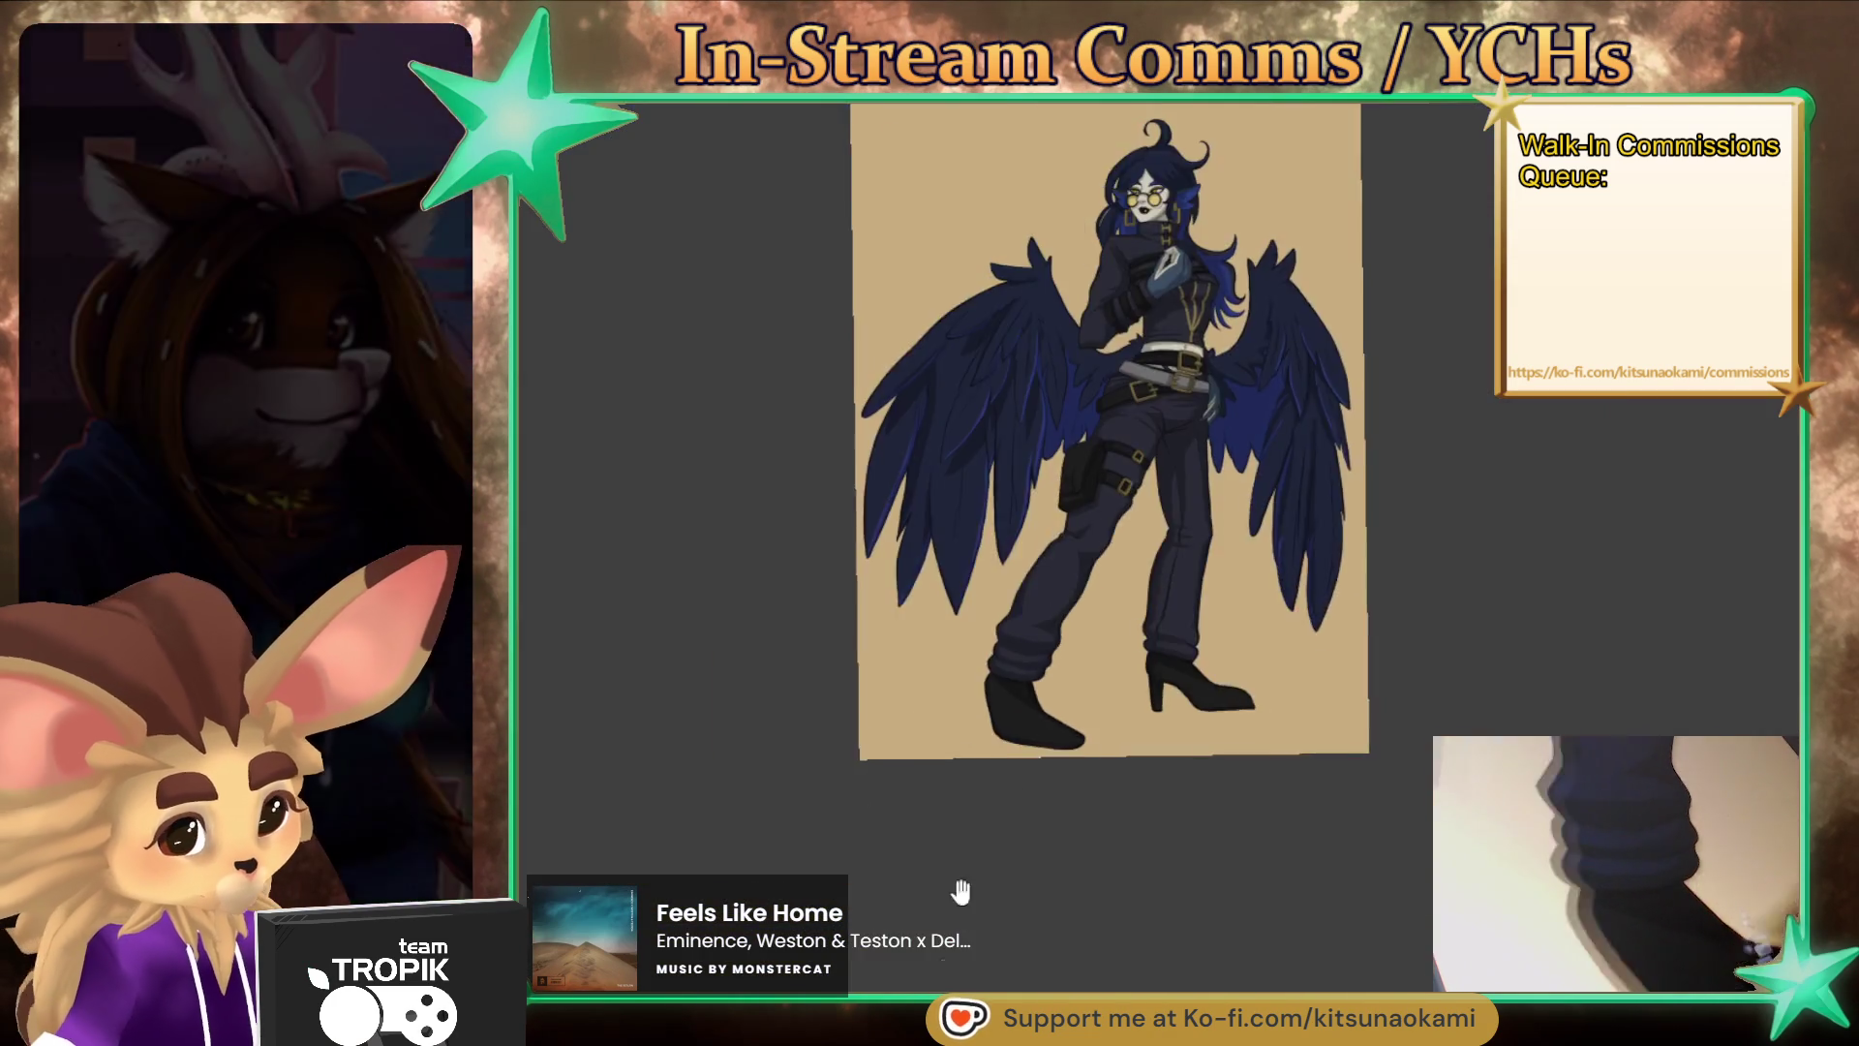
{"action": "scroll", "coordinate": [1200, 407], "scroll_direction": "up", "scroll_amount": 5}
{"action": "key", "text": "ctrl+0"}
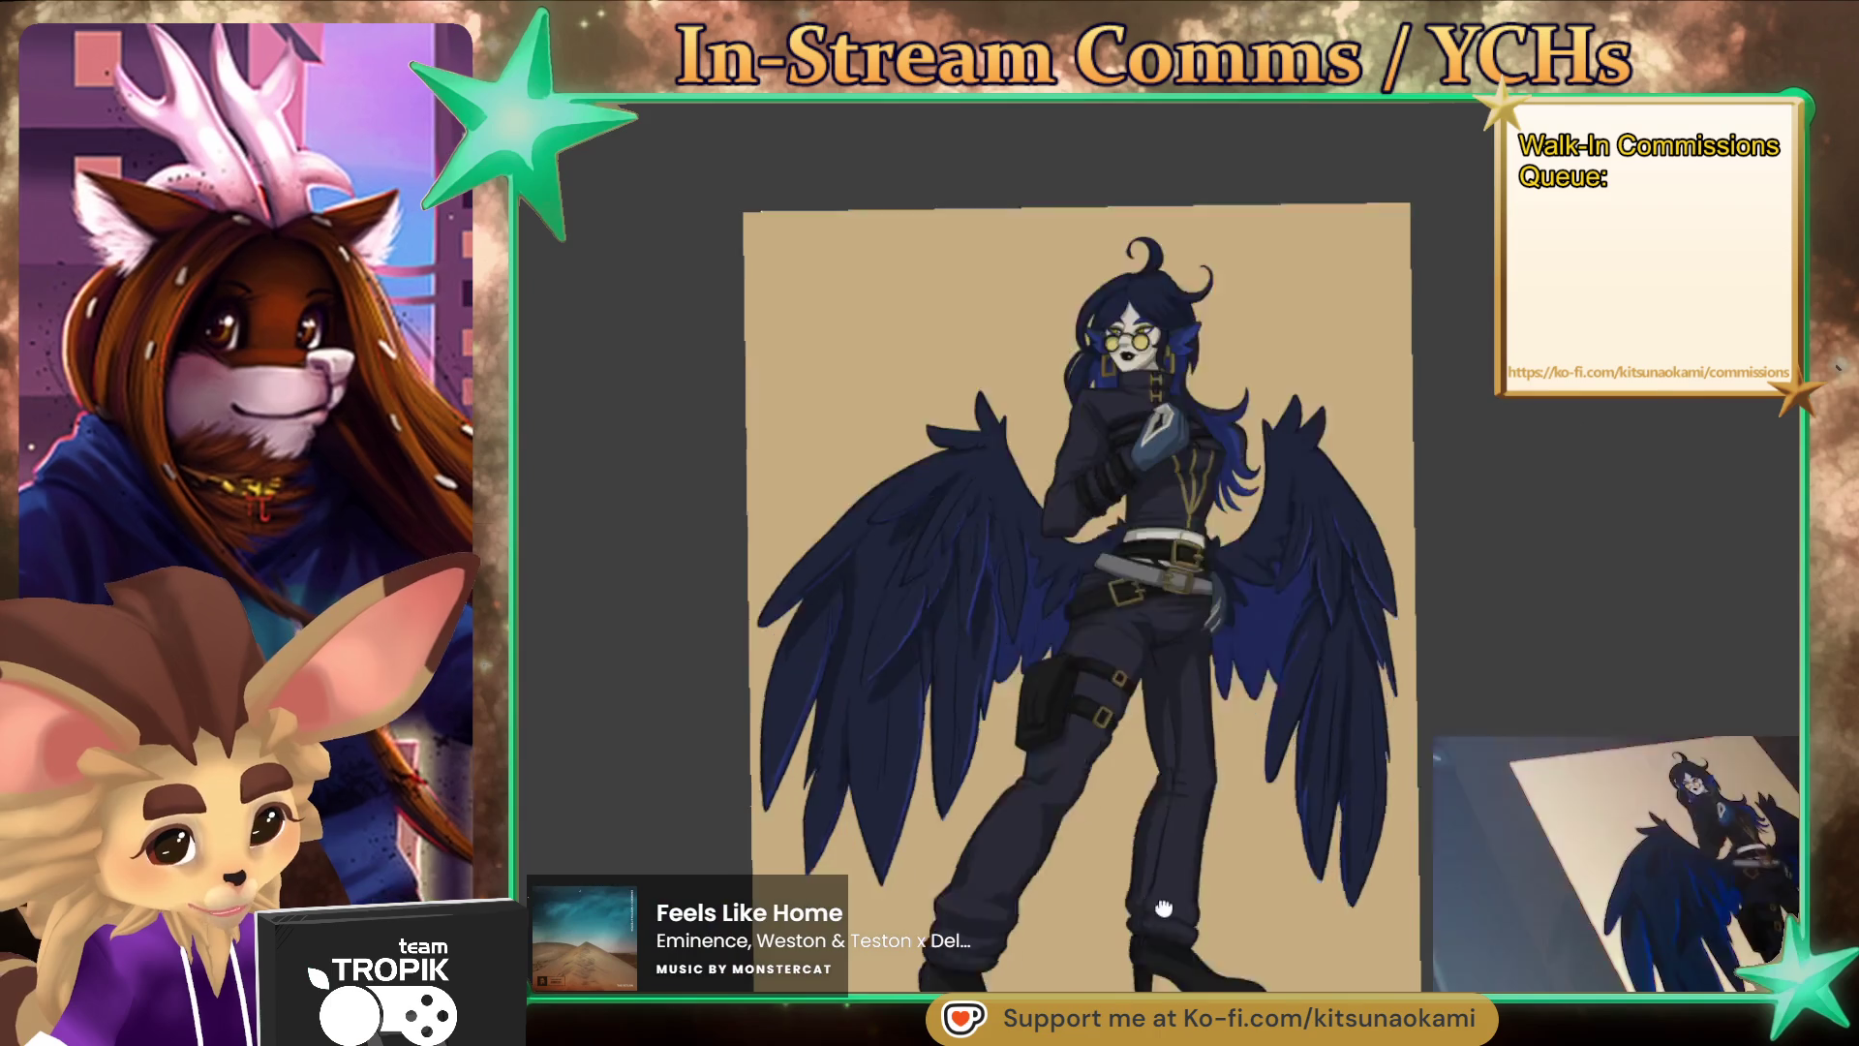
{"action": "scroll", "coordinate": [881, 581], "scroll_direction": "up", "scroll_amount": 6}
{"action": "mouse_move", "coordinate": [878, 610]}
{"action": "left_mouse_down"}
{"action": "mouse_move", "coordinate": [934, 821]}
{"action": "mouse_move", "coordinate": [1060, 920]}
{"action": "left_mouse_up"}
{"action": "scroll", "coordinate": [1116, 722], "scroll_direction": "down", "scroll_amount": 3}
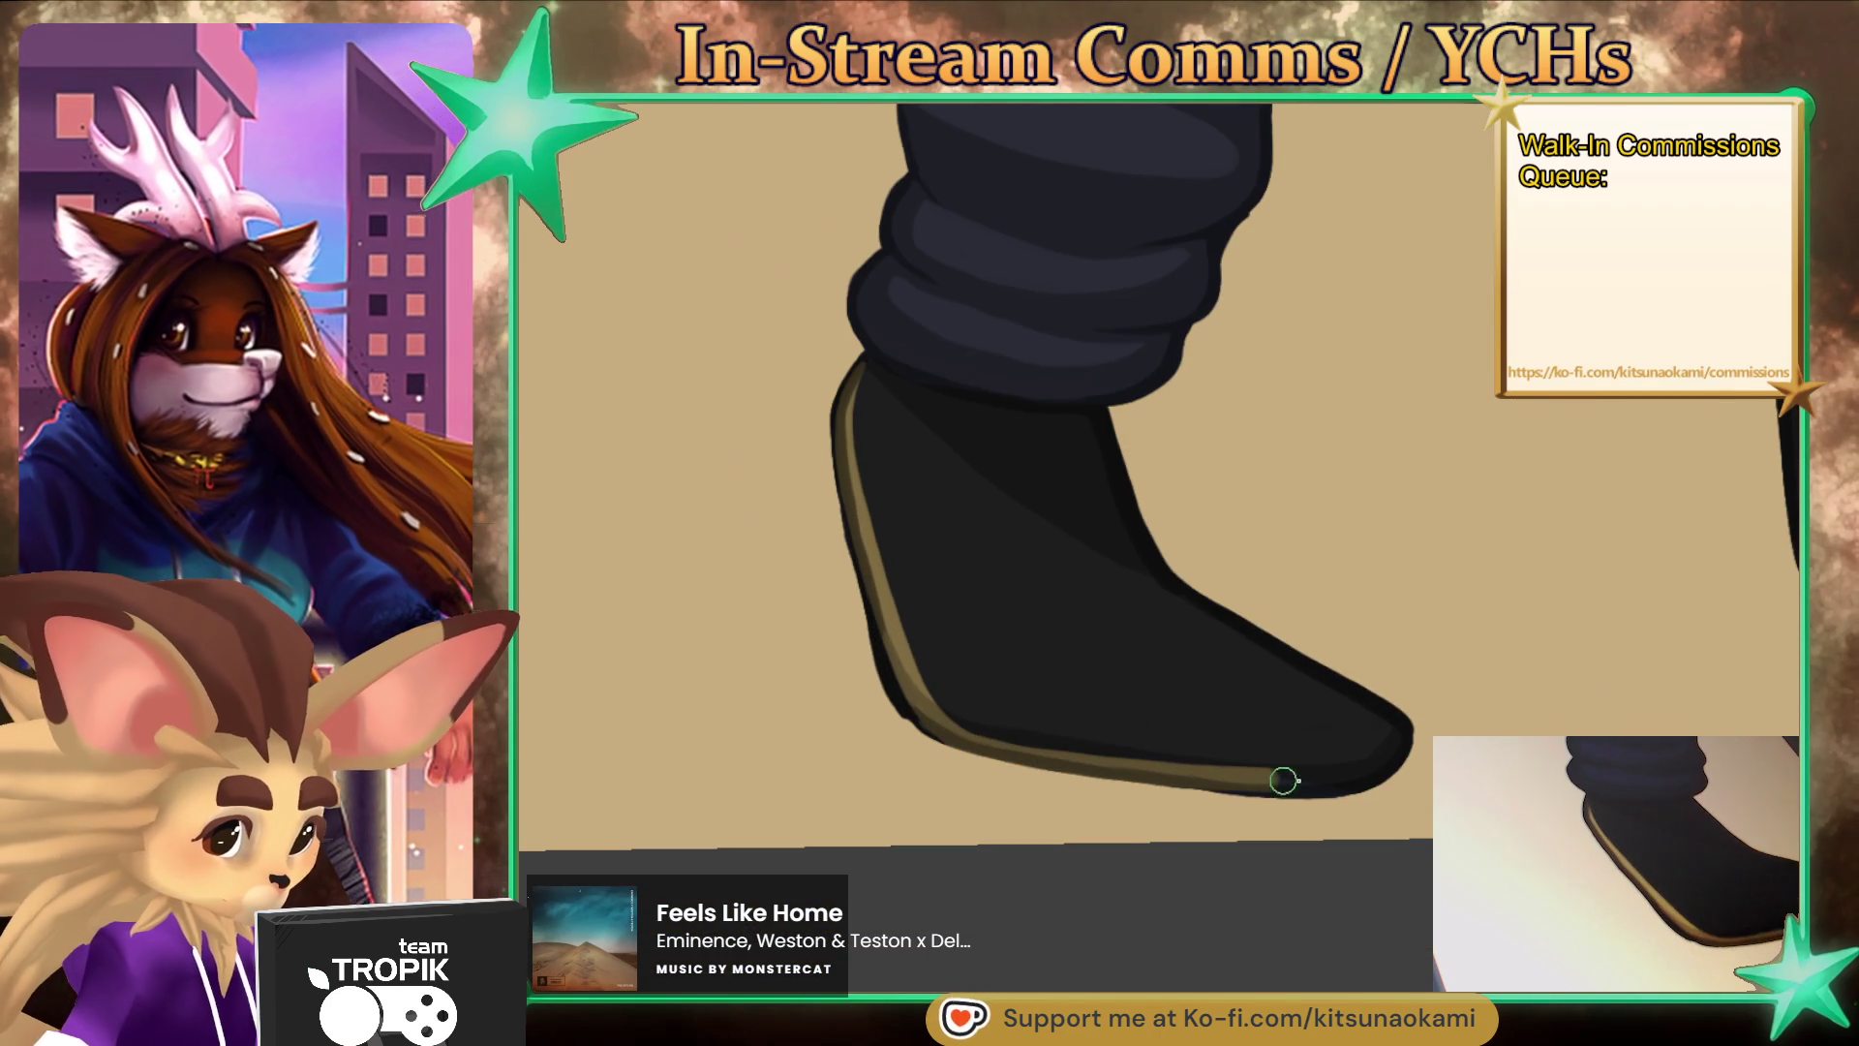